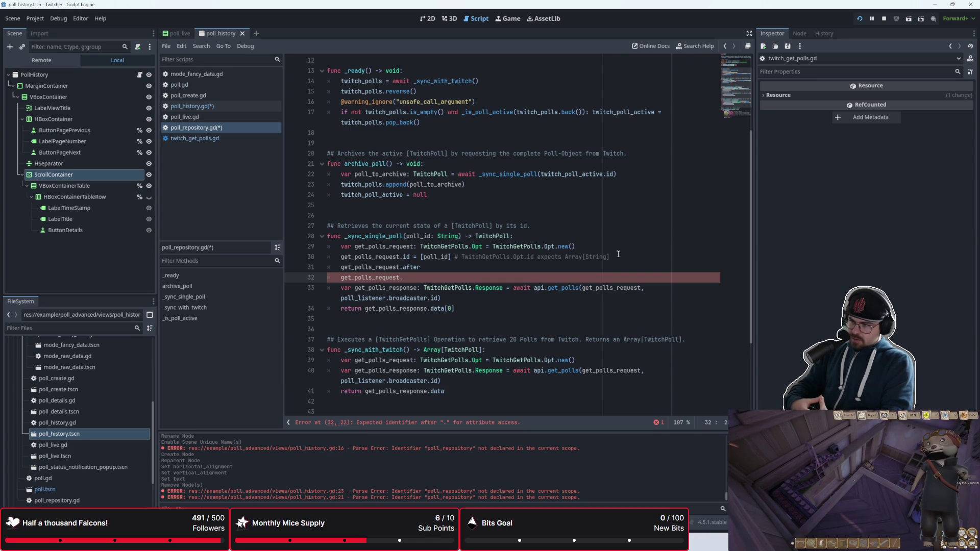
# Delete the incomplete get_polls_request. line and open a blank line before the return.
pyautogui.hotkey('ctrl', 'shift', 'k')
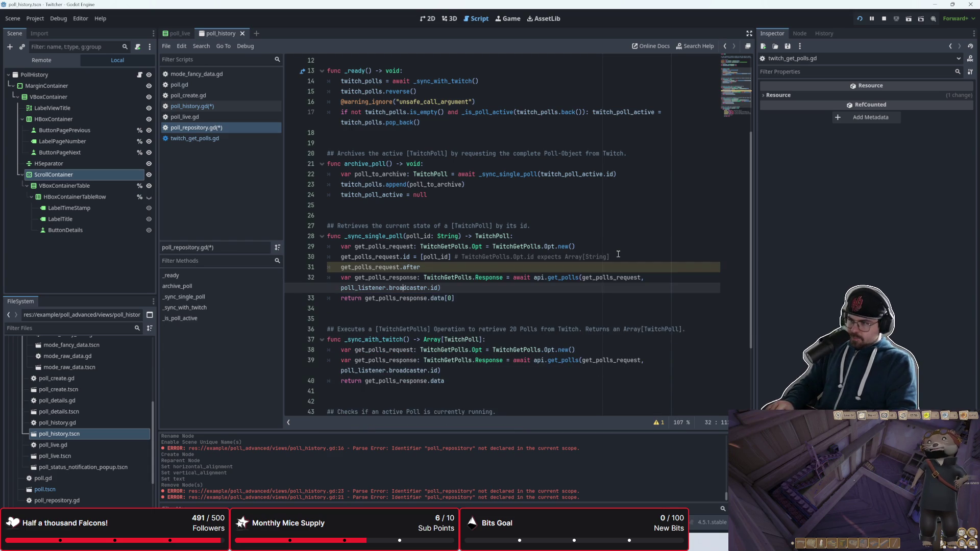
pyautogui.press('Down')
pyautogui.press('Home')
pyautogui.press('Return')
pyautogui.press('Return')
pyautogui.press('Up')
pyautogui.press('Up')
# Write get_polls_response.data on the new line and check it against Twitch's Get Polls docs.
pyautogui.write('get_pol')
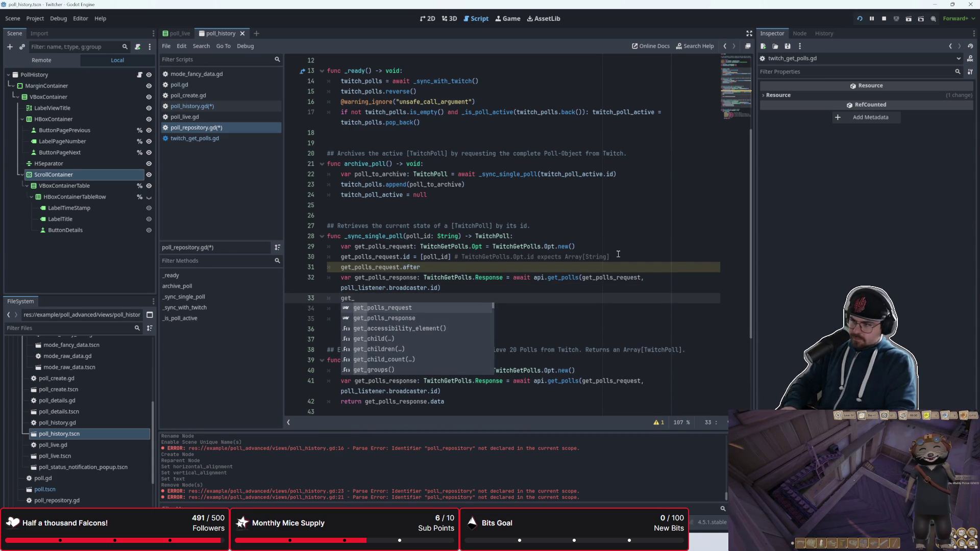
pyautogui.write('ls')
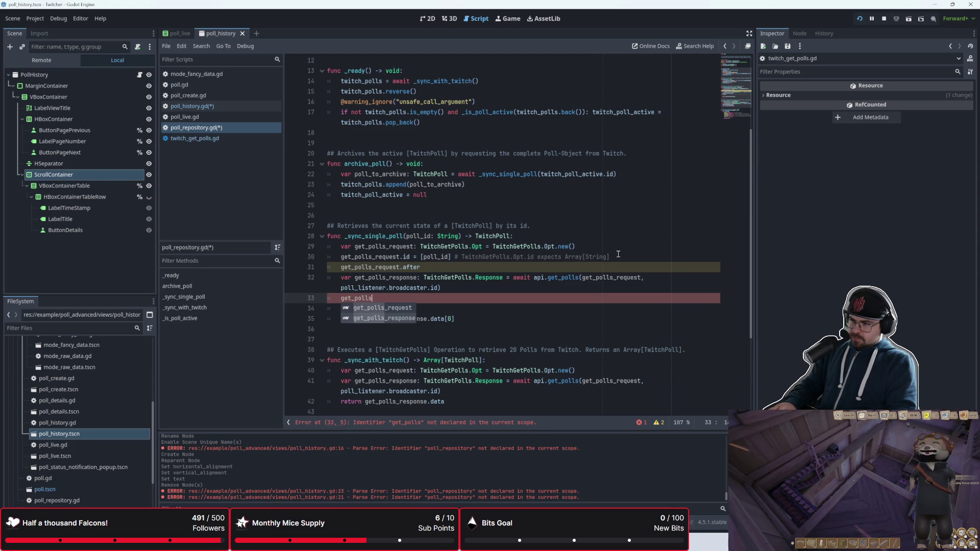
pyautogui.write('_response.')
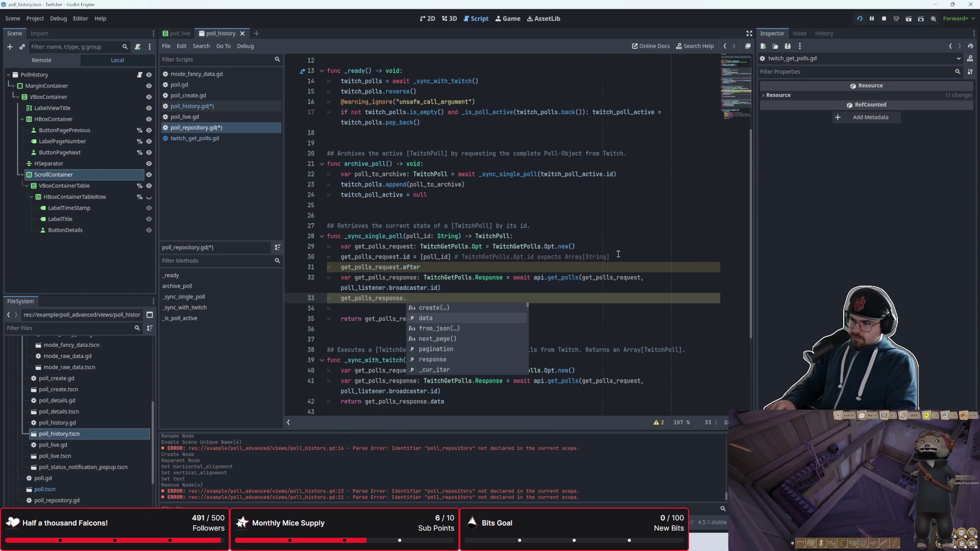
pyautogui.press('Down')
pyautogui.press('Down')
pyautogui.press('Down')
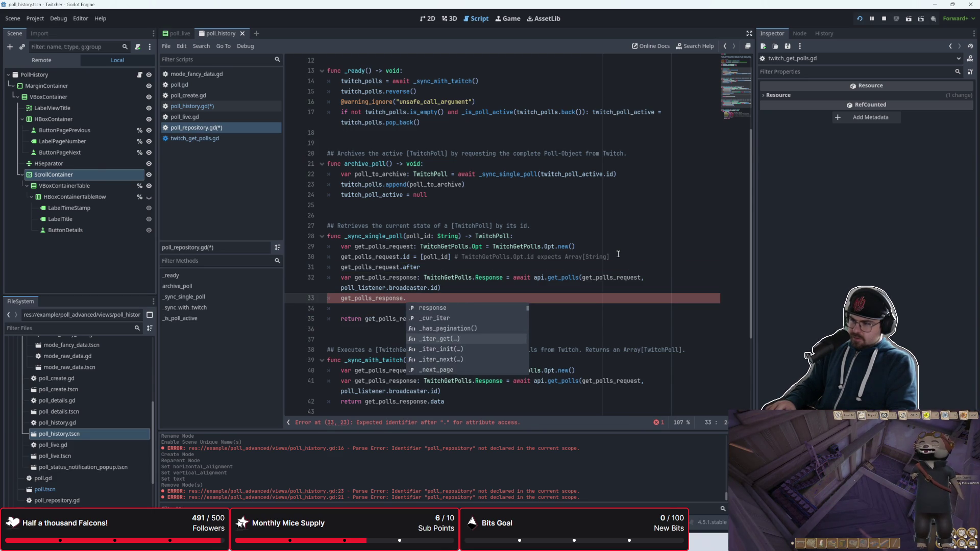
pyautogui.press('Up')
pyautogui.press('Up')
pyautogui.press('Up')
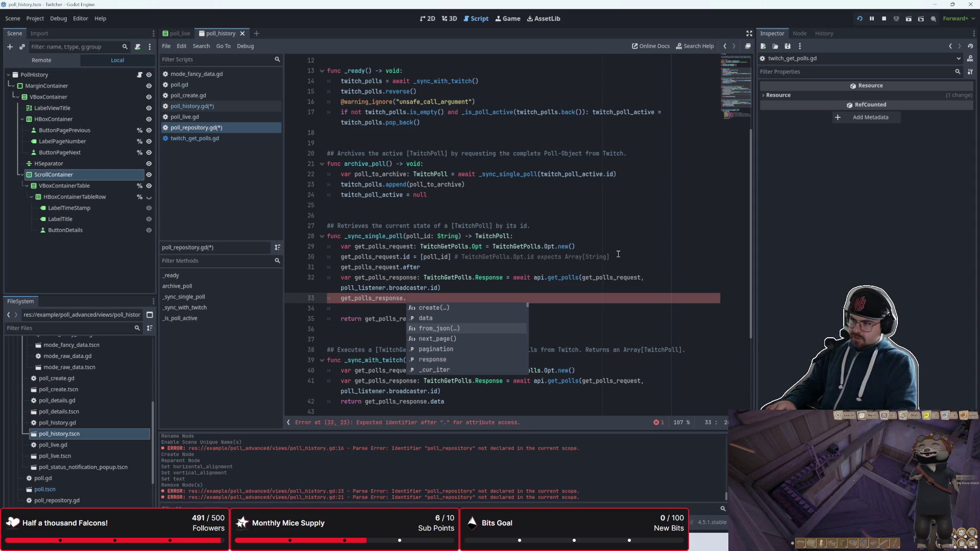
pyautogui.press('Escape')
pyautogui.write('data')
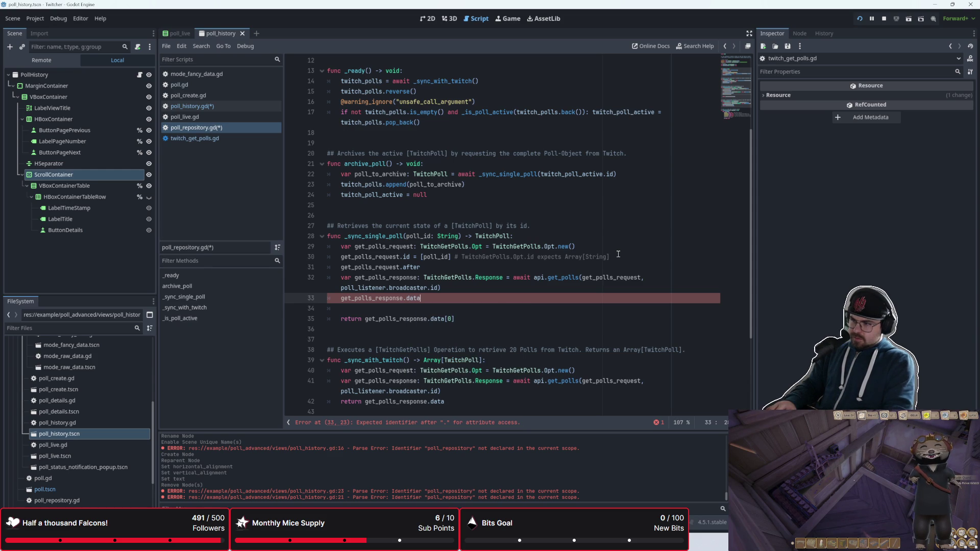
pyautogui.press('Escape')
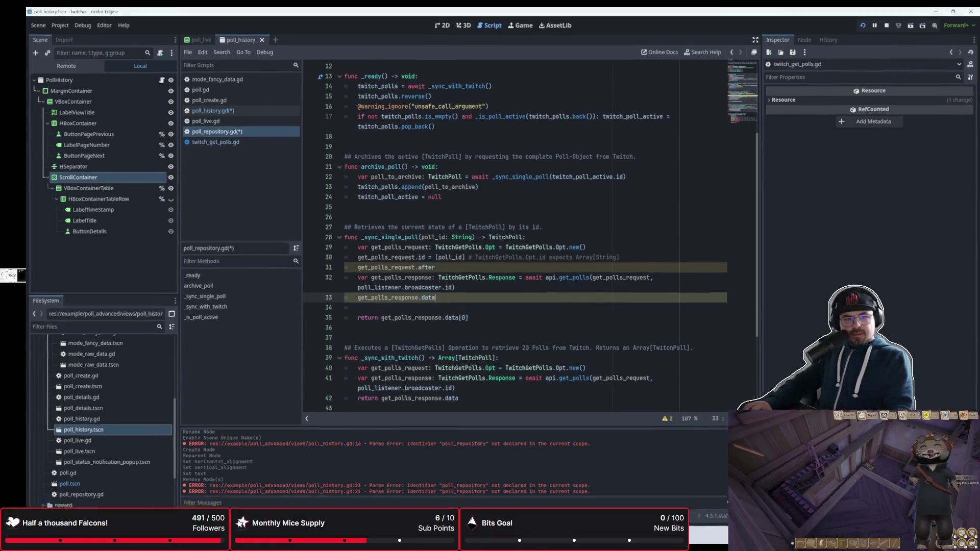
pyautogui.hotkey('alt', 'Tab')
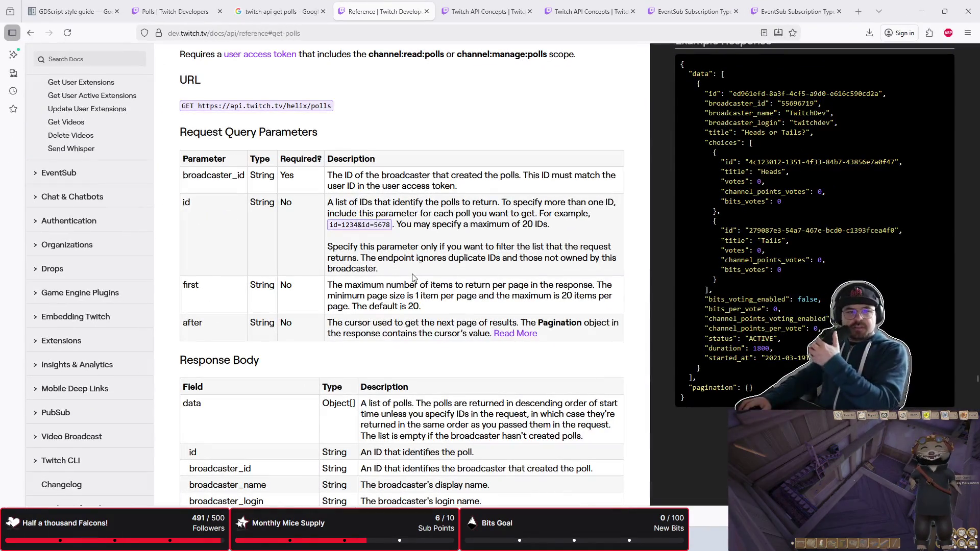
pyautogui.hotkey('alt', 'Tab')
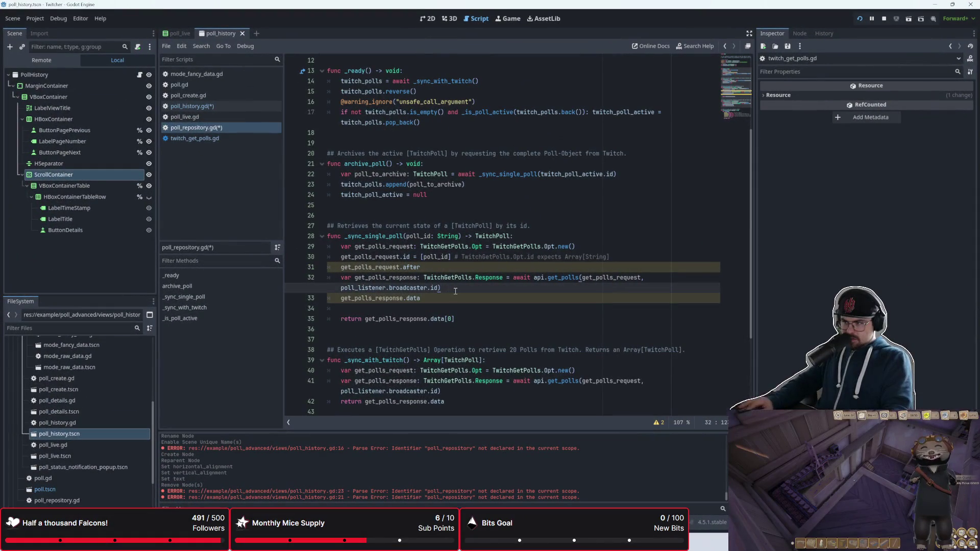
# Start a get_polls_response.cur line and jump to the _cur_iter definition in twitch_get_polls.gd.
pyautogui.press('Return')
pyautogui.write('get_polls_:')
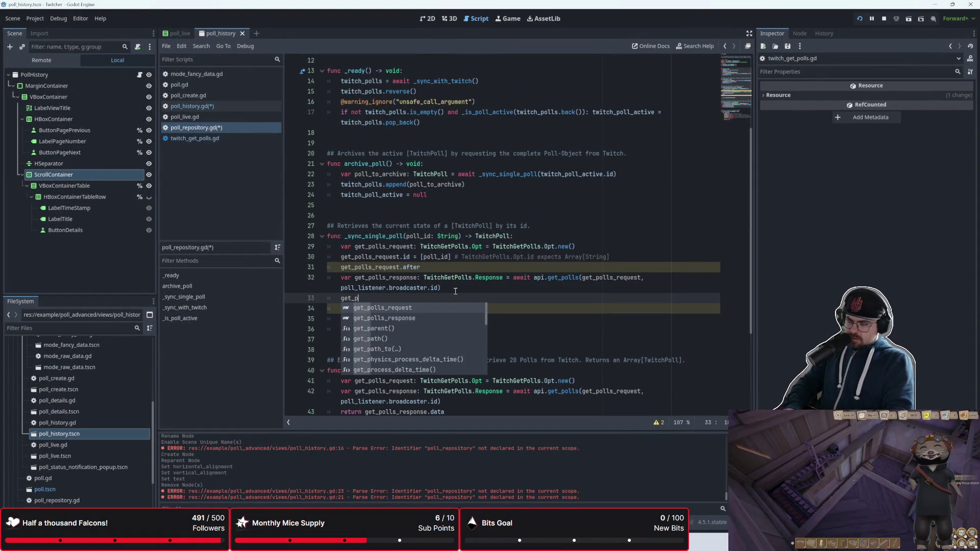
pyautogui.press('BackSpace')
pyautogui.write('respon')
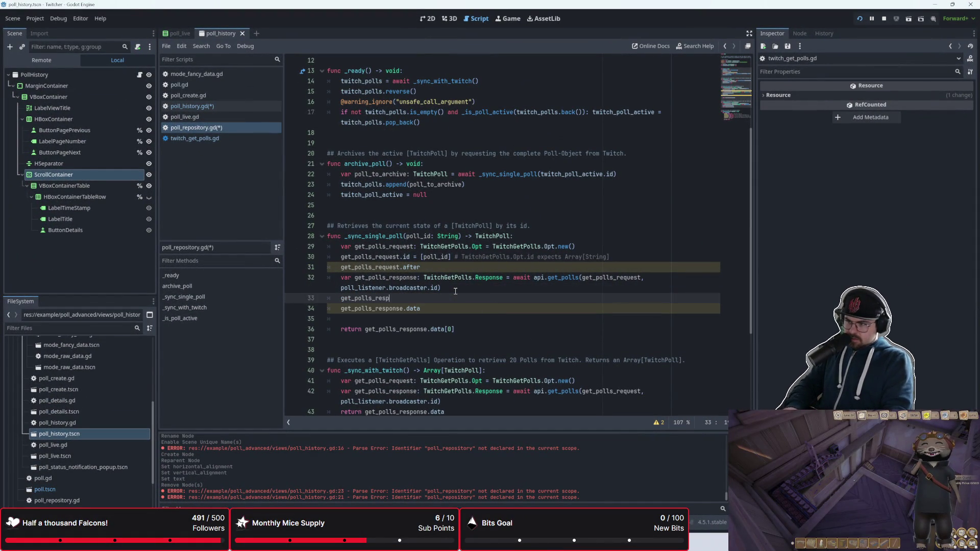
pyautogui.write('se.cur')
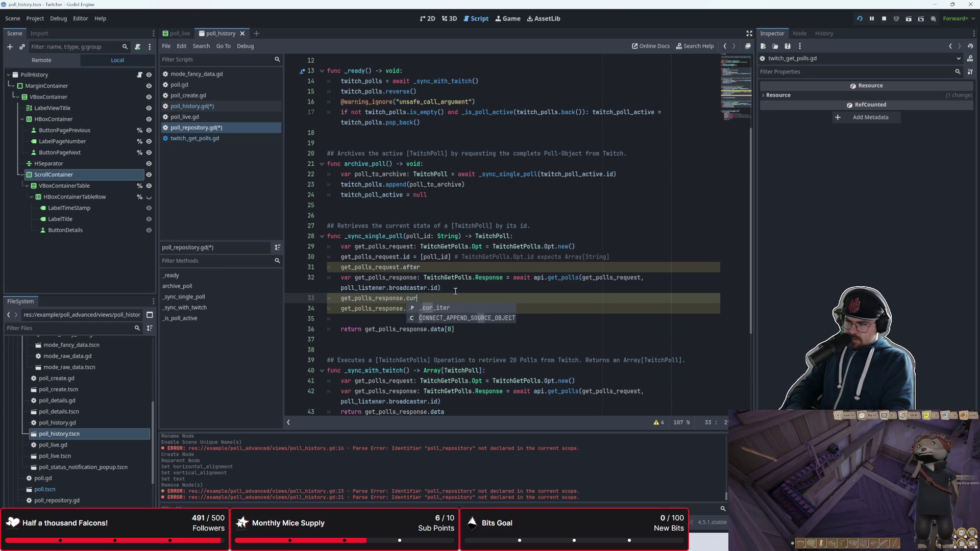
pyautogui.press('Escape')
pyautogui.keyDown('ctrl'); pyautogui.click(416, 298); pyautogui.keyUp('ctrl')
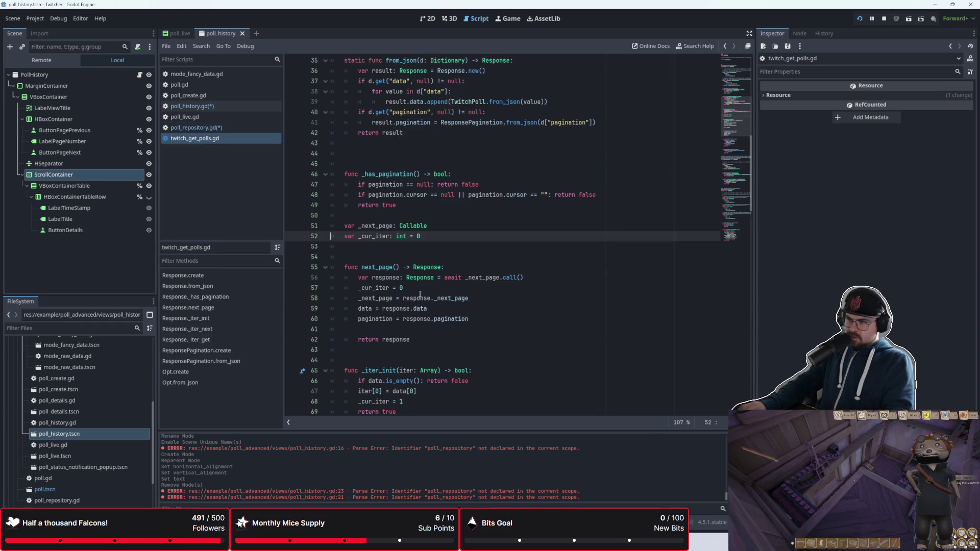
# Scroll through twitch_get_polls.gd to review its Response pagination code.
pyautogui.scroll(3, 521, 260)
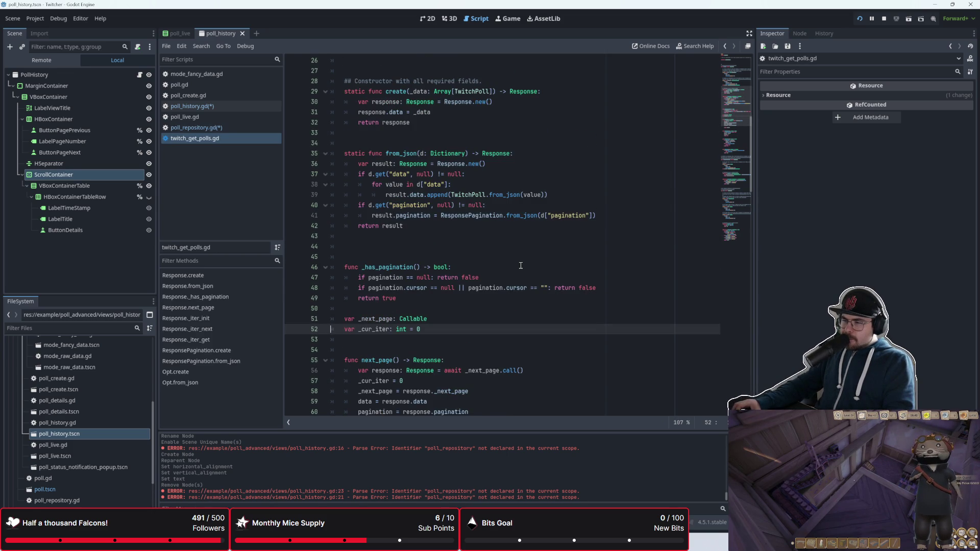
pyautogui.scroll(3, 521, 265)
pyautogui.scroll(-3, 520, 266)
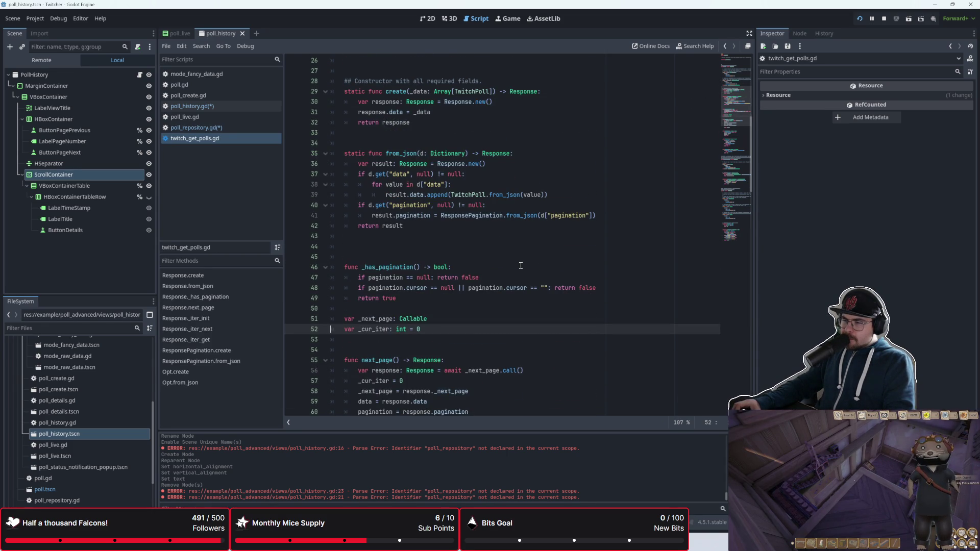
pyautogui.scroll(-3, 520, 266)
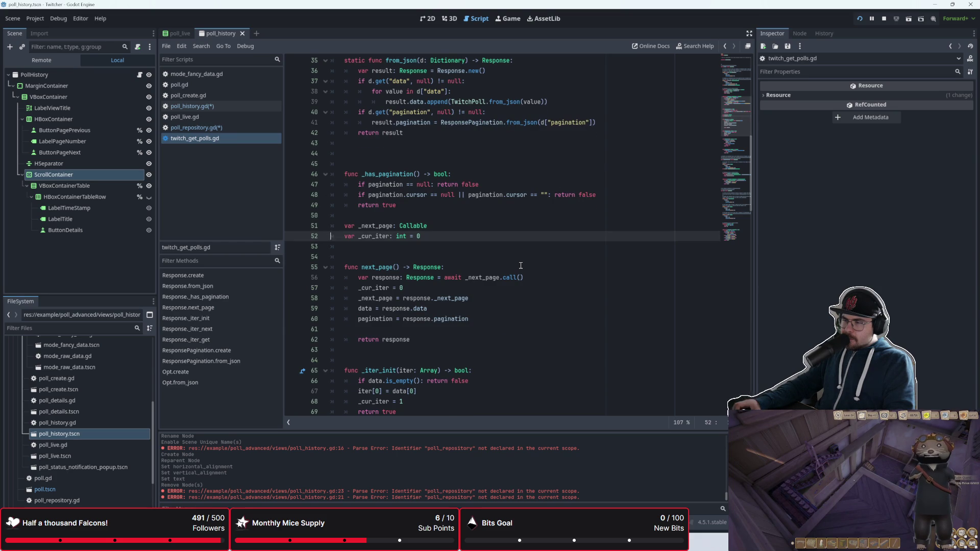
pyautogui.scroll(7, 521, 265)
pyautogui.scroll(-2, 520, 265)
pyautogui.scroll(7, 521, 265)
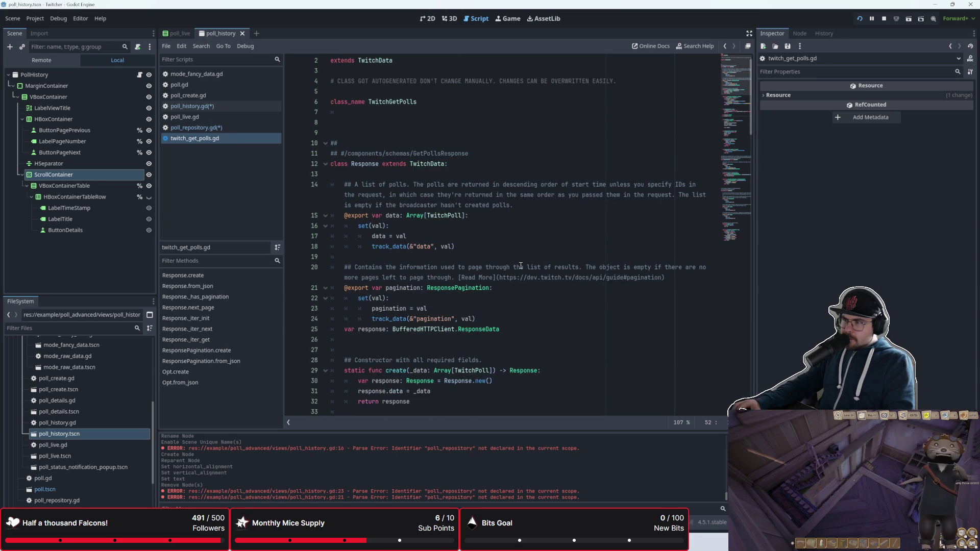
pyautogui.scroll(-5, 521, 265)
pyautogui.scroll(-4, 521, 265)
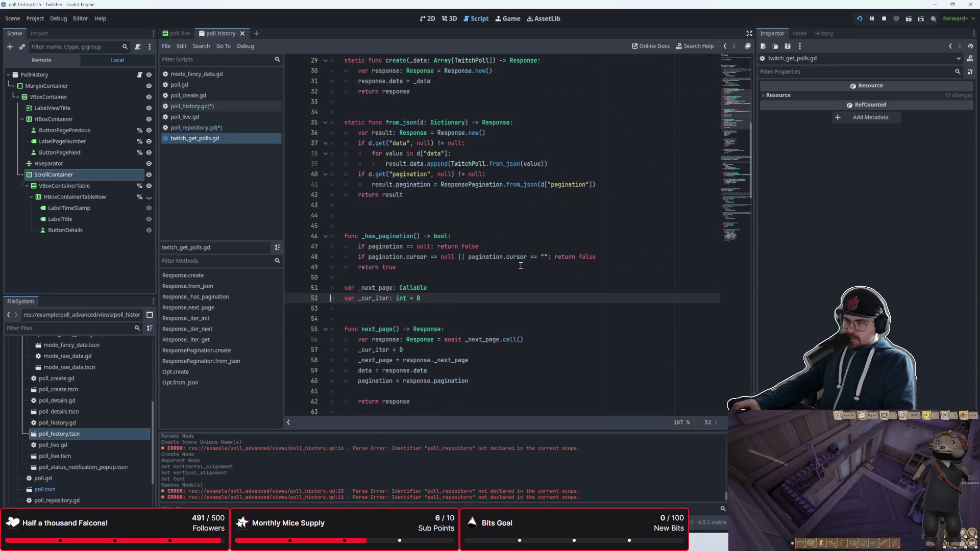
pyautogui.scroll(-1, 520, 266)
pyautogui.scroll(10, 520, 265)
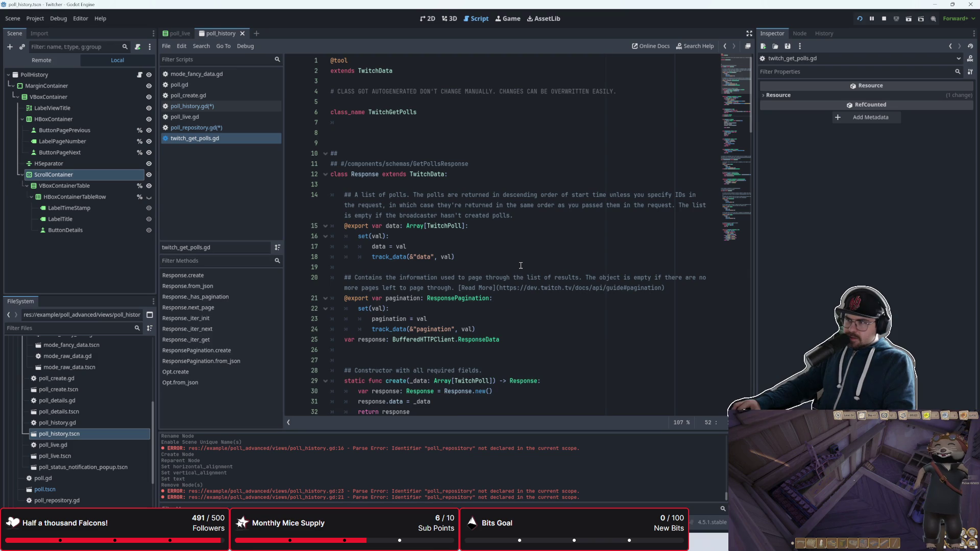
pyautogui.scroll(-11, 521, 266)
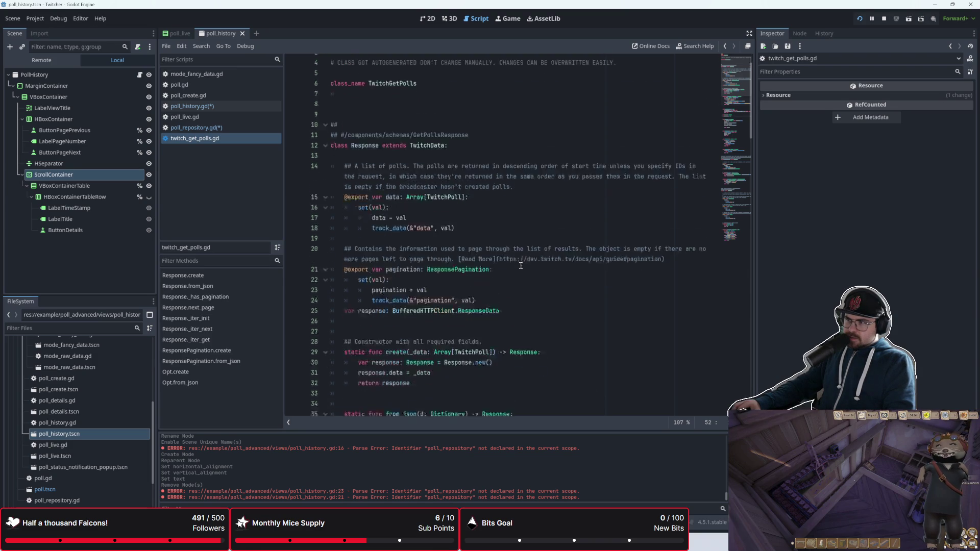
# Search the built-in help for TwitchGetPolls and open its class page.
pyautogui.press('F1')
pyautogui.write('TwitchGetPolls')
pyautogui.press('Return')
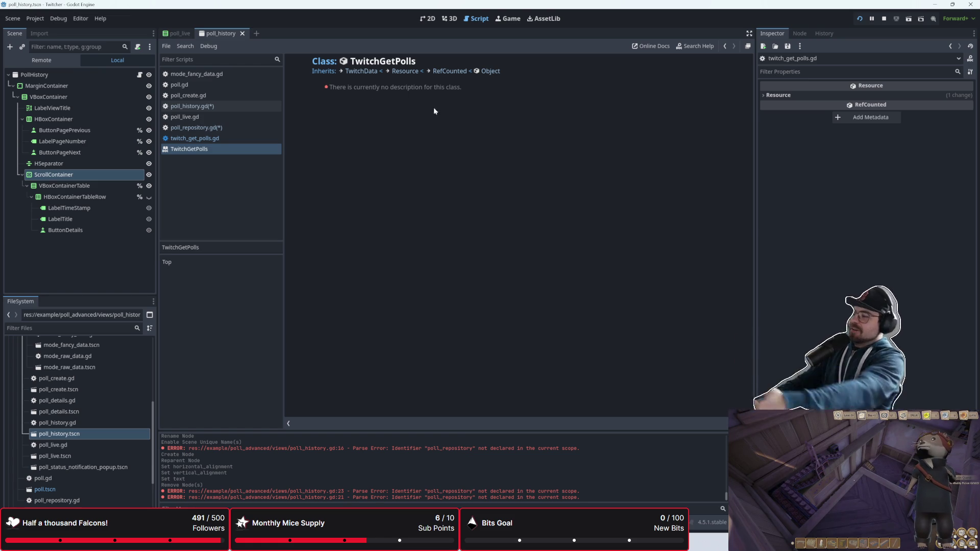
# Return to the twitch_get_polls.gd script and scroll to the top of the file.
pyautogui.click(215, 139)
pyautogui.scroll(10, 453, 223)
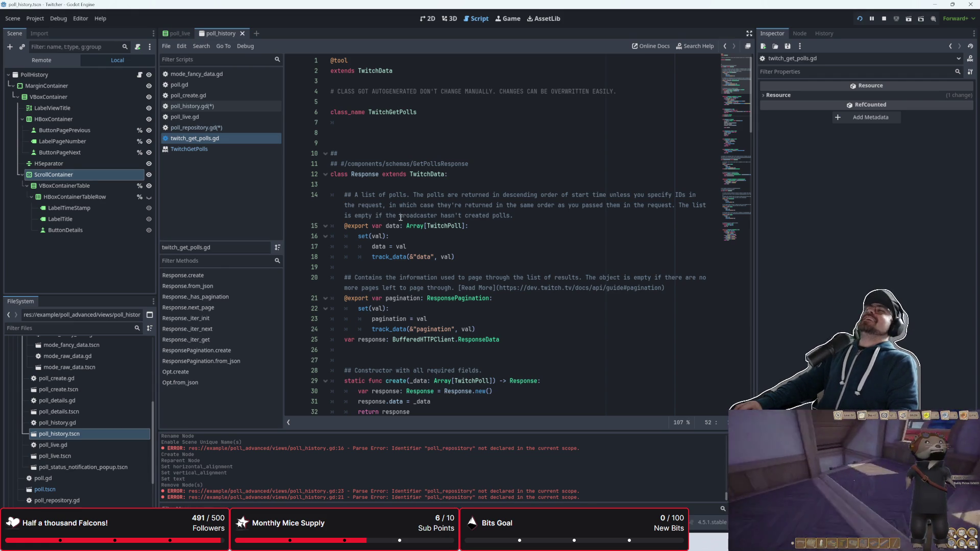
# Scroll through twitch_get_polls.gd and select the next_page() function name on line 55.
pyautogui.scroll(-7, 401, 200)
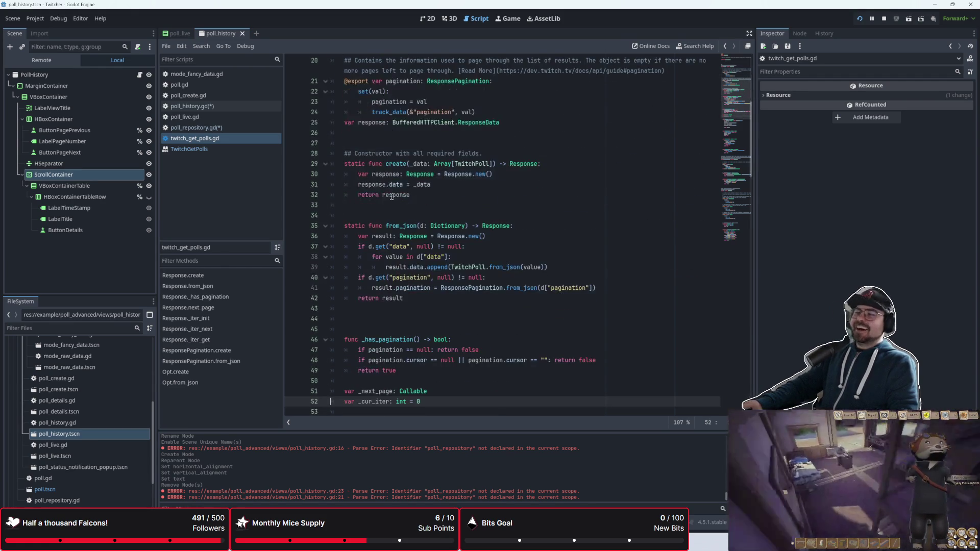
pyautogui.scroll(-8, 409, 245)
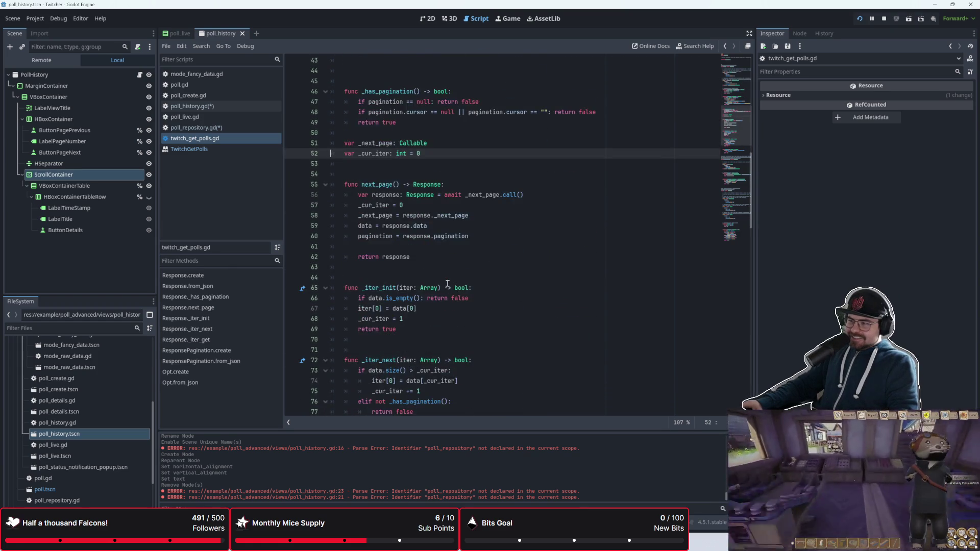
pyautogui.scroll(15, 447, 283)
pyautogui.scroll(-11, 447, 283)
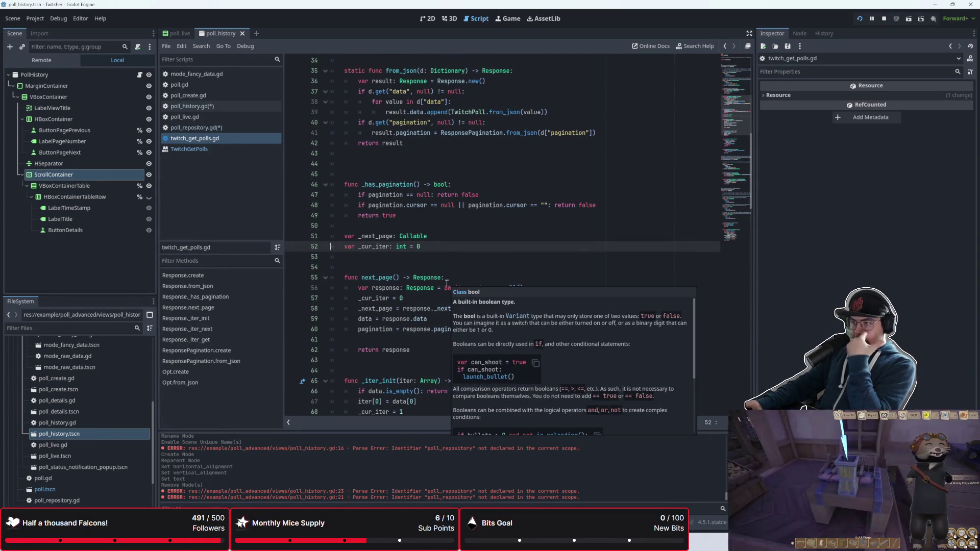
pyautogui.scroll(-2, 443, 296)
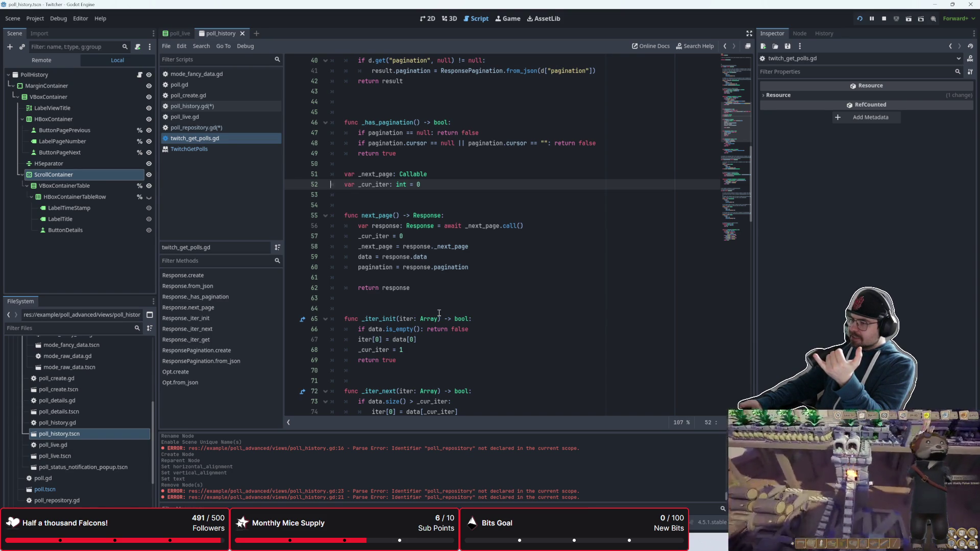
pyautogui.scroll(13, 439, 313)
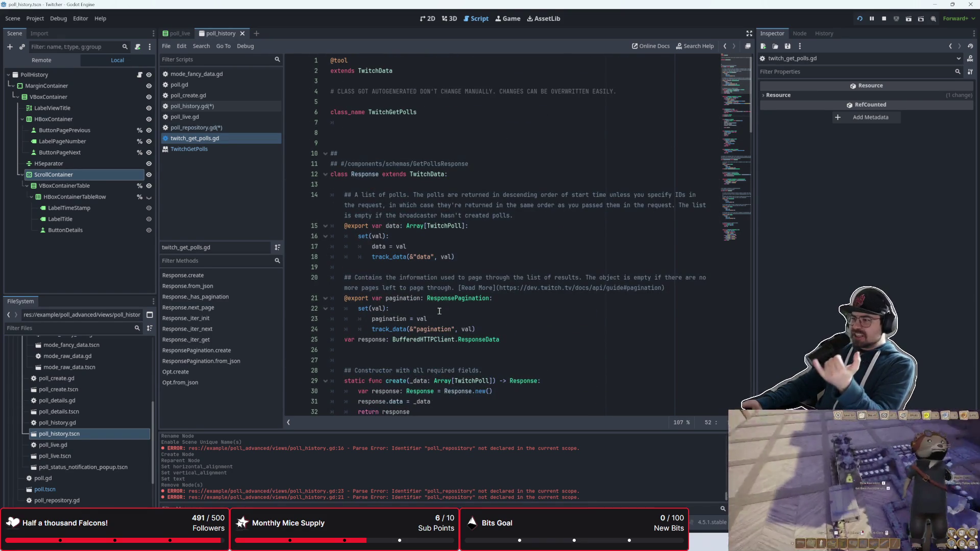
pyautogui.scroll(-11, 439, 310)
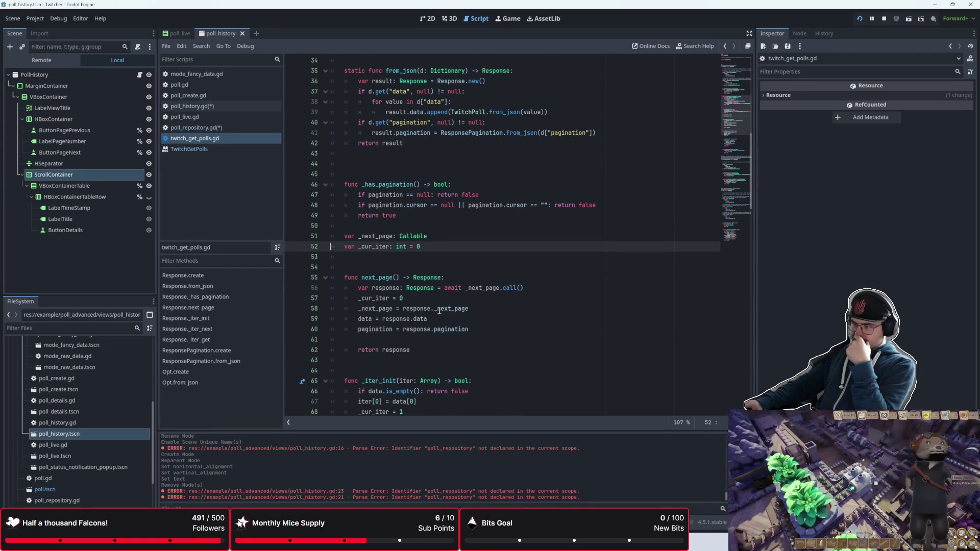
pyautogui.click(360, 279)
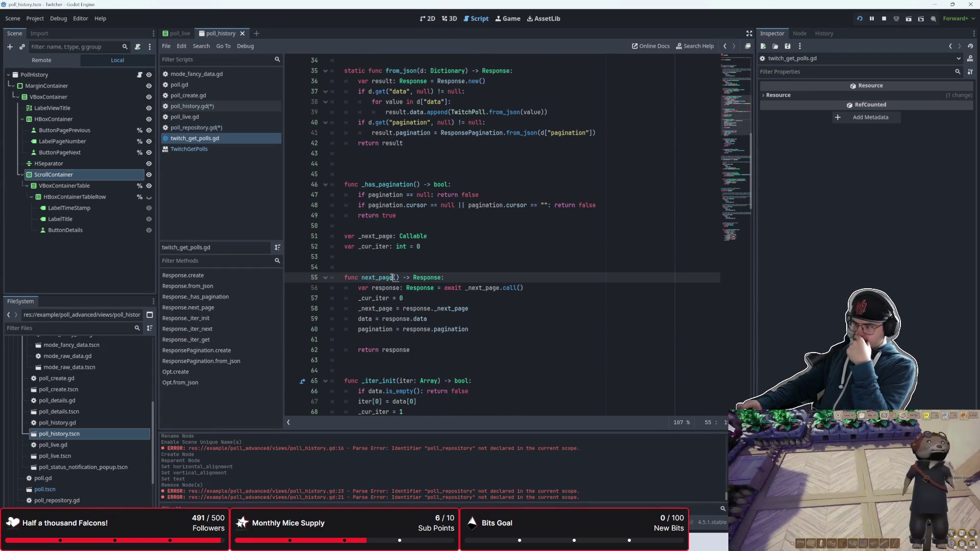
pyautogui.moveTo(360, 279); pyautogui.dragTo(399, 281)
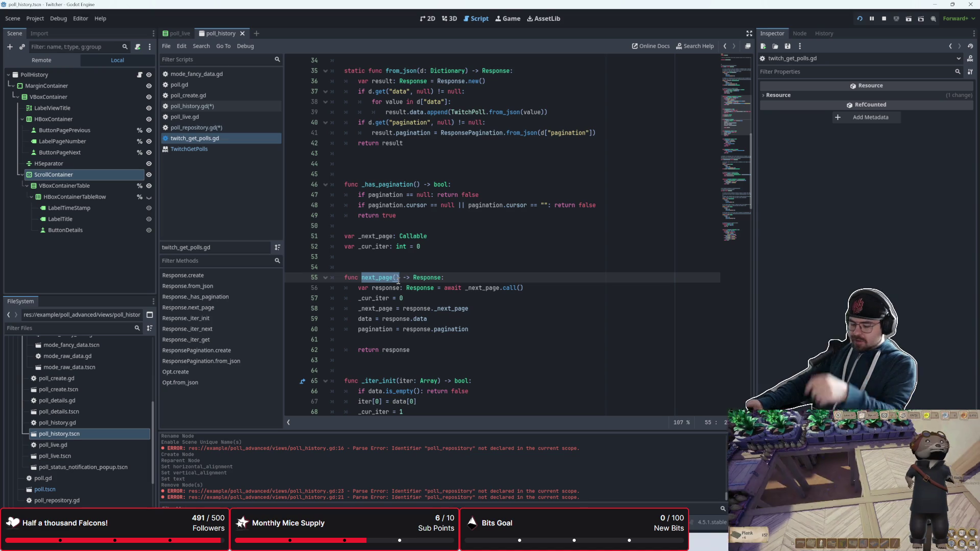
# Search the script for next_page(), stepping between its matches on lines 55 and 83.
pyautogui.hotkey('ctrl', 'f')
pyautogui.press('Return')
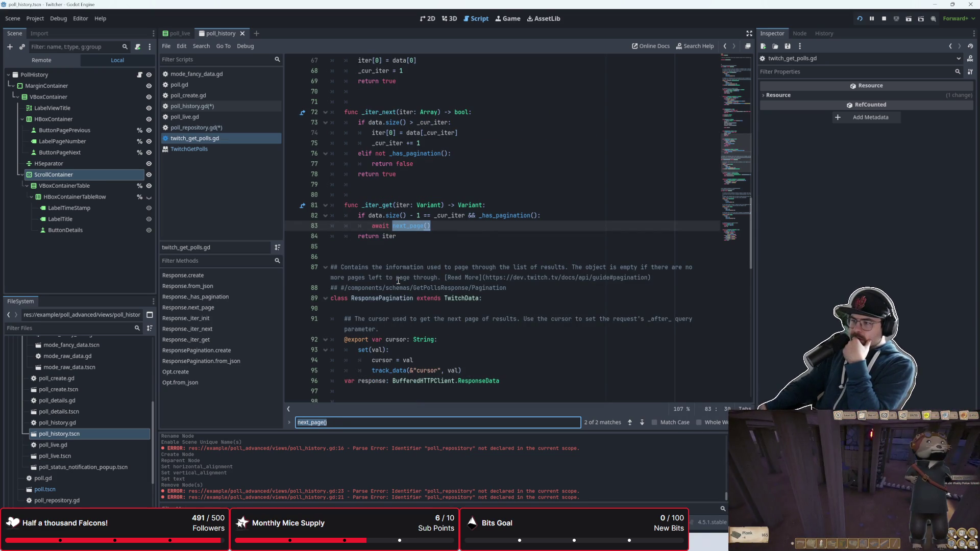
pyautogui.scroll(2, 535, 289)
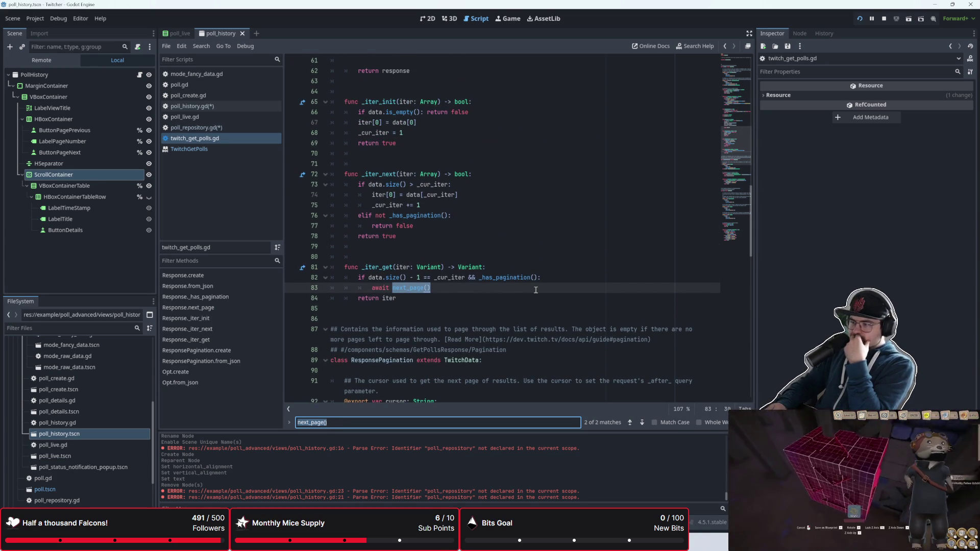
pyautogui.press('Return')
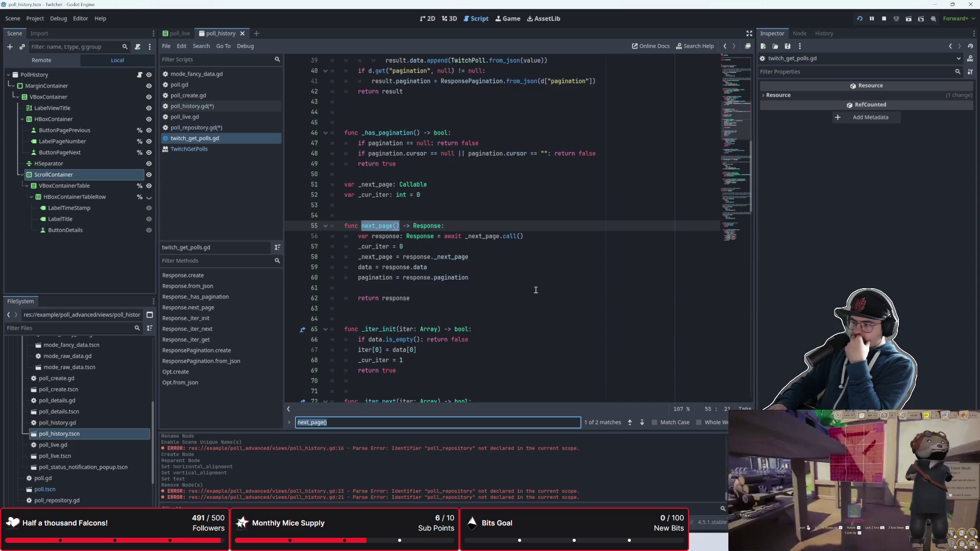
pyautogui.press('Return')
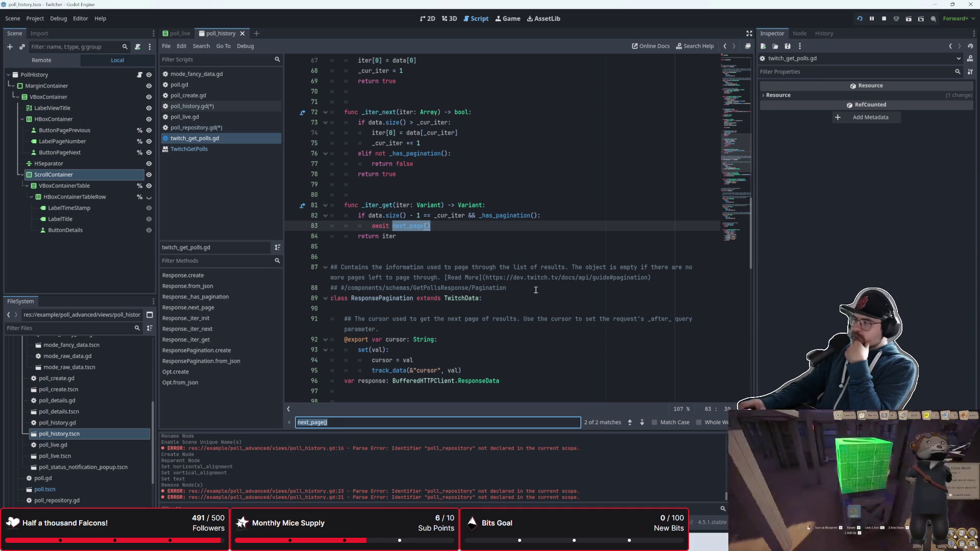
# Review the code around the next_page() call, then bring up Twitch's Get Polls Response Body fields.
pyautogui.scroll(5, 533, 290)
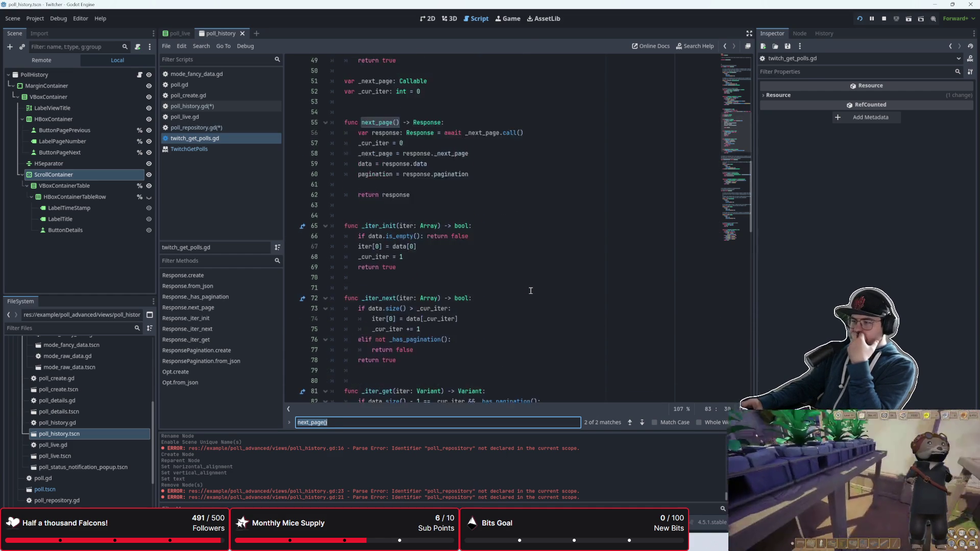
pyautogui.scroll(6, 531, 290)
pyautogui.scroll(-9, 530, 290)
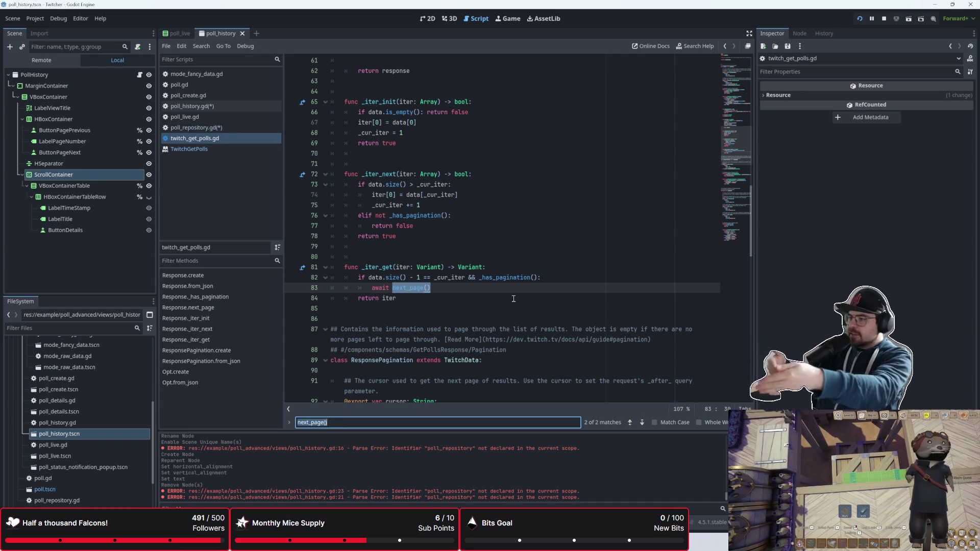
pyautogui.scroll(8, 513, 299)
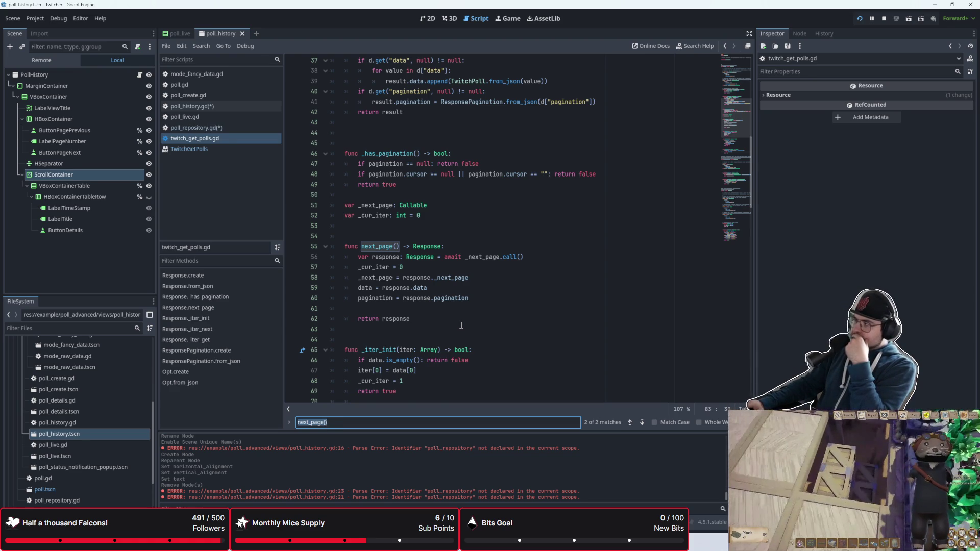
pyautogui.scroll(-3, 461, 325)
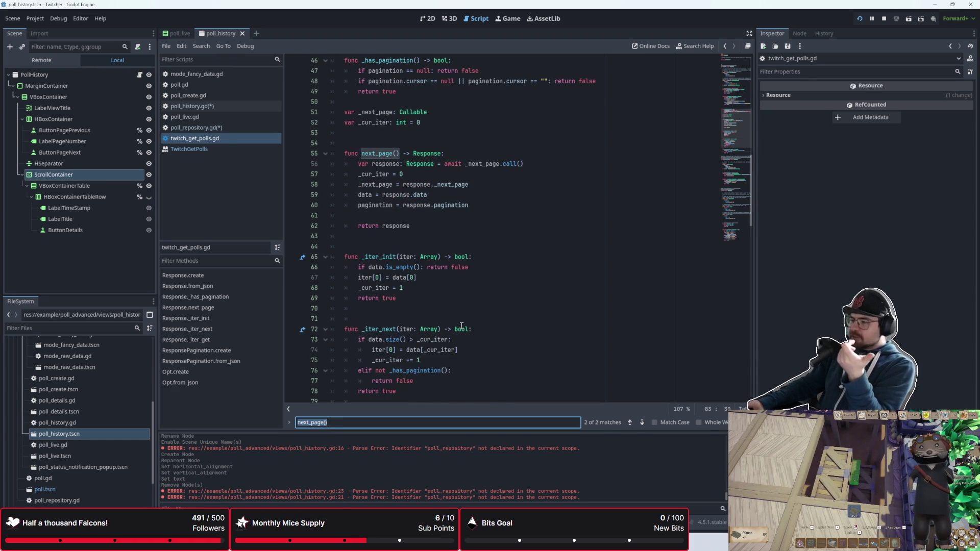
pyautogui.moveTo(460, 325)
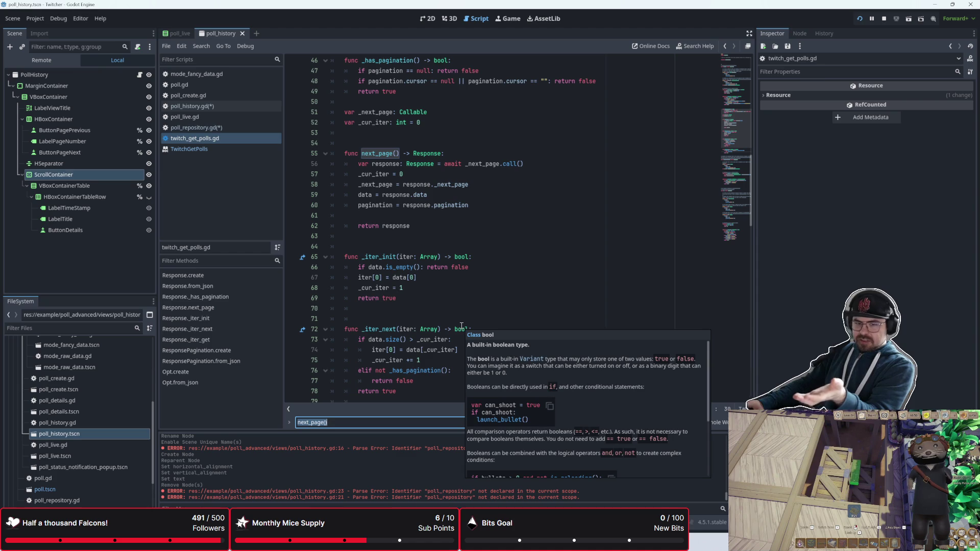
pyautogui.hotkey('alt', 'Tab')
pyautogui.scroll(-2, 500, 215)
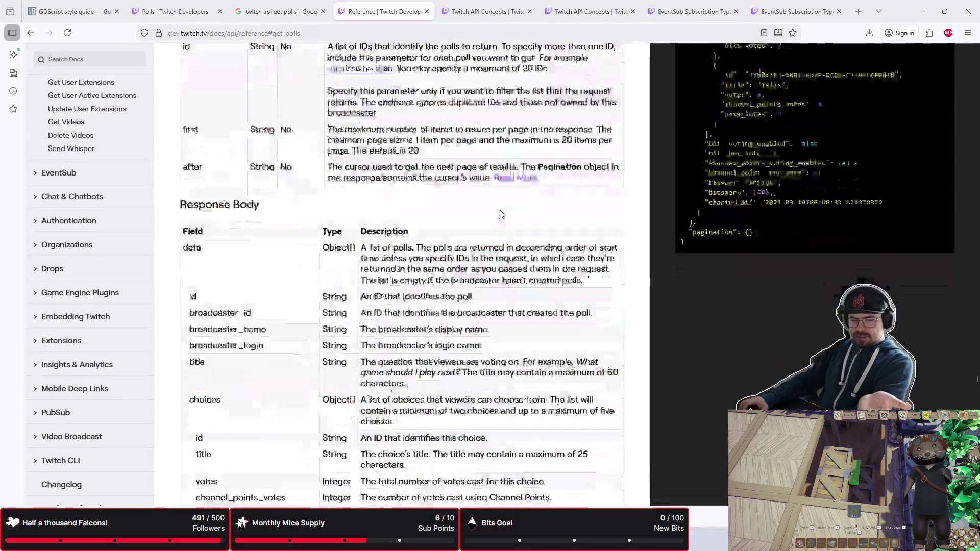
# Check the Get Polls request parameters and response fields, then return to twitch_get_polls.gd in Godot.
pyautogui.scroll(2, 521, 230)
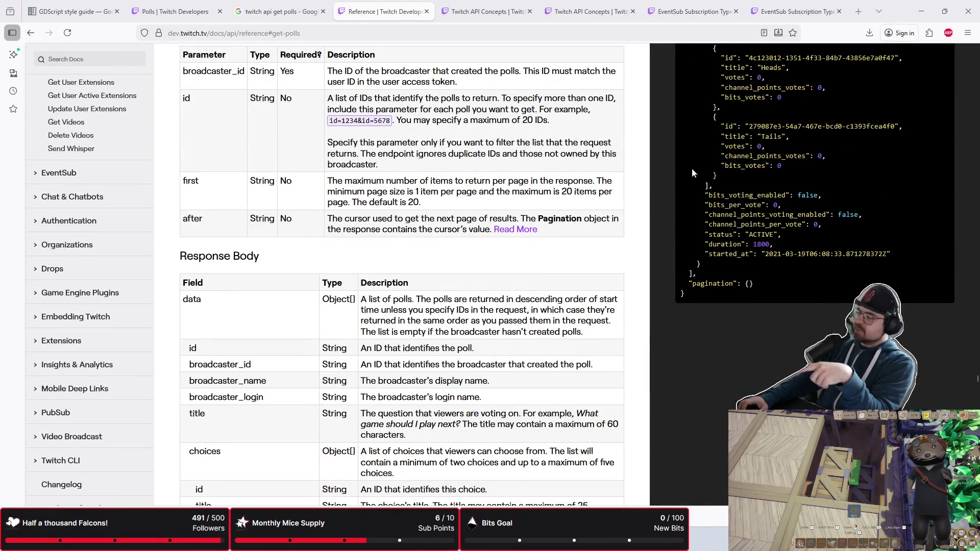
pyautogui.hotkey('alt', 'Tab')
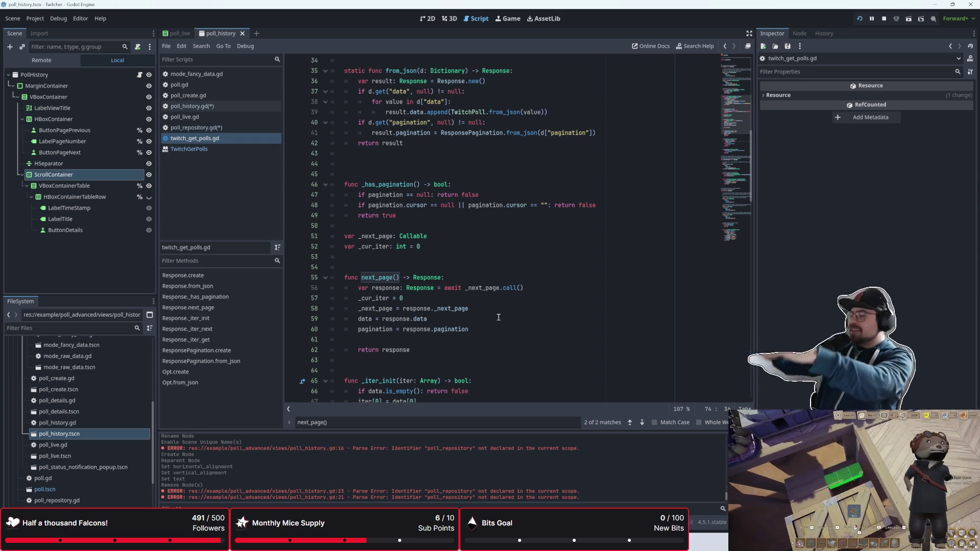
# Look over the Response class in twitch_get_polls.gd, then switch to poll_history.gd.
pyautogui.scroll(9, 483, 334)
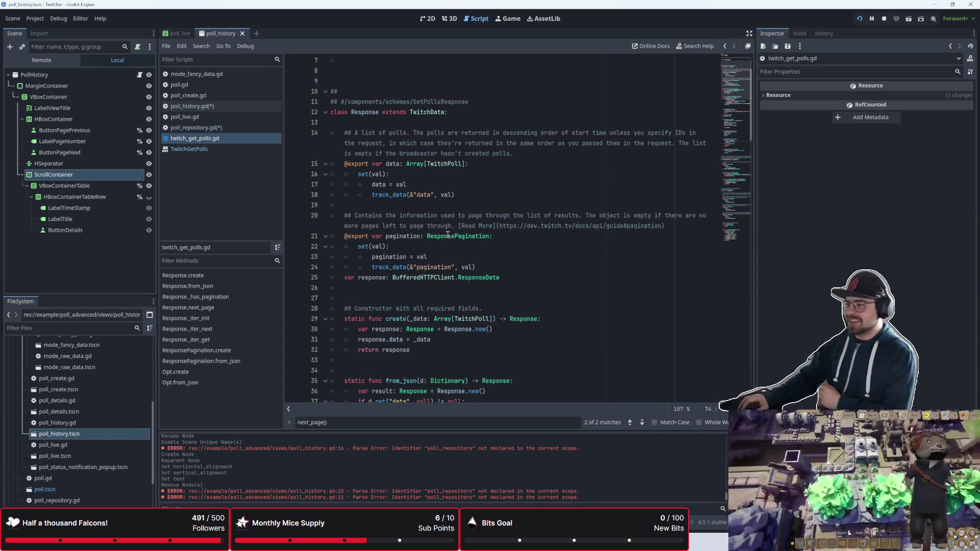
pyautogui.scroll(-5, 446, 264)
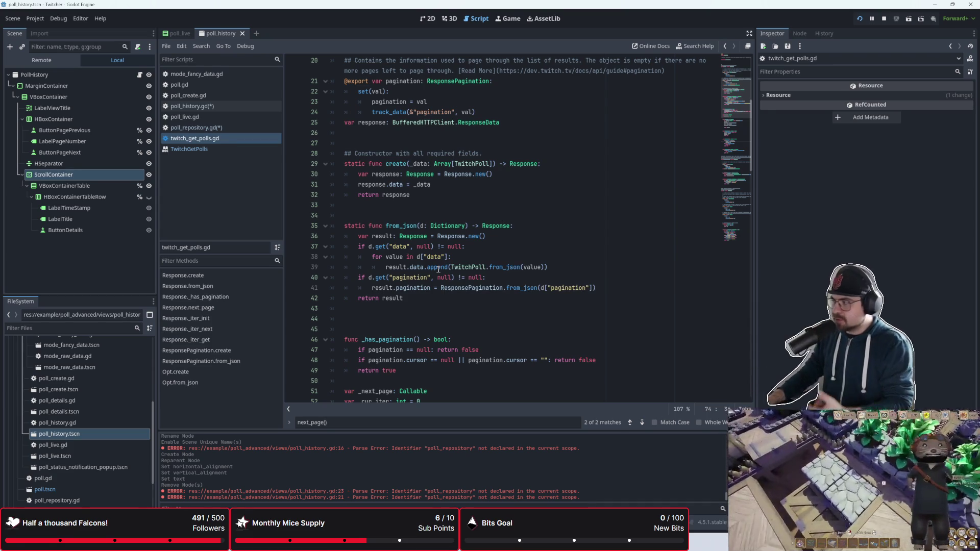
pyautogui.moveTo(438, 270)
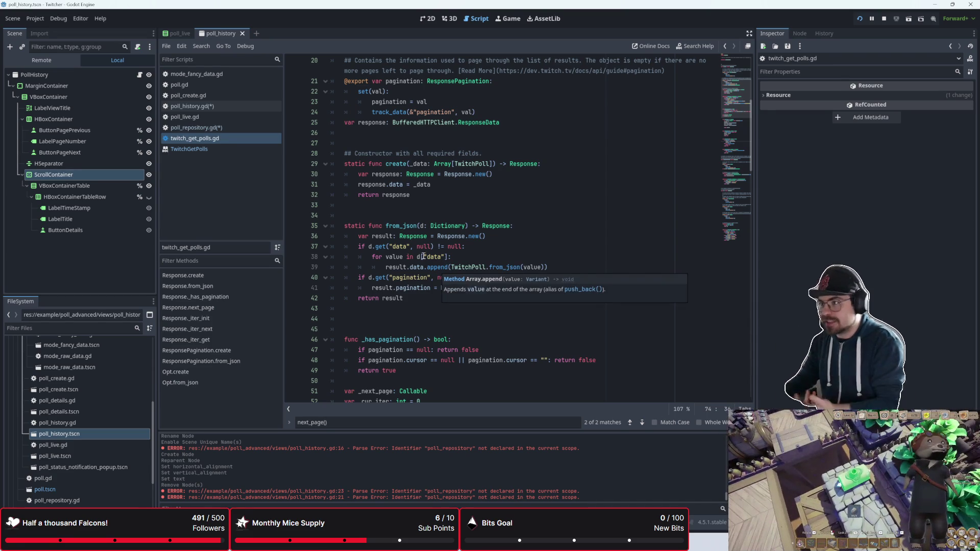
pyautogui.scroll(-3, 470, 215)
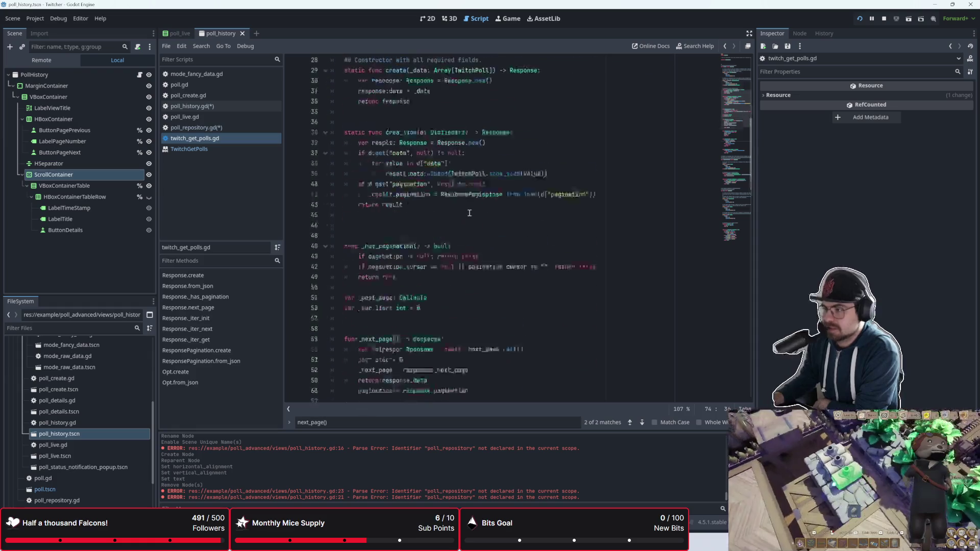
pyautogui.scroll(-10, 469, 213)
pyautogui.scroll(14, 470, 211)
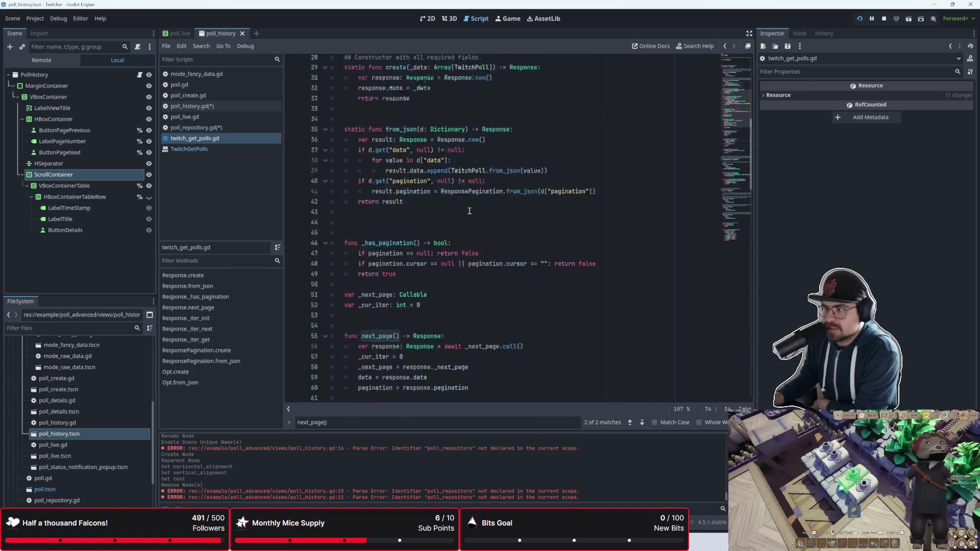
pyautogui.scroll(1, 469, 211)
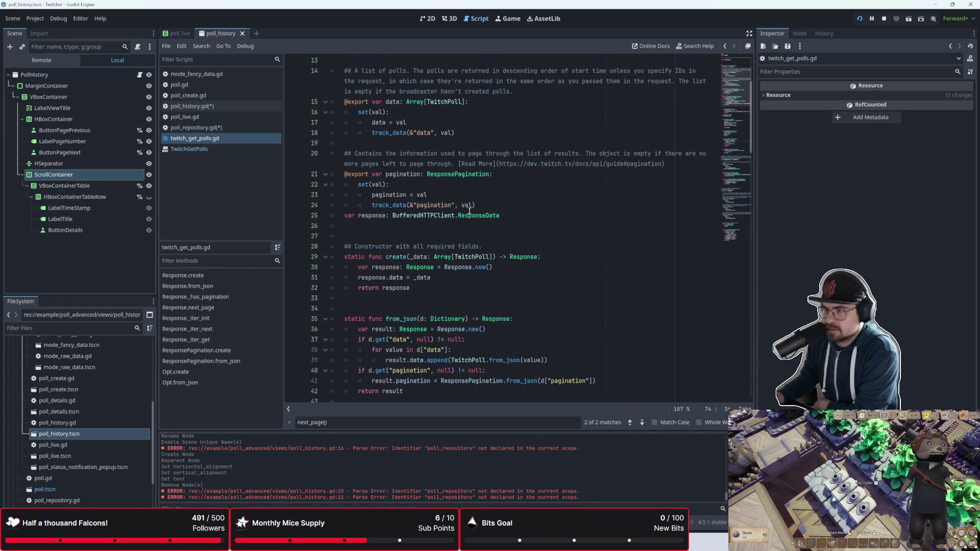
pyautogui.scroll(-1, 470, 211)
pyautogui.scroll(1, 469, 211)
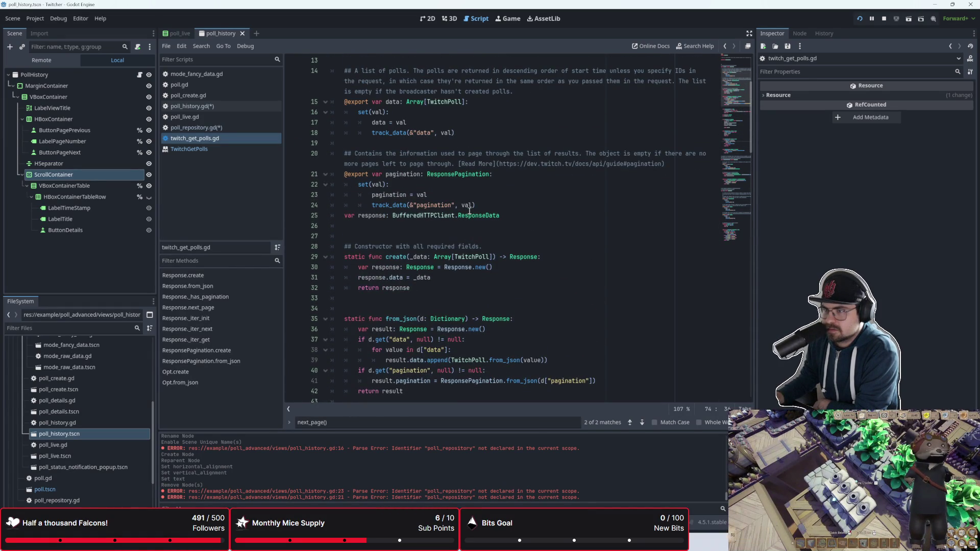
pyautogui.click(266, 107)
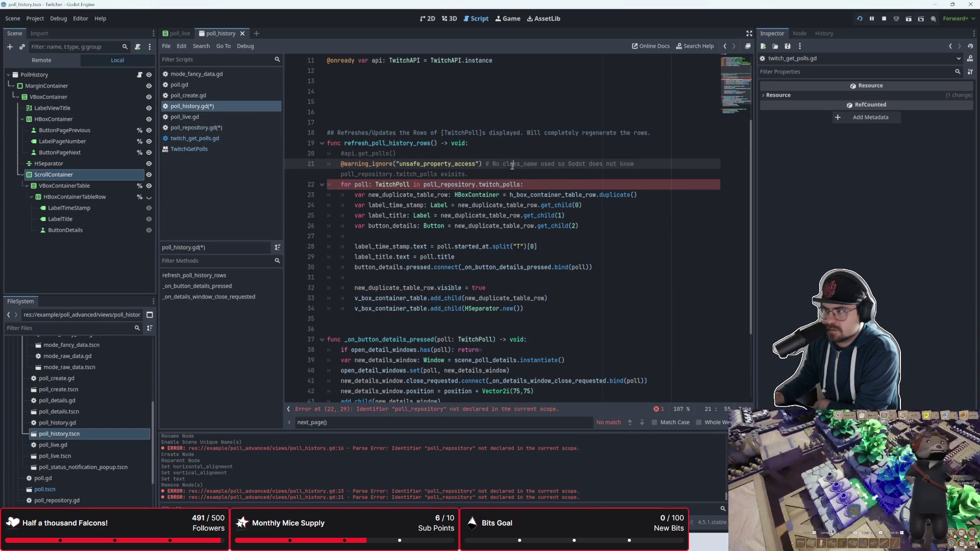
# Inspect lines 22 and 19 of the refresh function in poll_history.gd.
pyautogui.click(563, 187)
pyautogui.scroll(2, 563, 187)
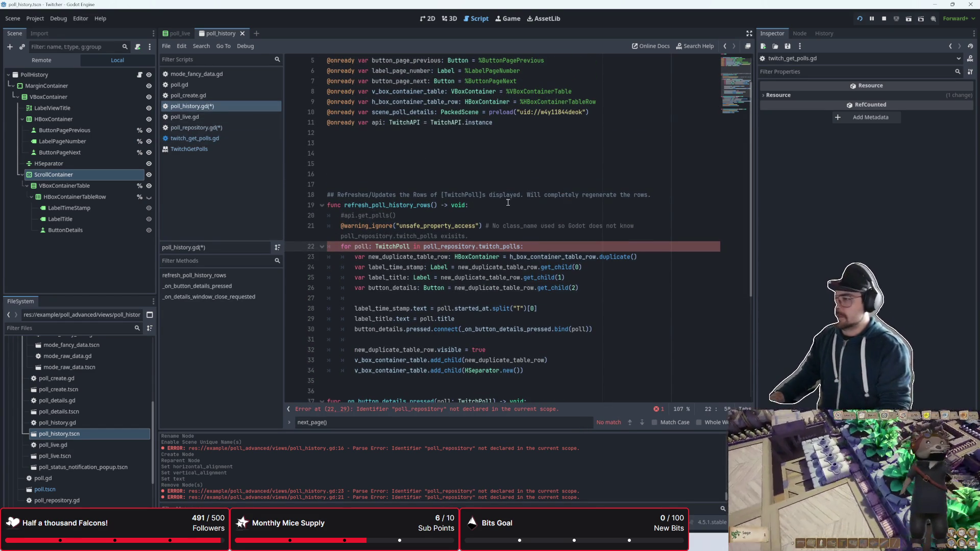
pyautogui.click(479, 204)
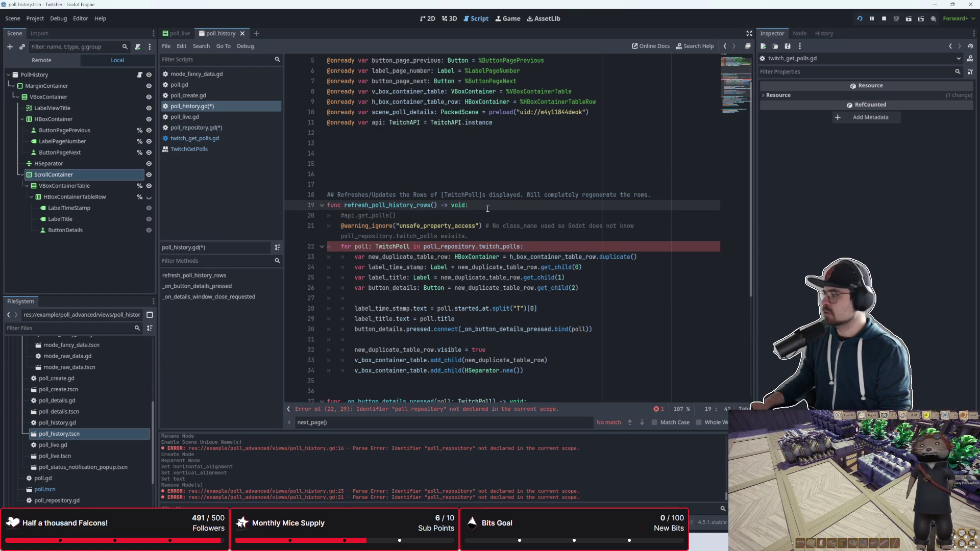
# Revisit next_page in twitch_get_polls.gd, then bring up Twitcher's paginated results docs.
pyautogui.click(232, 137)
pyautogui.scroll(-10, 508, 230)
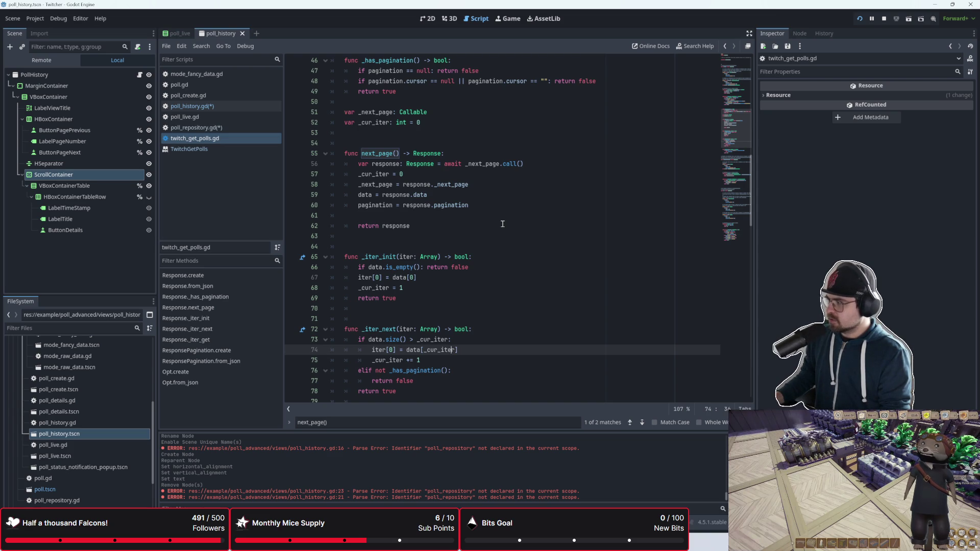
pyautogui.scroll(2, 502, 224)
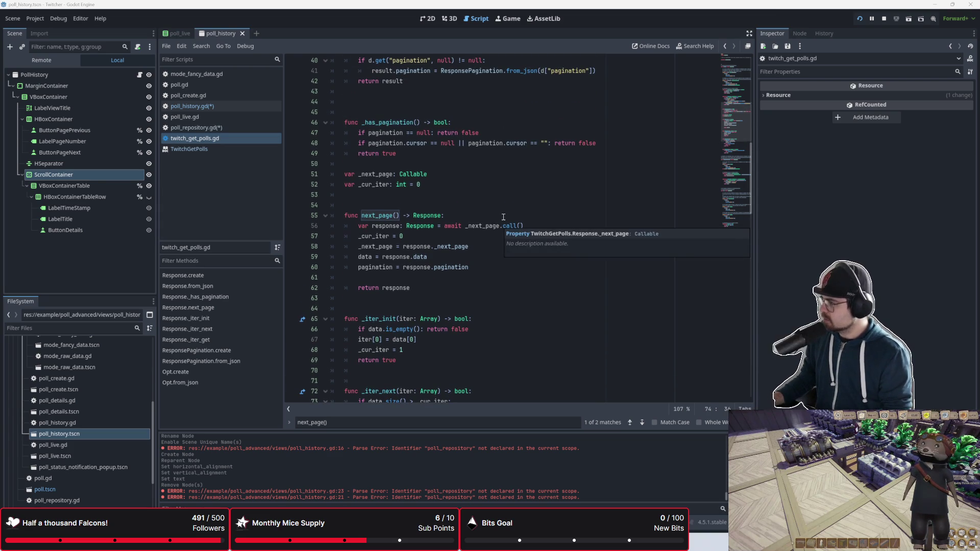
pyautogui.hotkey('alt', 'Tab')
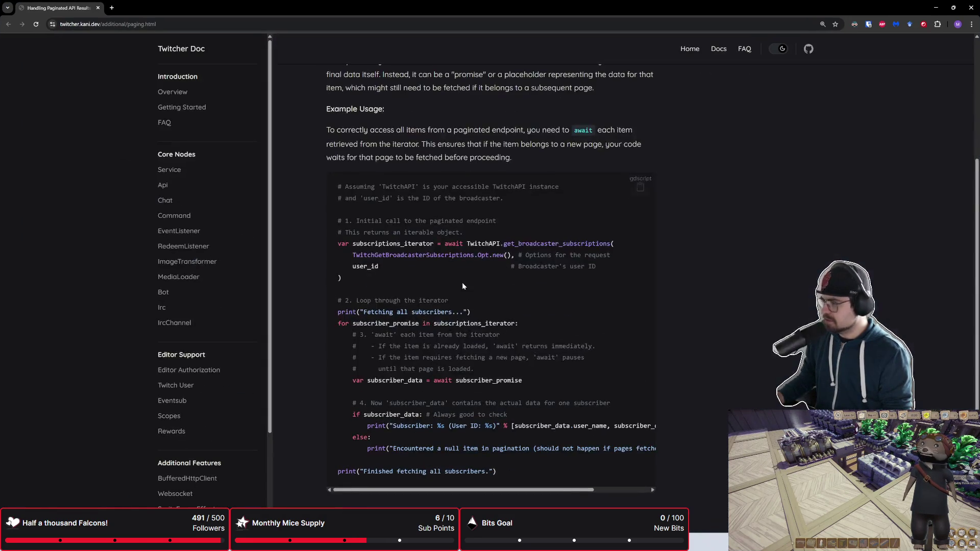
# Read the Handling Paginated API Results example, then return to next_page() in twitch_get_polls.gd.
pyautogui.scroll(-2, 460, 277)
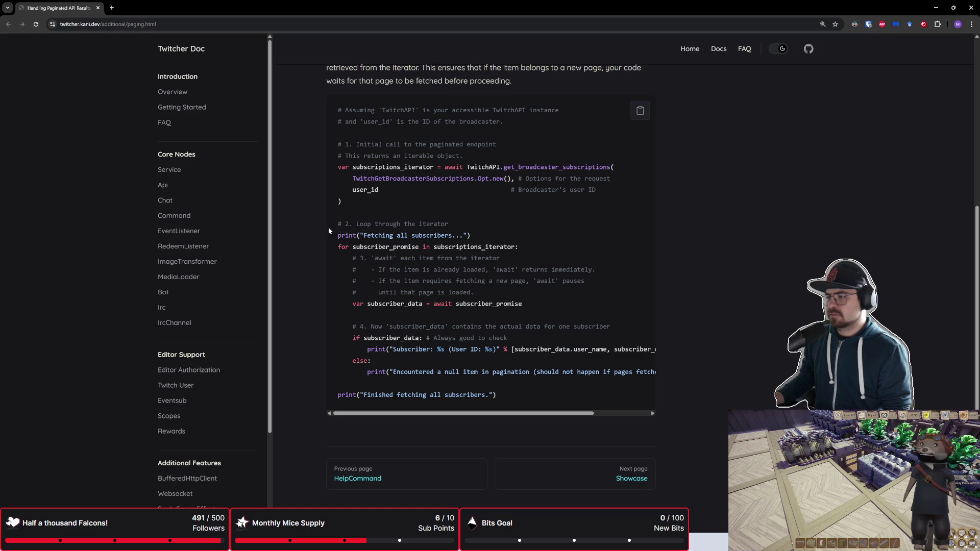
pyautogui.scroll(-1, 328, 228)
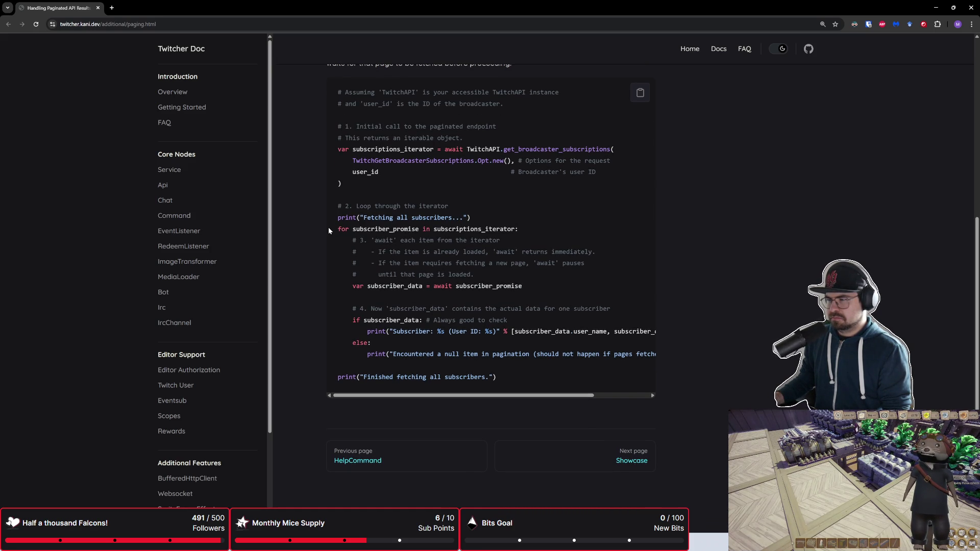
pyautogui.hotkey('alt', 'Tab')
pyautogui.scroll(5, 329, 228)
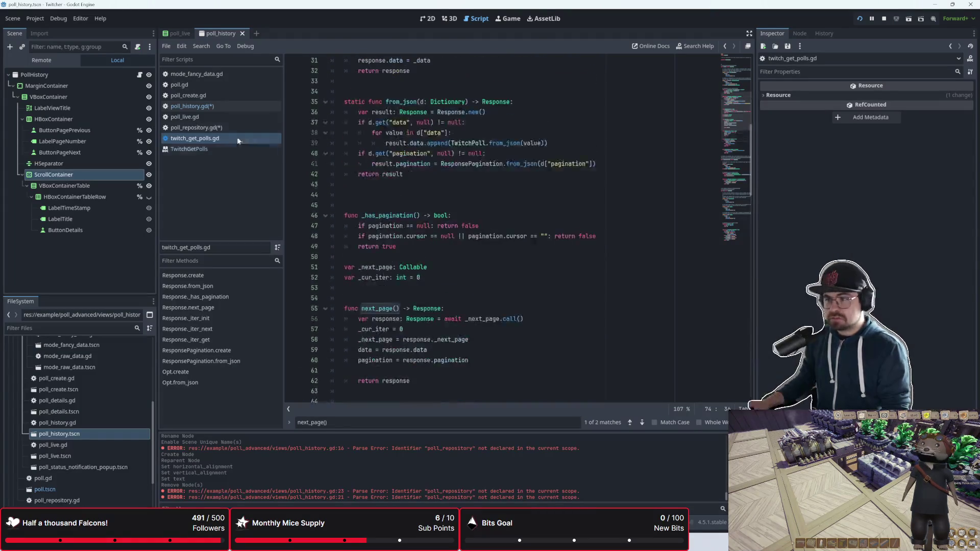
# In poll_history.gd, discard the half-typed func stub and delete the extra blank lines above refresh_poll_history_rows.
pyautogui.click(242, 107)
pyautogui.click(483, 206)
pyautogui.press('Return')
pyautogui.press('Return')
pyautogui.press('Up')
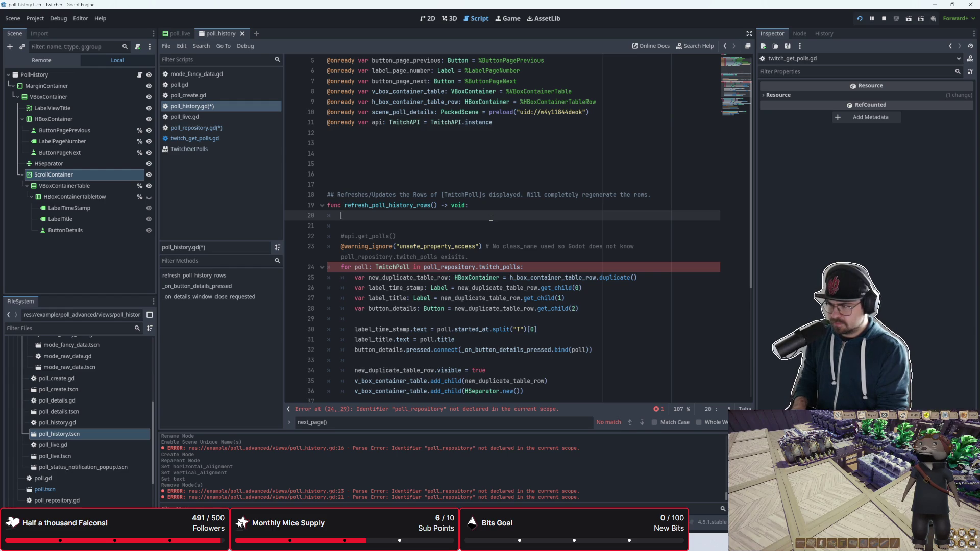
pyautogui.press('Up')
pyautogui.press('Up')
pyautogui.press('Up')
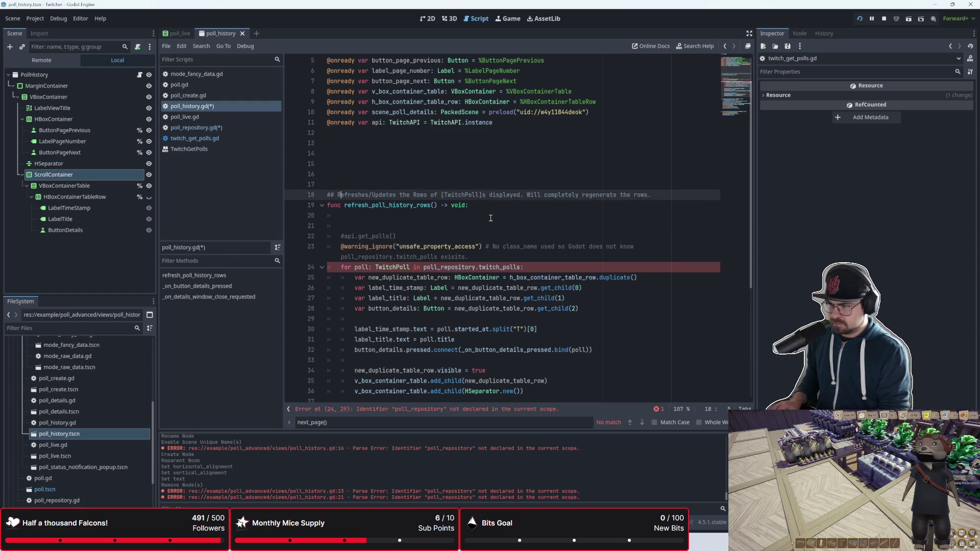
pyautogui.press('Return')
pyautogui.write('func')
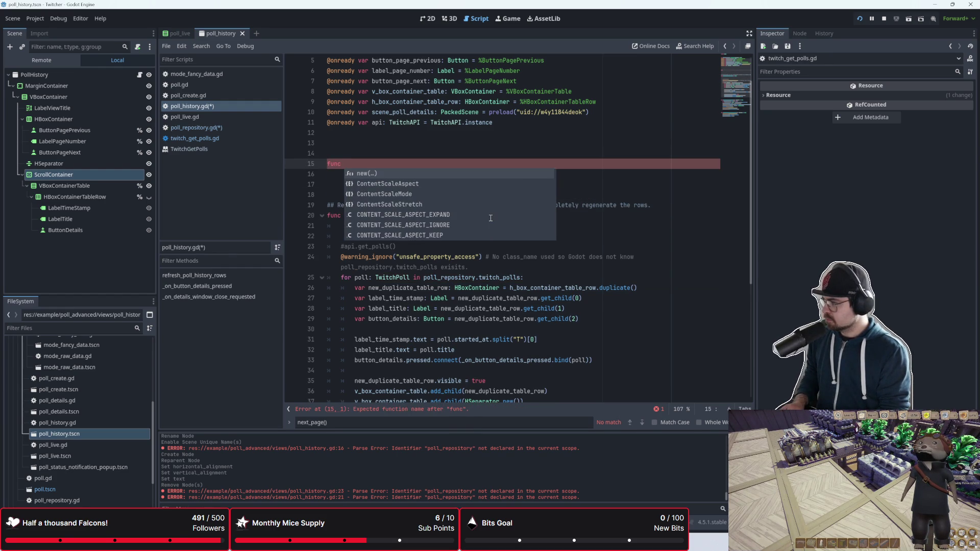
pyautogui.press('Escape')
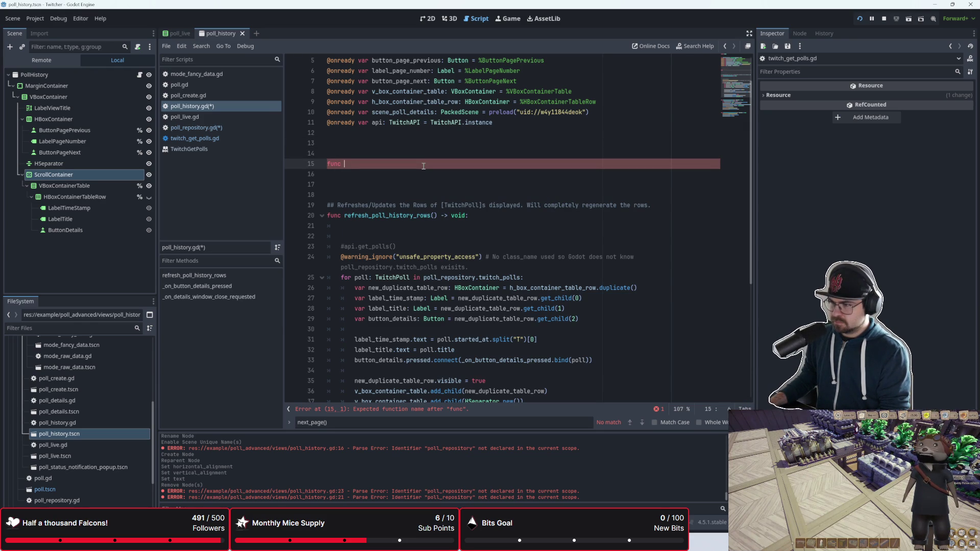
pyautogui.write('get:poll')
pyautogui.press('BackSpace')
pyautogui.press('BackSpace')
pyautogui.press('BackSpace')
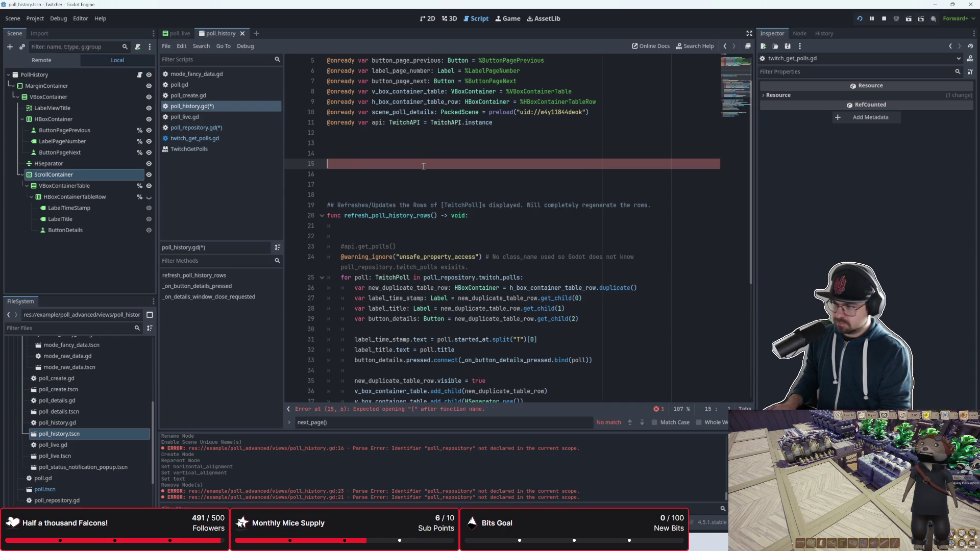
pyautogui.press('Delete')
pyautogui.press('Delete')
pyautogui.press('Delete')
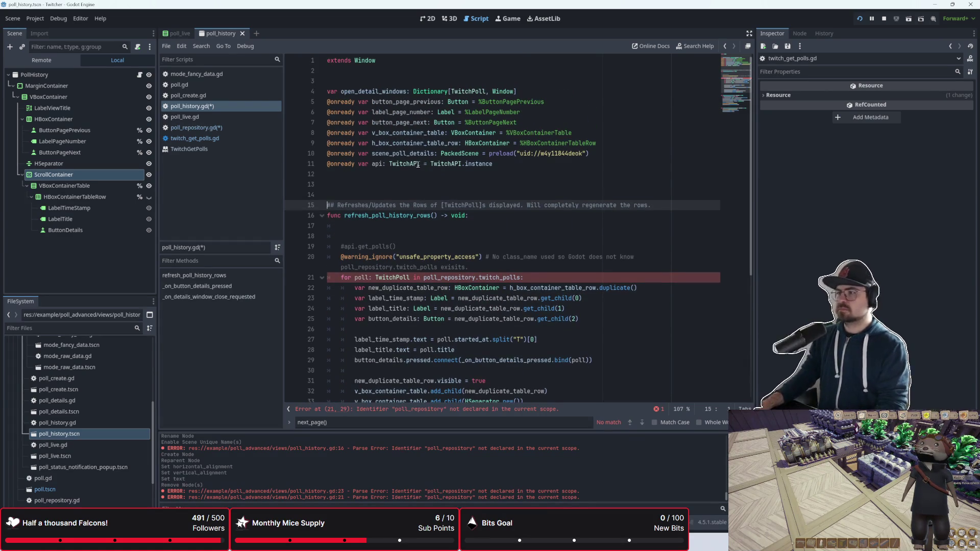
# View the Twitch Poll History scene layout in the 2D workspace, briefly checking 3D.
pyautogui.click(379, 188)
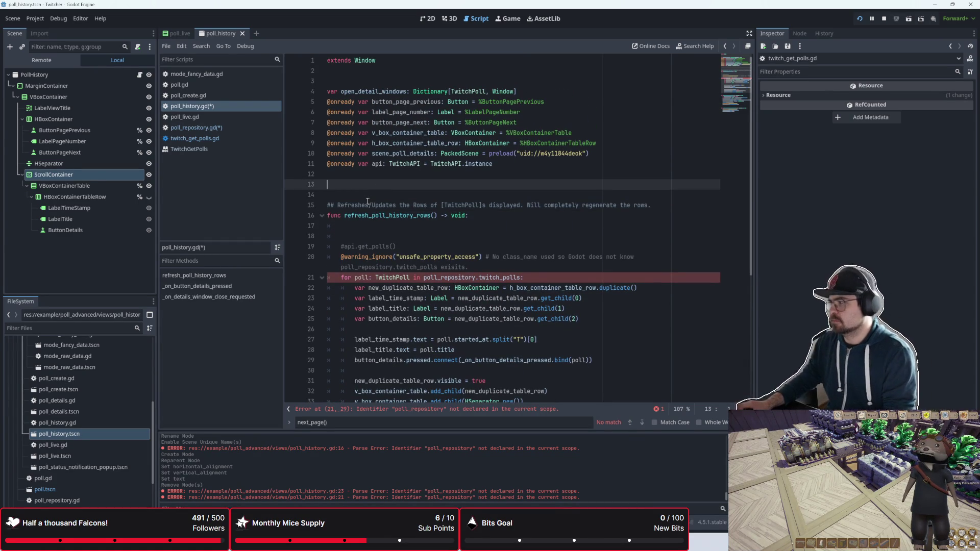
pyautogui.click(428, 19)
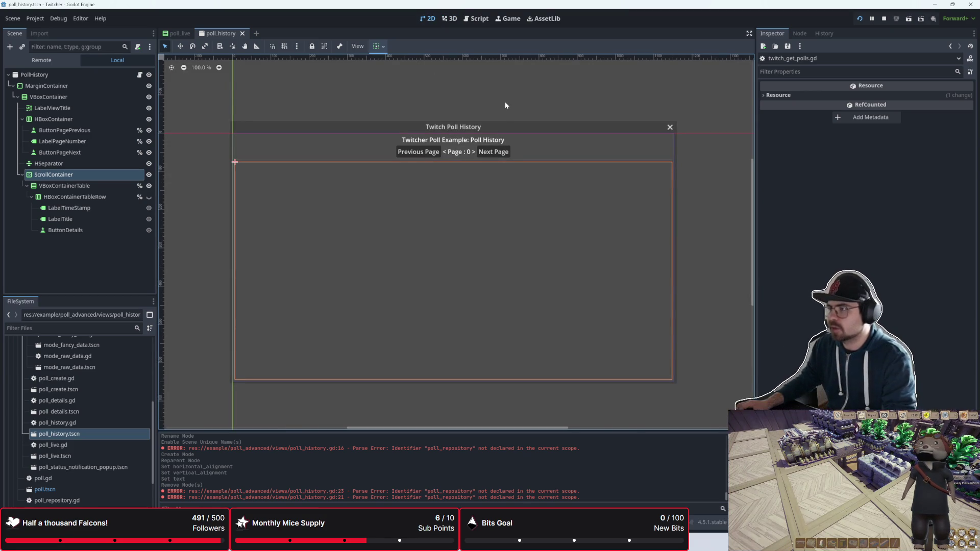
pyautogui.click(449, 19)
# Return to poll_history.gd in the Script workspace, scroll through it, and place the caret on line 17.
pyautogui.click(427, 20)
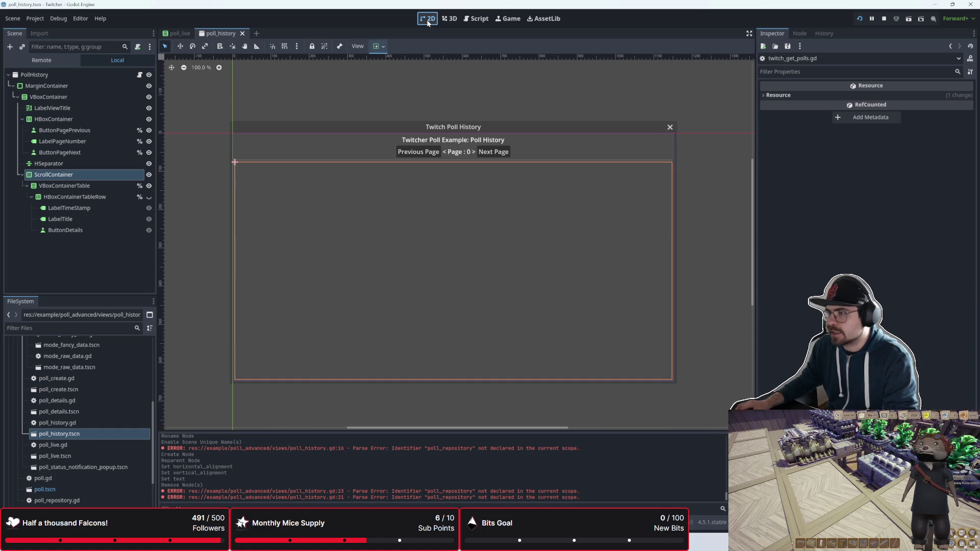
pyautogui.click(468, 20)
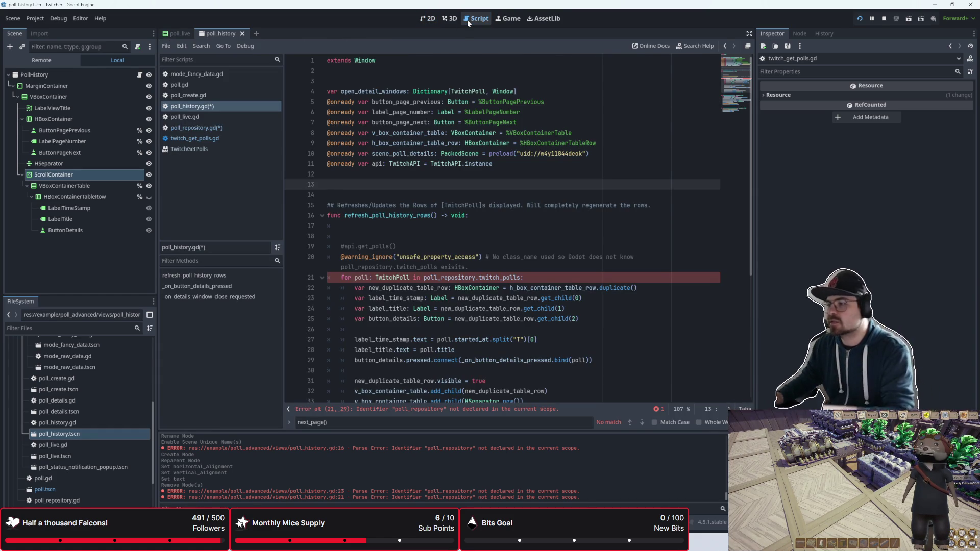
pyautogui.scroll(-1, 474, 91)
pyautogui.scroll(1, 475, 91)
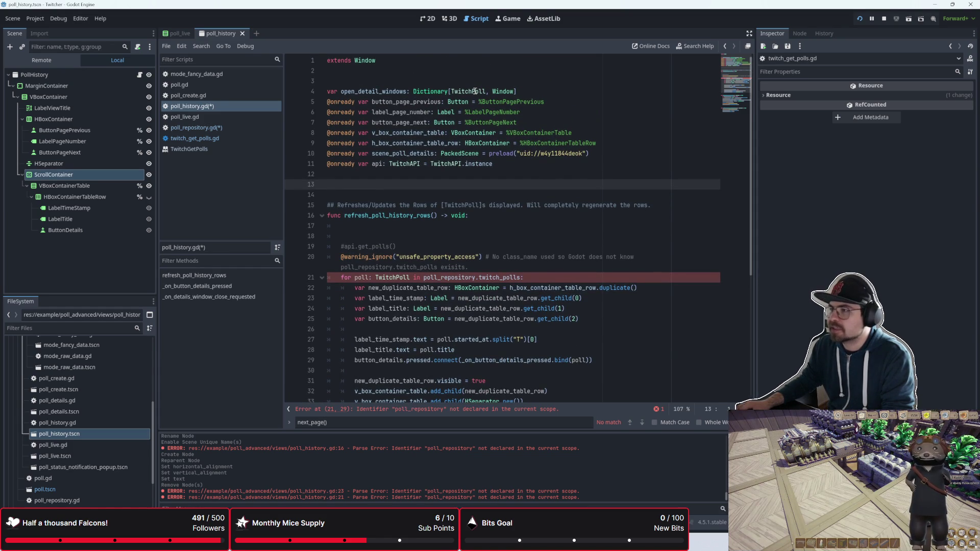
pyautogui.scroll(-4, 475, 90)
pyautogui.scroll(4, 475, 91)
pyautogui.scroll(-1, 475, 91)
pyautogui.scroll(-4, 474, 90)
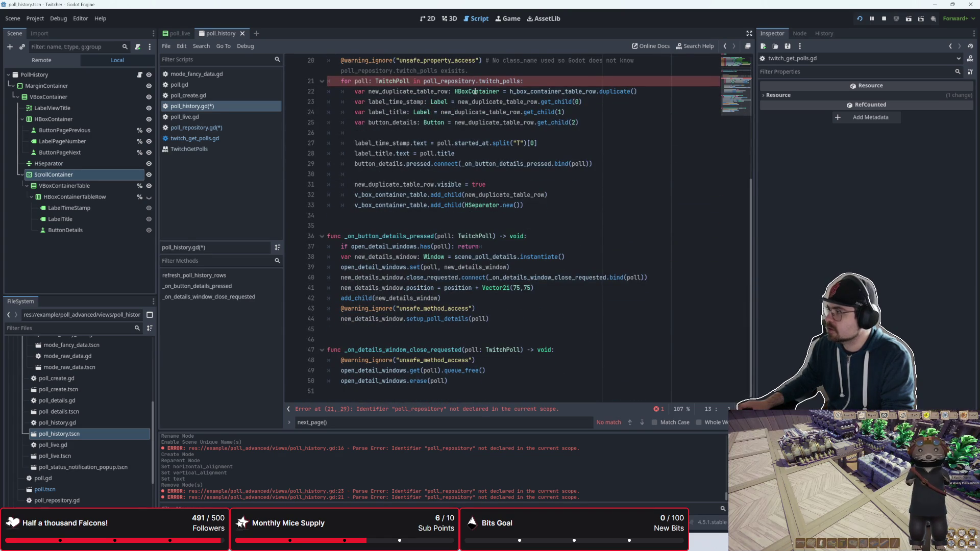
pyautogui.scroll(5, 474, 91)
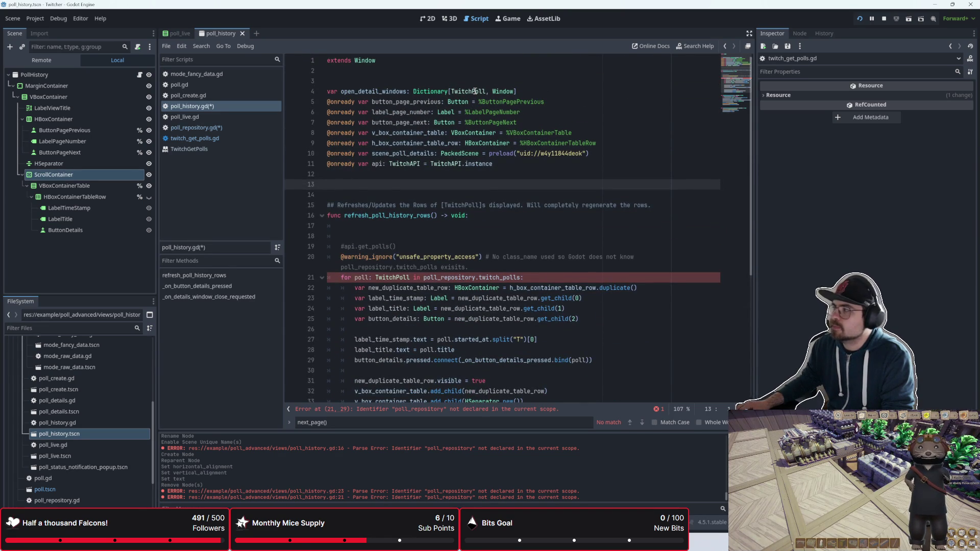
pyautogui.scroll(-5, 475, 91)
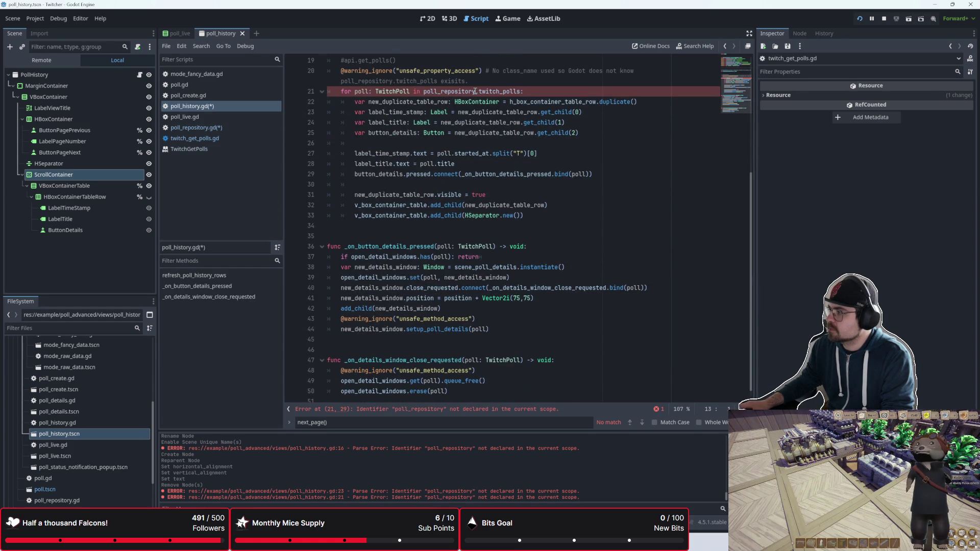
pyautogui.scroll(5, 474, 91)
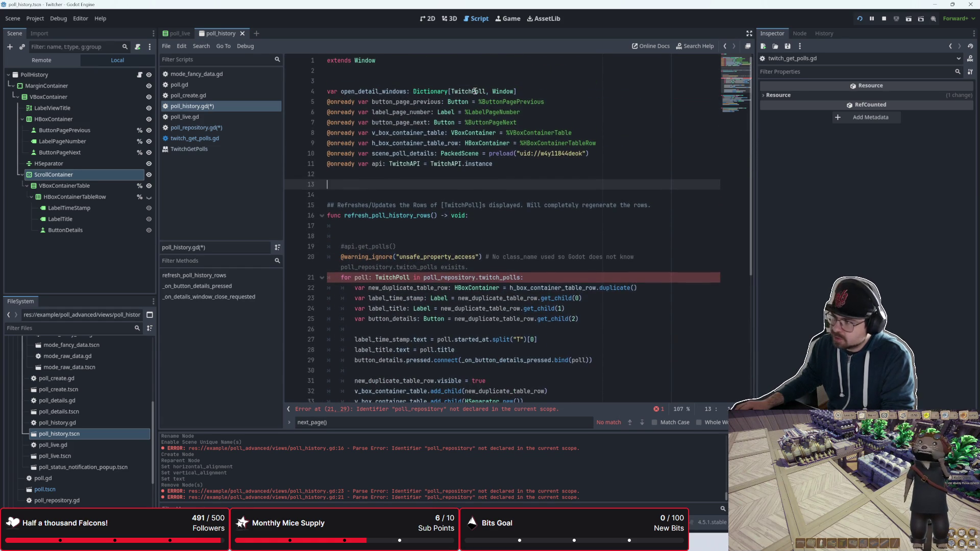
pyautogui.click(414, 229)
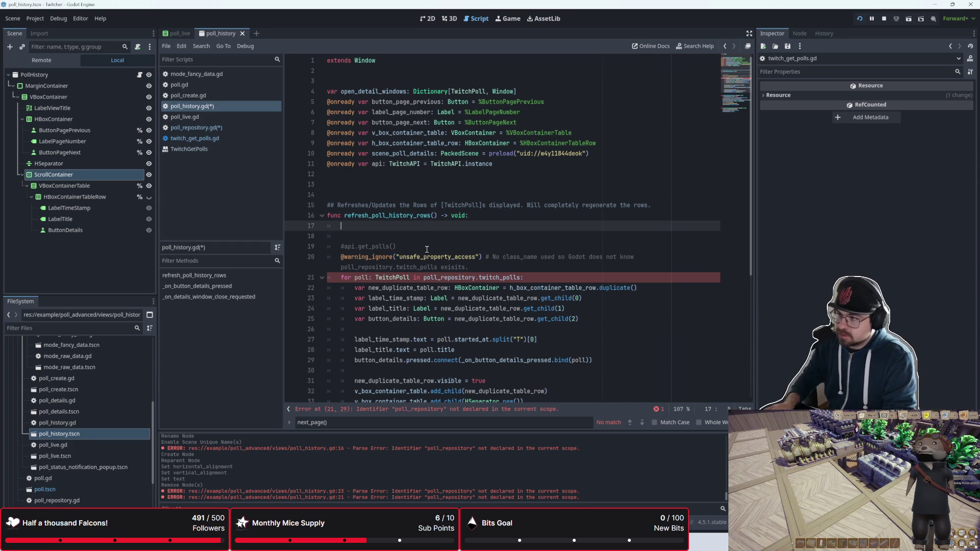
# Put the caret back on empty line 13 of poll_history.gd and scroll the script.
pyautogui.press('Up')
pyautogui.press('Up')
pyautogui.press('Up')
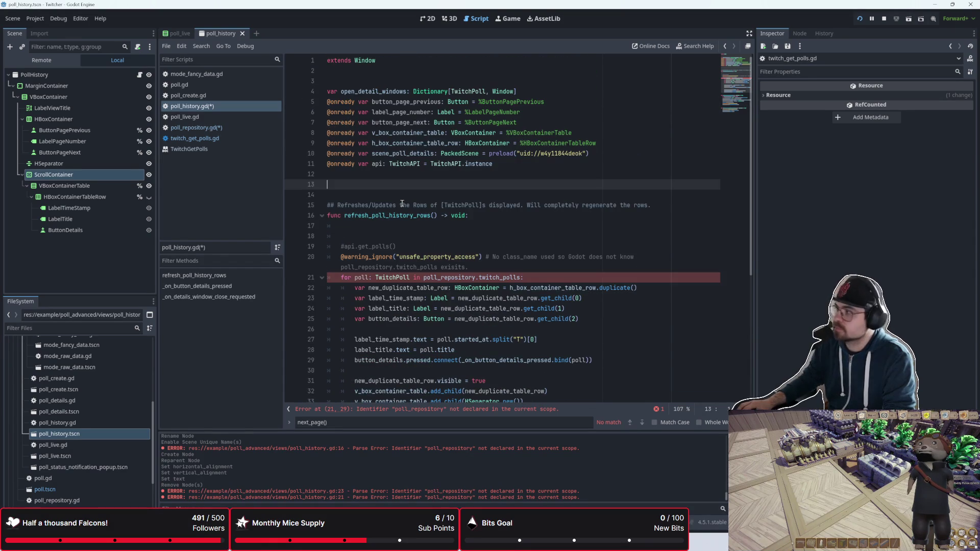
pyautogui.scroll(-5, 402, 203)
pyautogui.scroll(5, 402, 204)
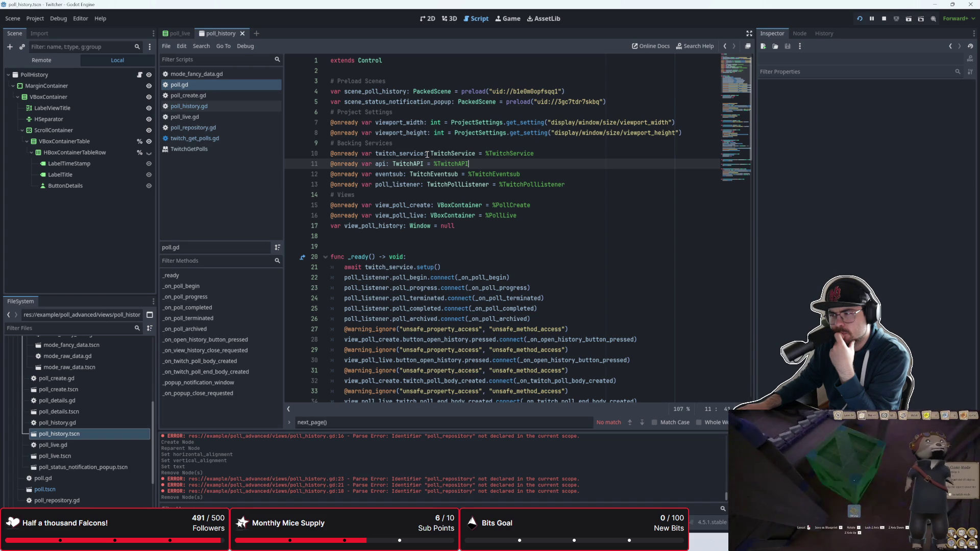
pyautogui.scroll(-10, 427, 155)
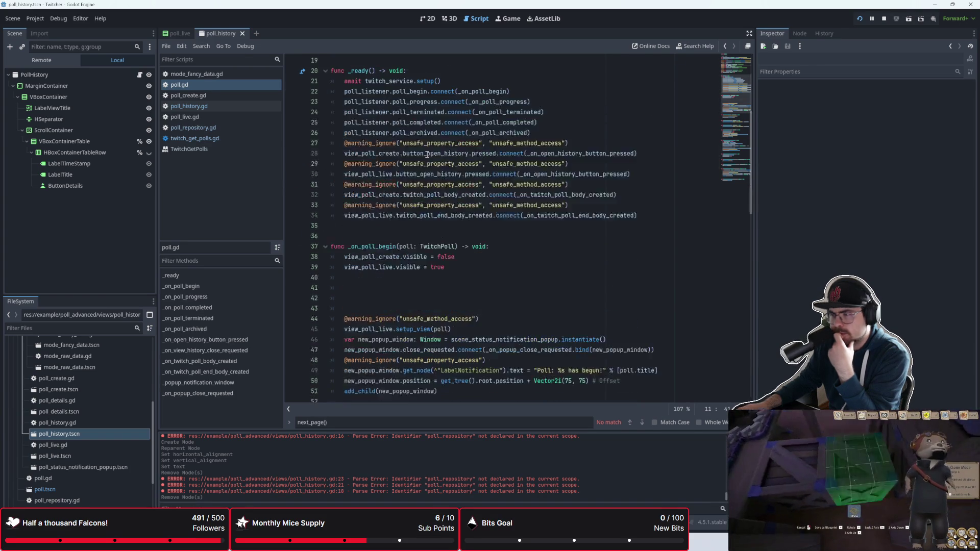
pyautogui.scroll(-7, 427, 155)
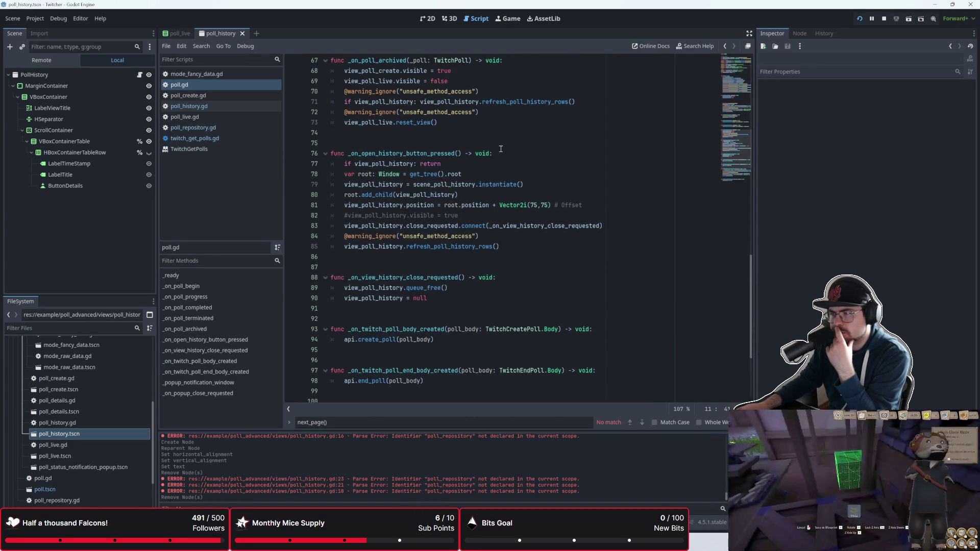
pyautogui.click(493, 152)
pyautogui.press('Down')
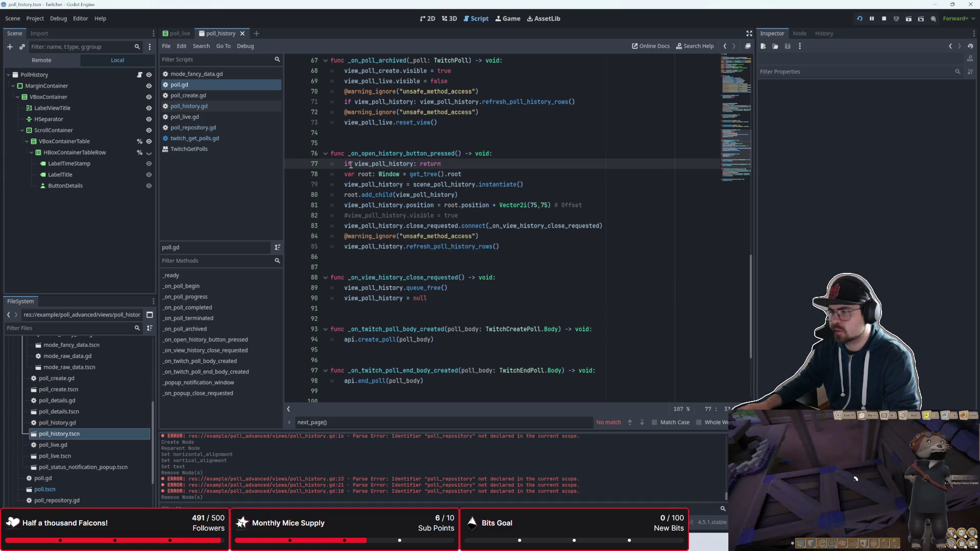
pyautogui.moveTo(352, 166); pyautogui.dragTo(442, 163)
pyautogui.click(443, 162)
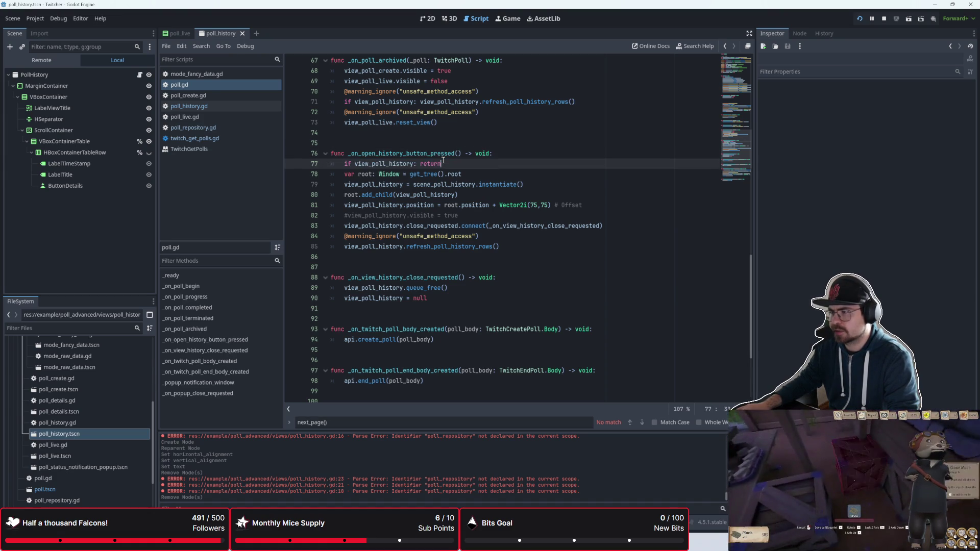
pyautogui.hotkey('shift', 'Home')
pyautogui.press('Left')
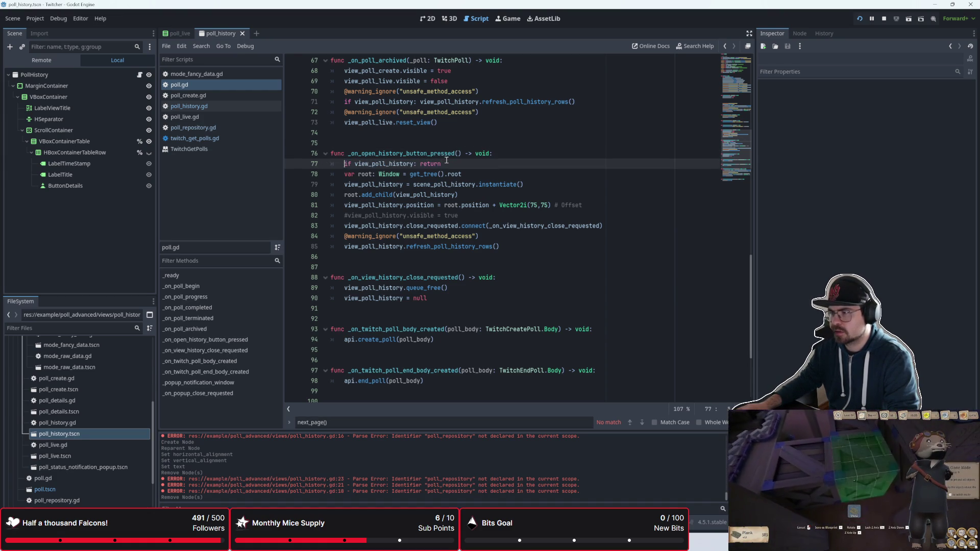
pyautogui.press('End')
pyautogui.hotkey('ctrl', 'shift', 'Left')
pyautogui.hotkey('ctrl', 'shift', 'Left')
pyautogui.hotkey('ctrl', 'shift', 'Left')
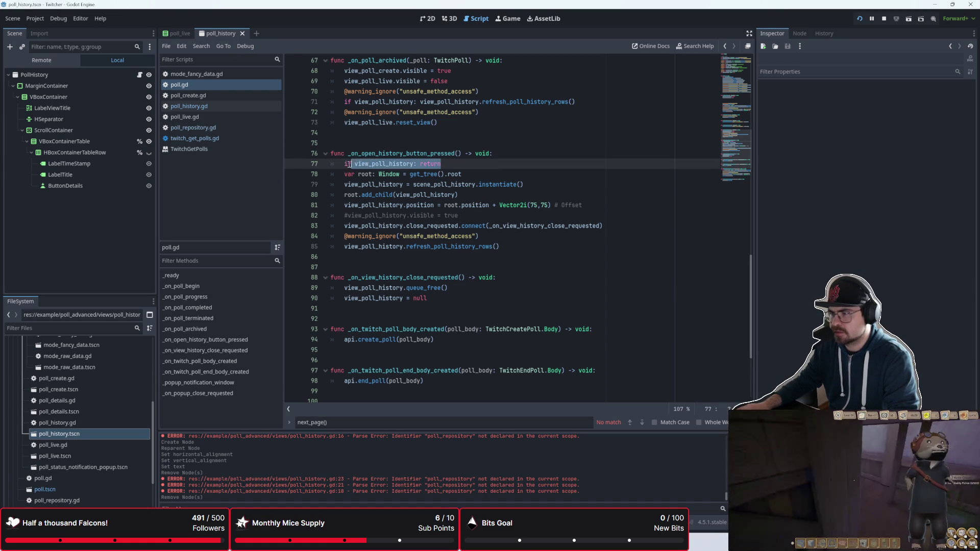
pyautogui.click(457, 154)
pyautogui.click(460, 164)
pyautogui.write('# Makes sure')
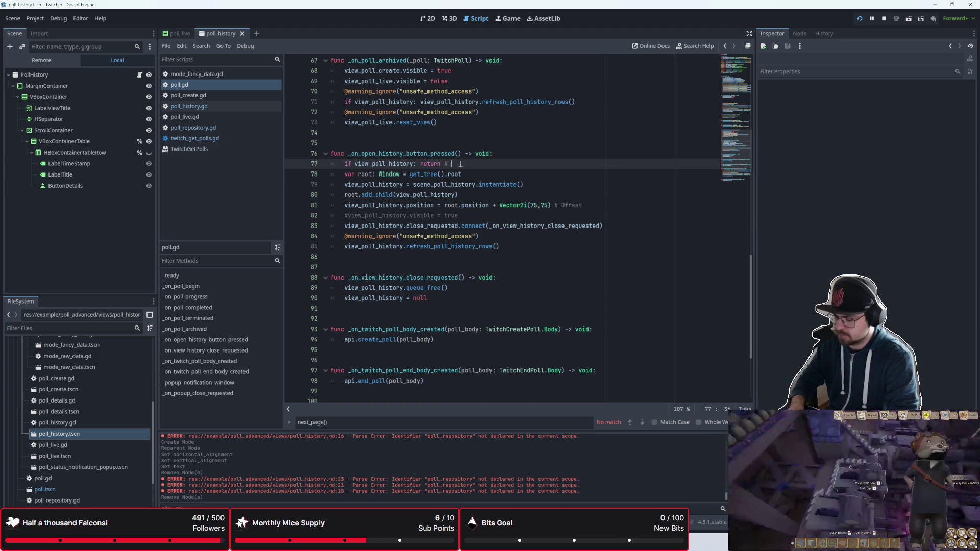
pyautogui.write(' only one')
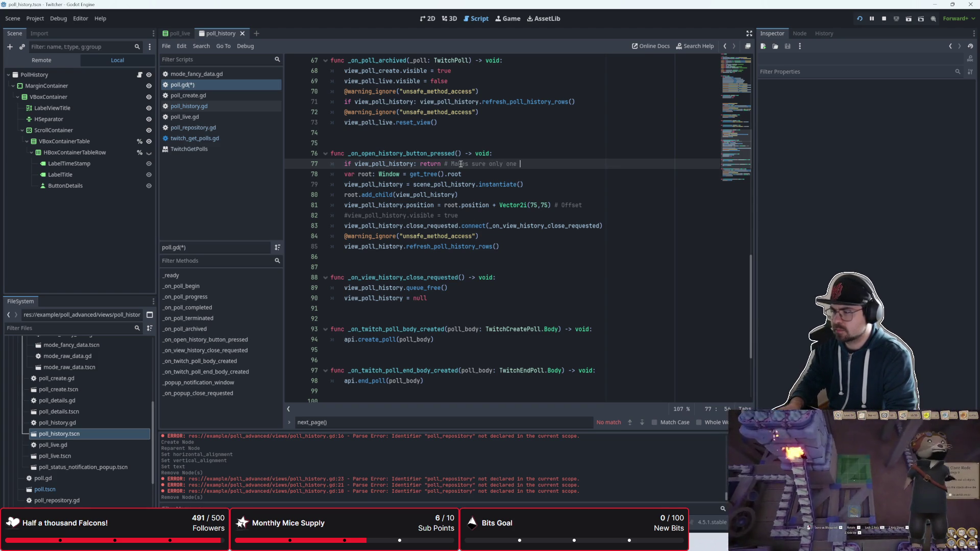
pyautogui.write(' Poll History ')
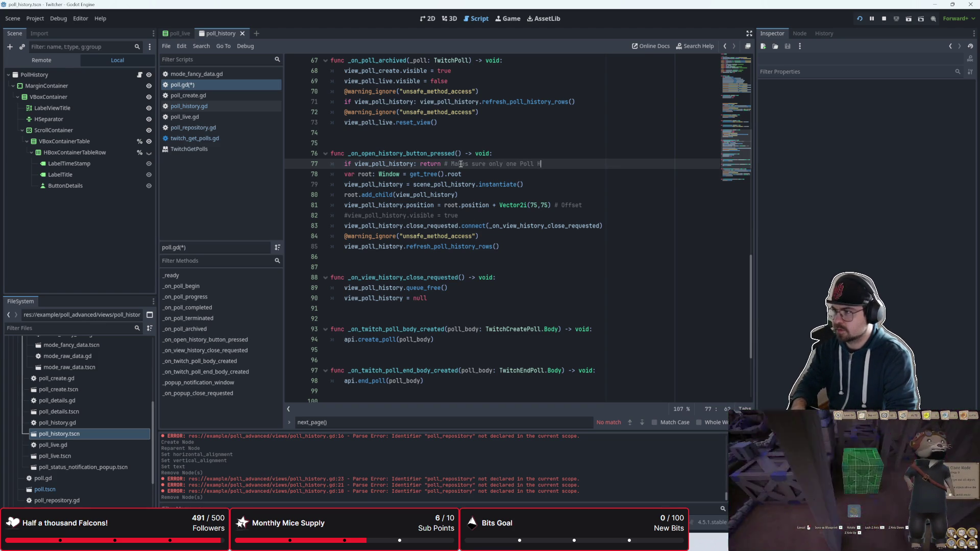
pyautogui.write('Window existss')
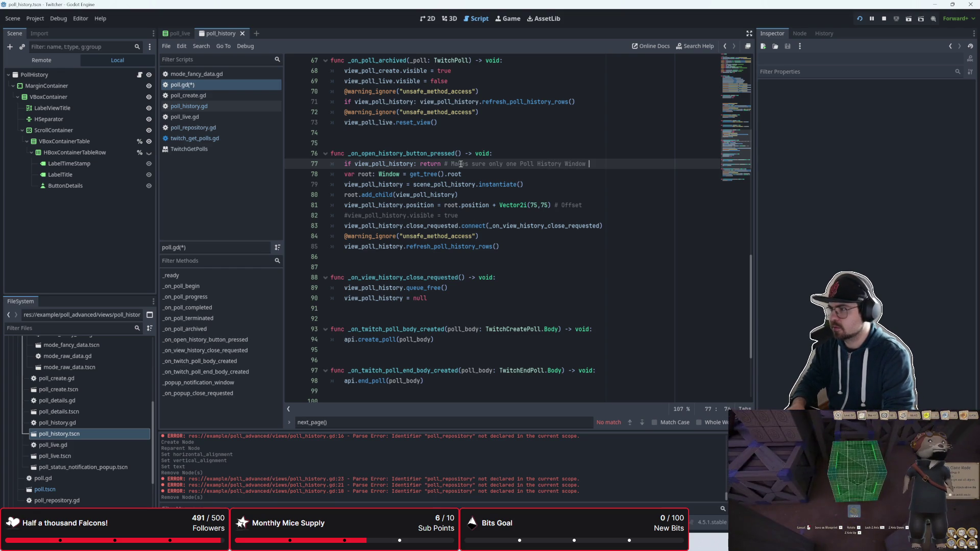
pyautogui.press('BackSpace')
pyautogui.write('at a ti')
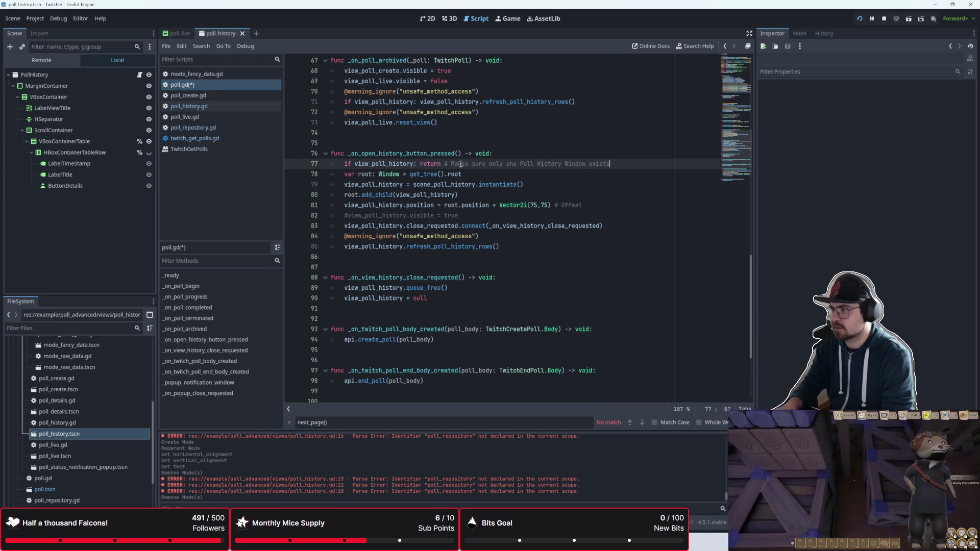
pyautogui.write('me.')
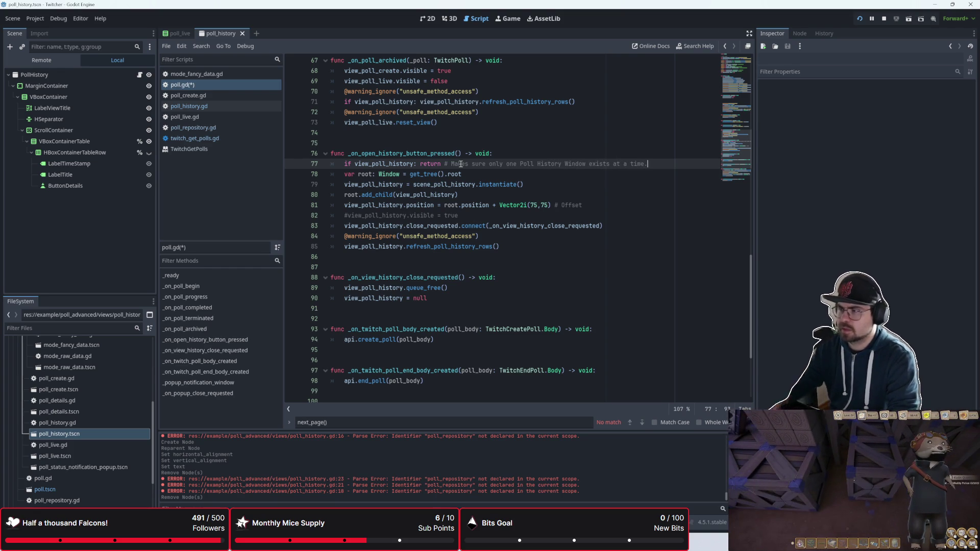
pyautogui.click(458, 223)
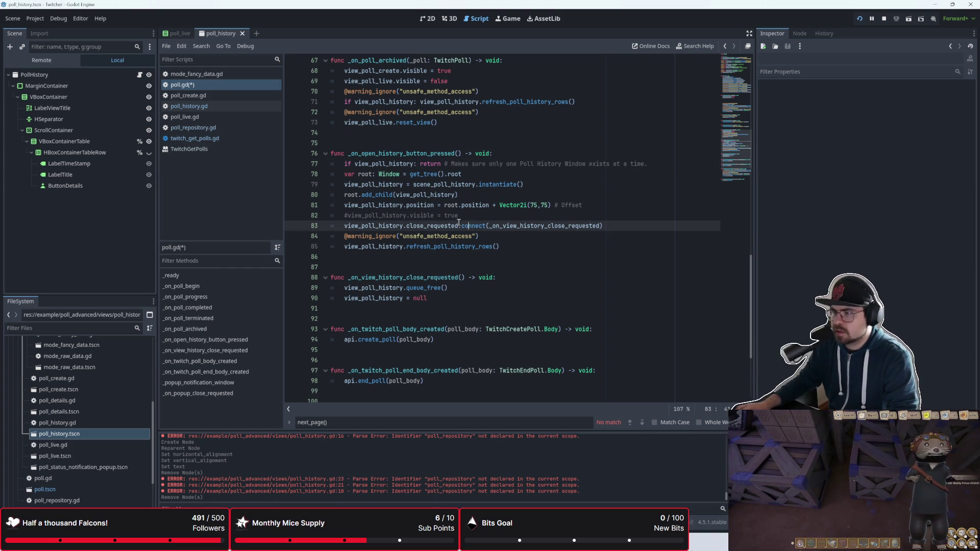
pyautogui.click(342, 192)
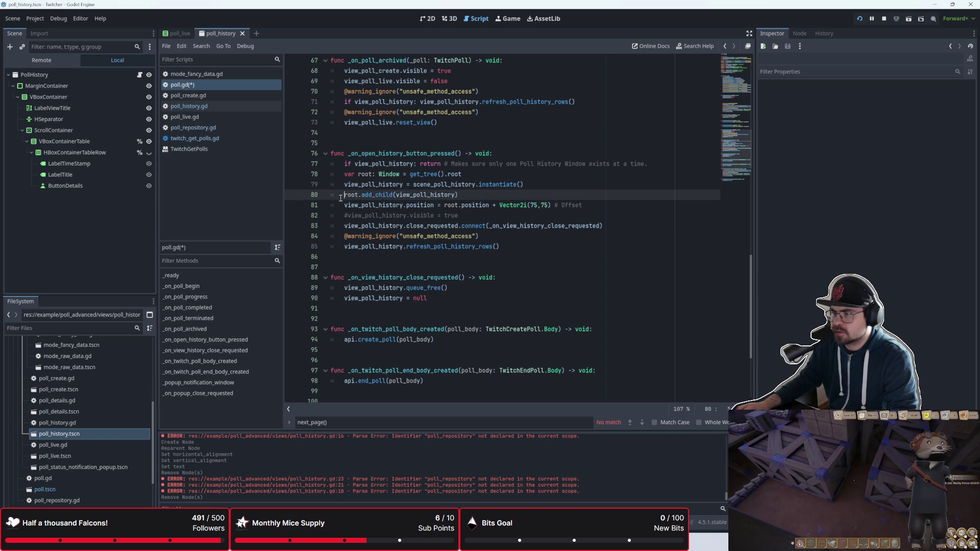
pyautogui.moveTo(348, 232)
pyautogui.click(341, 204)
pyautogui.click(342, 193)
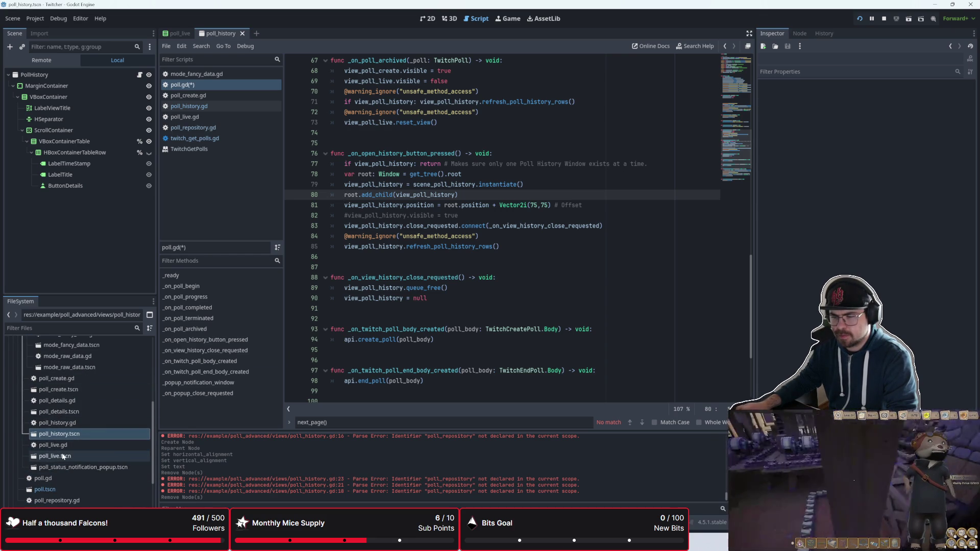
pyautogui.doubleClick(74, 427)
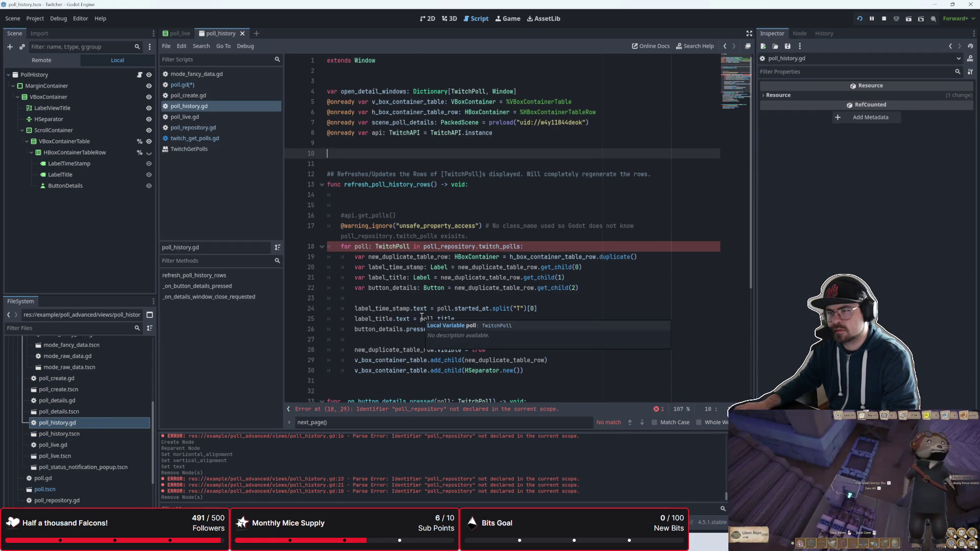
pyautogui.scroll(3, 76, 418)
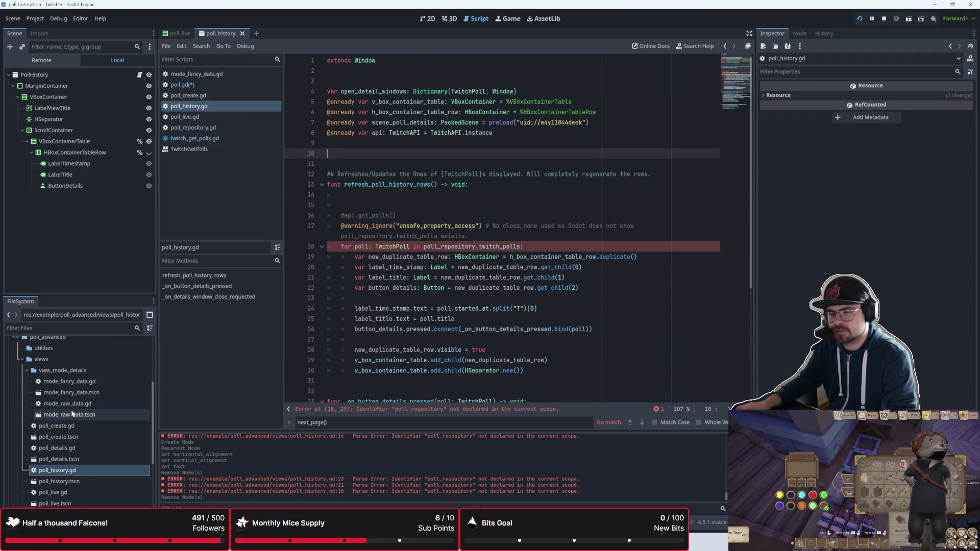
pyautogui.click(110, 479)
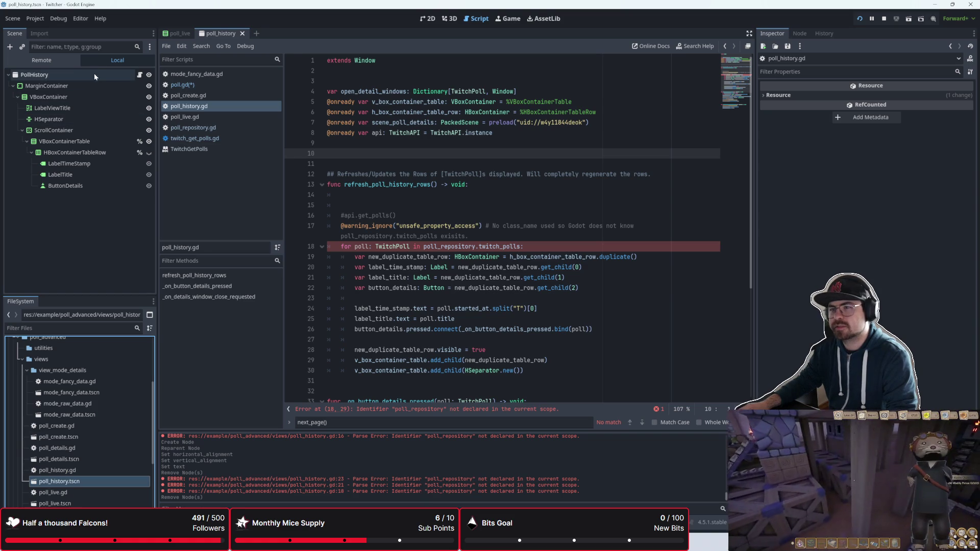
pyautogui.click(176, 34)
pyautogui.click(210, 34)
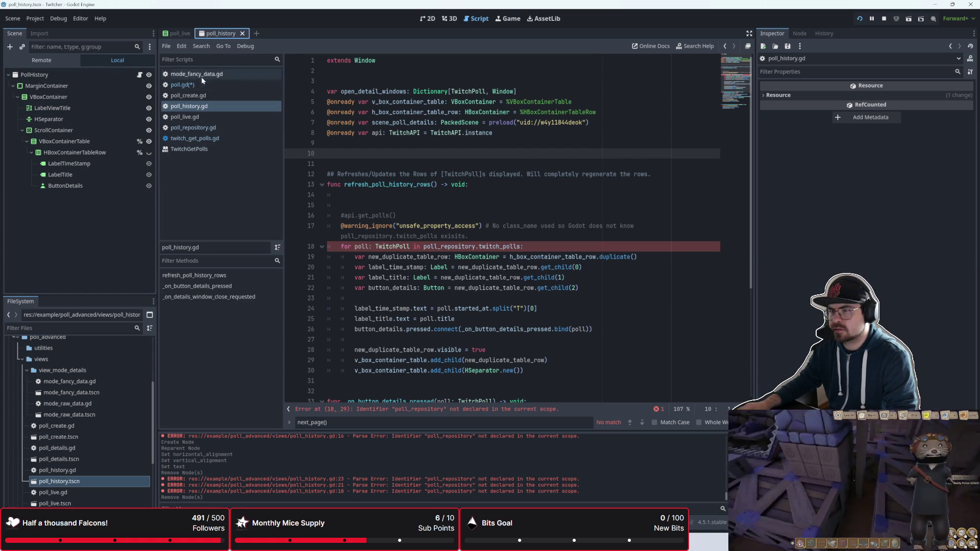
pyautogui.click(202, 85)
pyautogui.scroll(2, 510, 245)
pyautogui.click(518, 237)
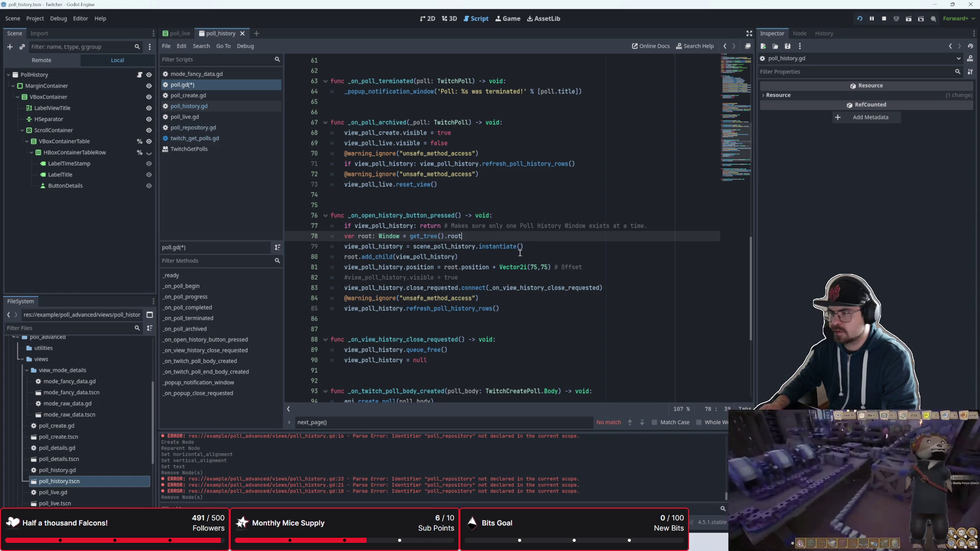
# Start a Window type annotation on view_poll_history at line 79, then remove it.
pyautogui.press('Down')
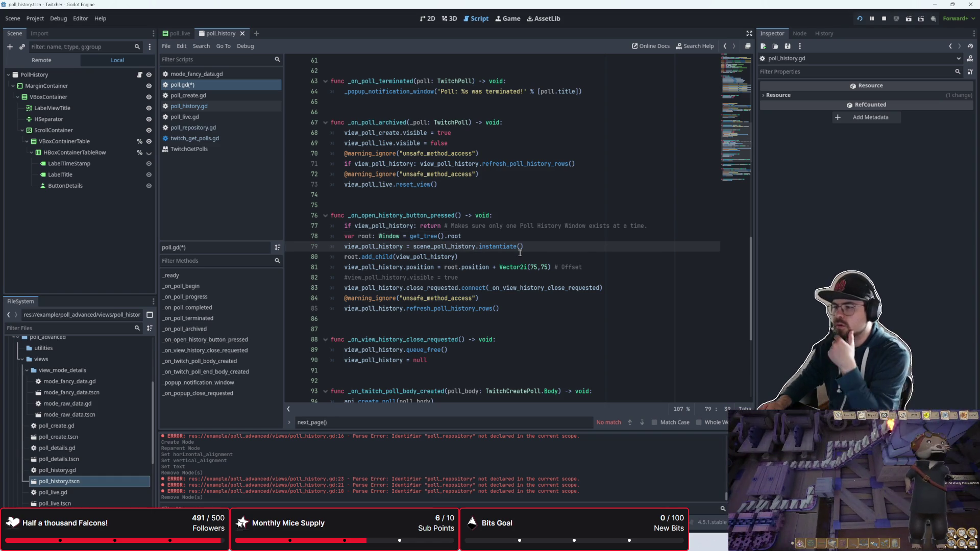
pyautogui.click(505, 267)
pyautogui.click(404, 246)
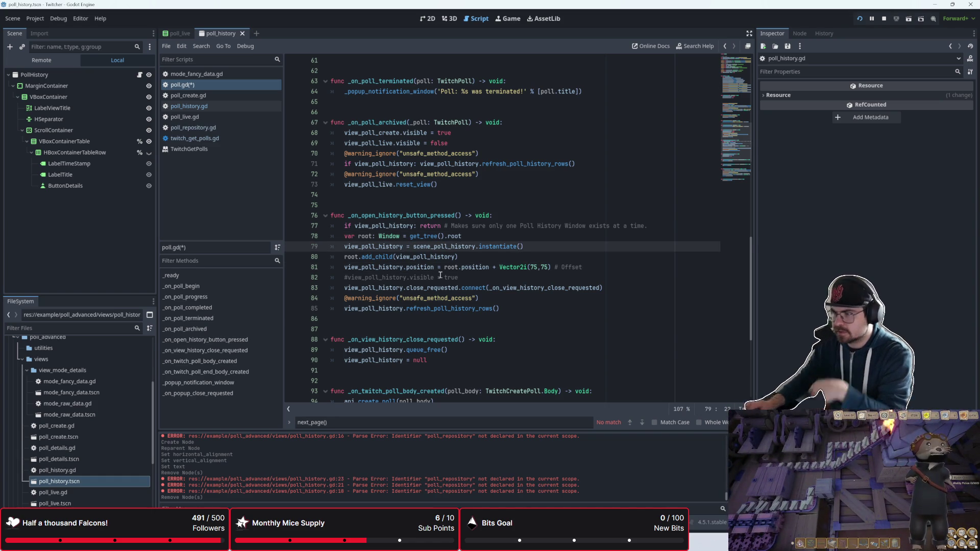
pyautogui.write('_ ')
pyautogui.write('Windo')
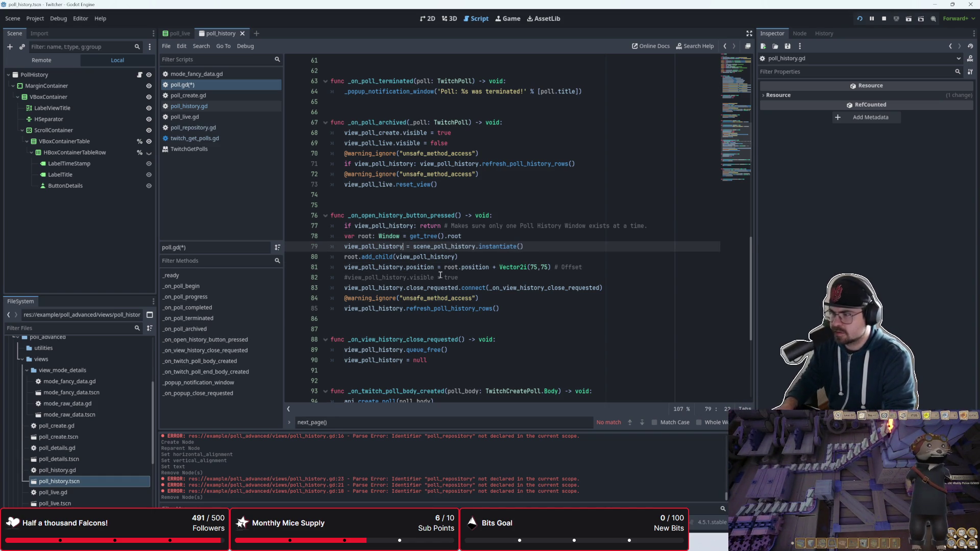
pyautogui.press('BackSpace')
pyautogui.press('BackSpace')
pyautogui.press('BackSpace')
# Review the view_poll_history declaration and the add_child, instantiate and offset lines in poll.gd.
pyautogui.scroll(3, 439, 275)
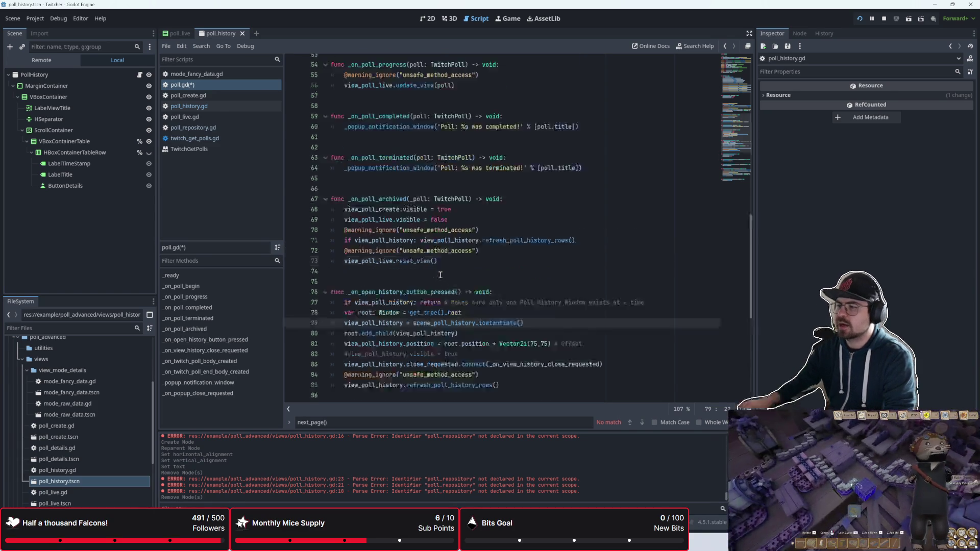
pyautogui.scroll(15, 440, 275)
pyautogui.click(425, 230)
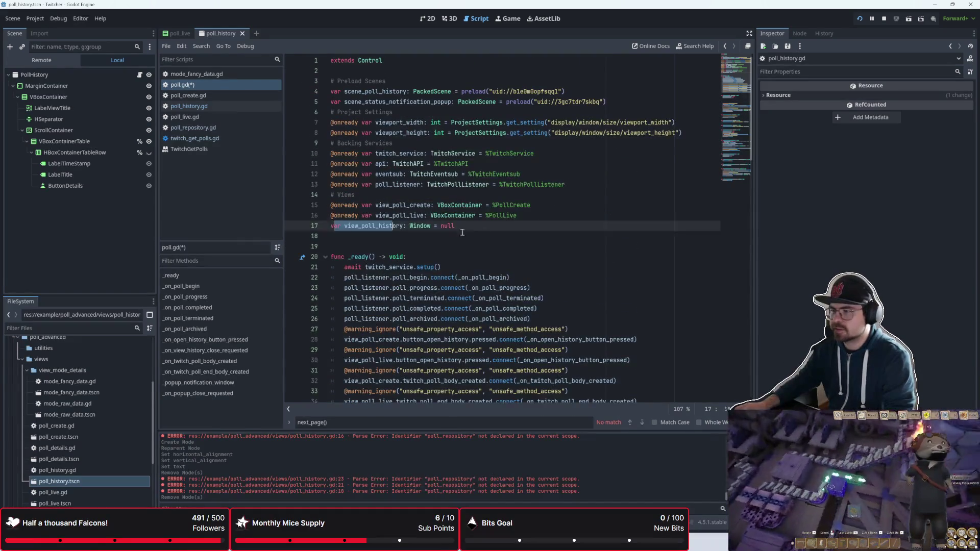
pyautogui.scroll(-20, 424, 230)
pyautogui.click(397, 256)
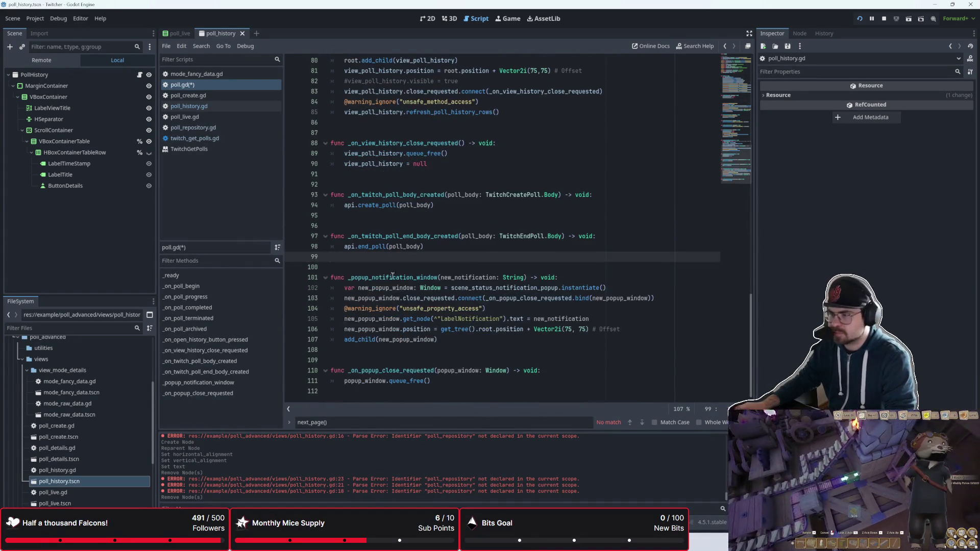
pyautogui.scroll(5, 460, 230)
pyautogui.click(481, 215)
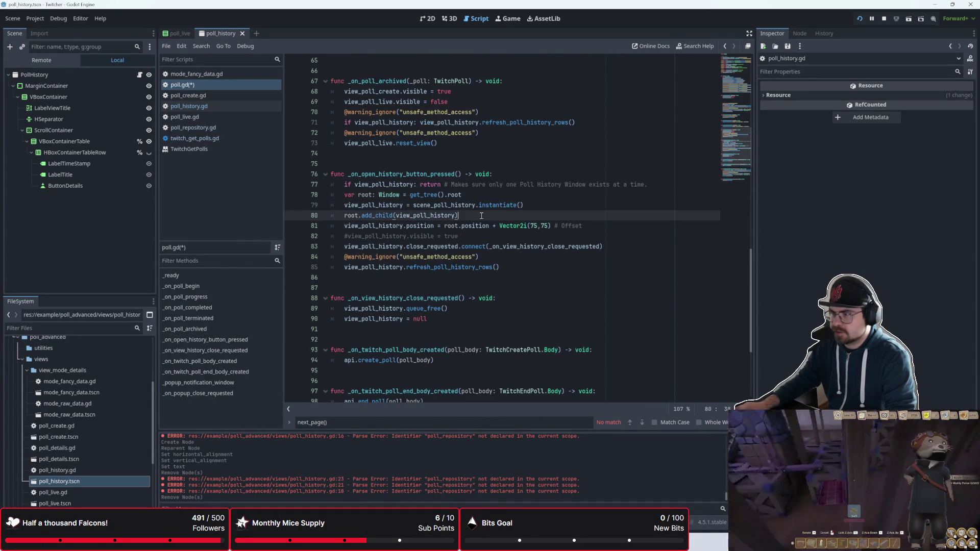
pyautogui.click(544, 204)
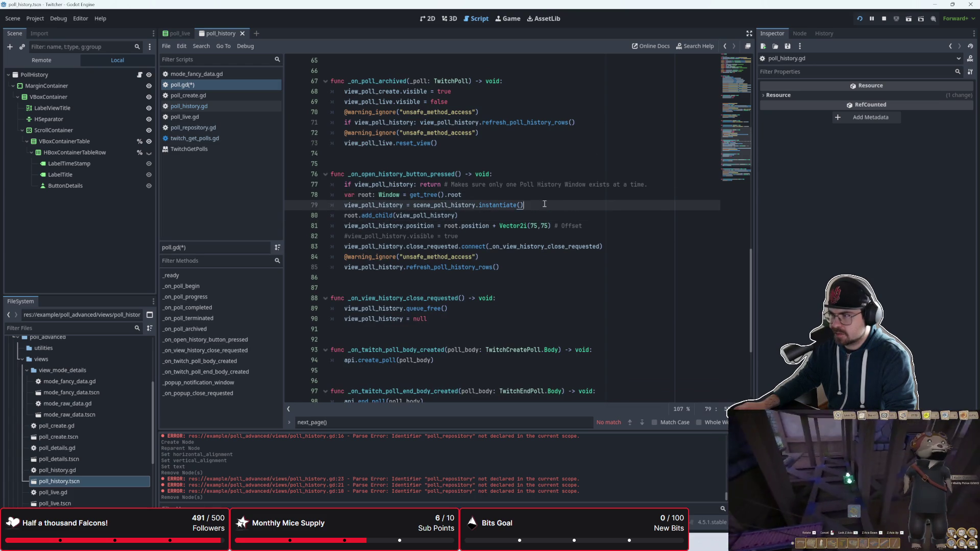
pyautogui.click(372, 226)
pyautogui.scroll(1, 432, 224)
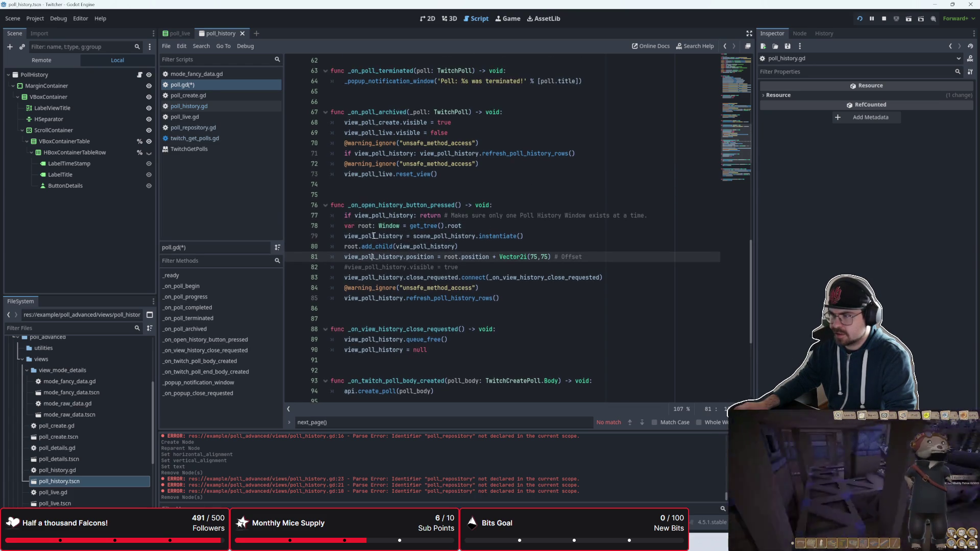
# Cut the root.add_child(view_poll_history) line and pick its new spot.
pyautogui.press('Down')
pyautogui.press('Up')
pyautogui.press('Up')
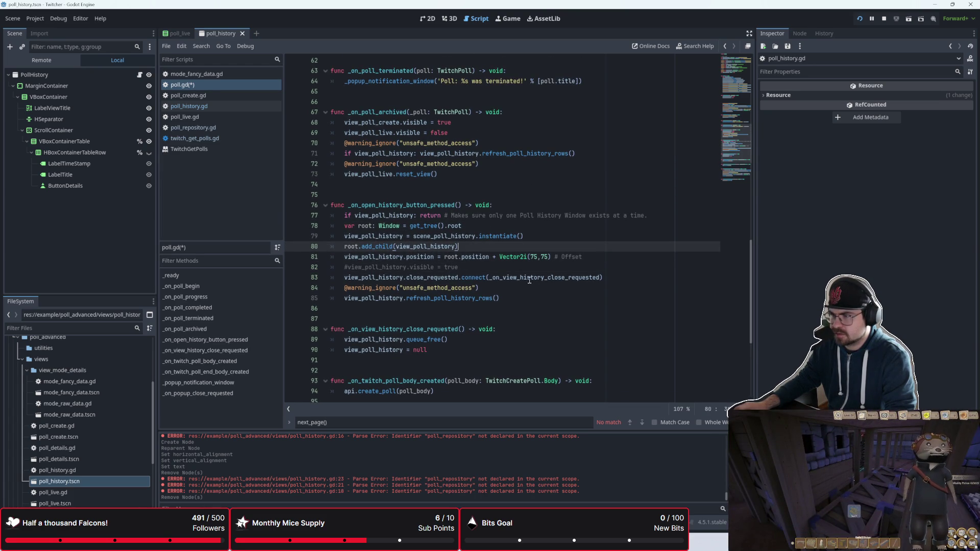
pyautogui.hotkey('ctrl', 'x')
pyautogui.press('Down')
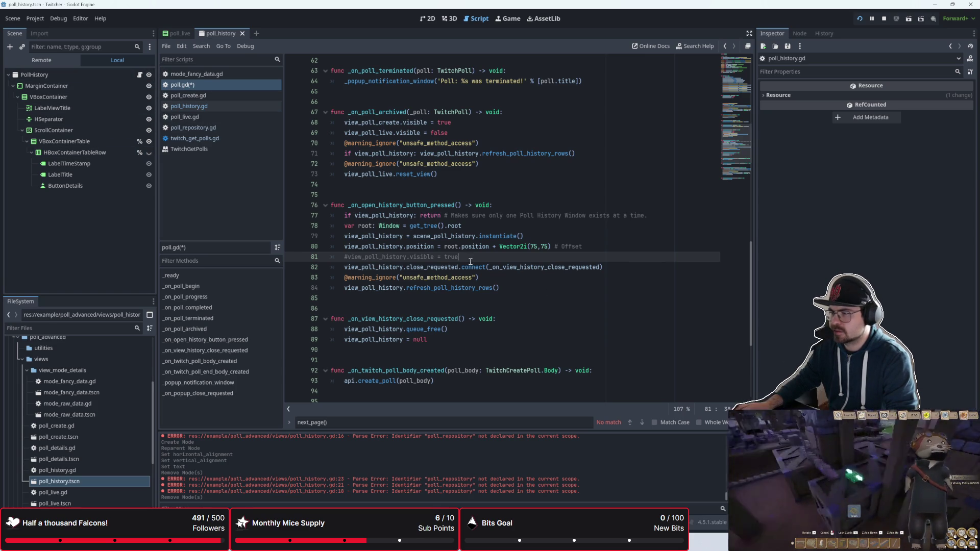
pyautogui.click(567, 236)
pyautogui.click(566, 247)
pyautogui.click(564, 259)
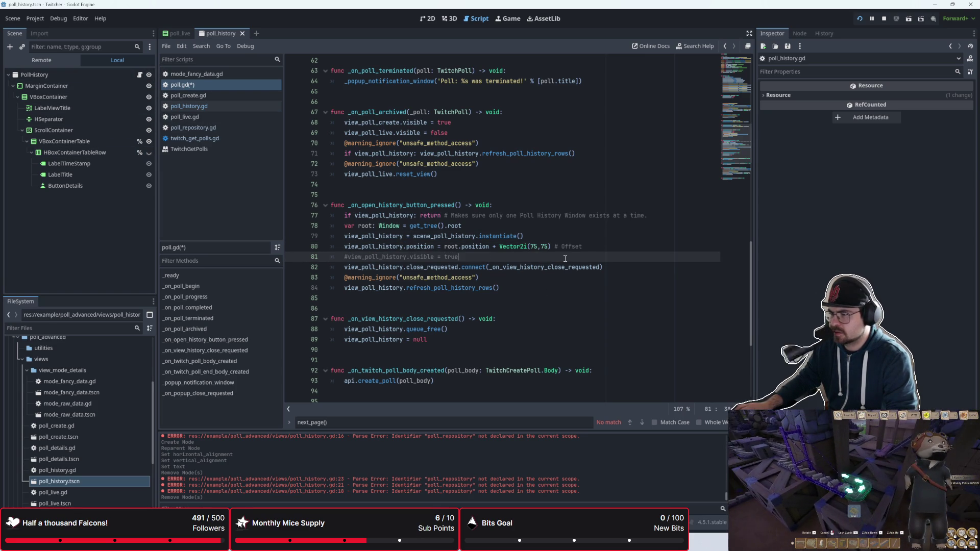
pyautogui.click(548, 290)
# Paste the add_child call below refresh_poll_history_rows() and remove the leftover blank line.
pyautogui.hotkey('ctrl', 'shift', 'Return')
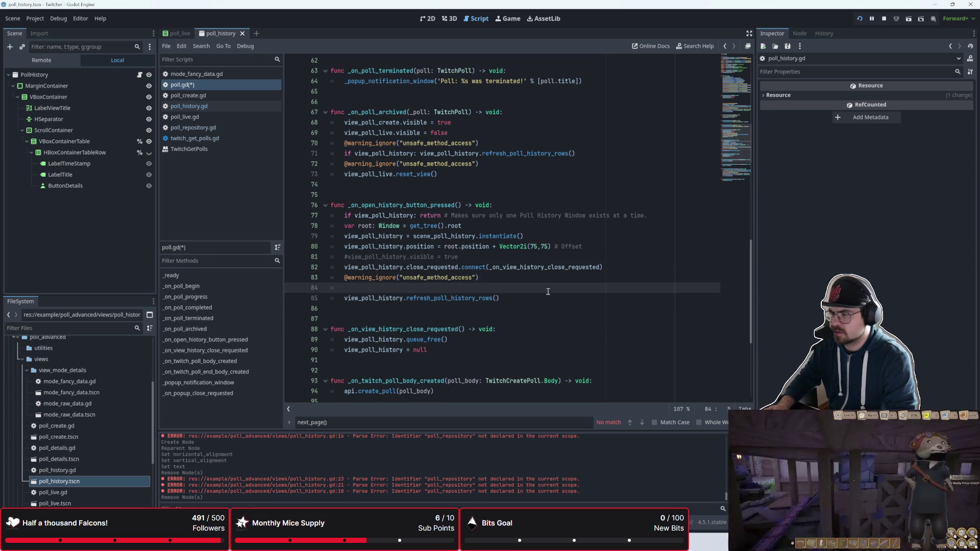
pyautogui.hotkey('ctrl', 'v')
pyautogui.press('Up')
pyautogui.hotkey('alt', 'Down')
pyautogui.hotkey('alt', 'Down')
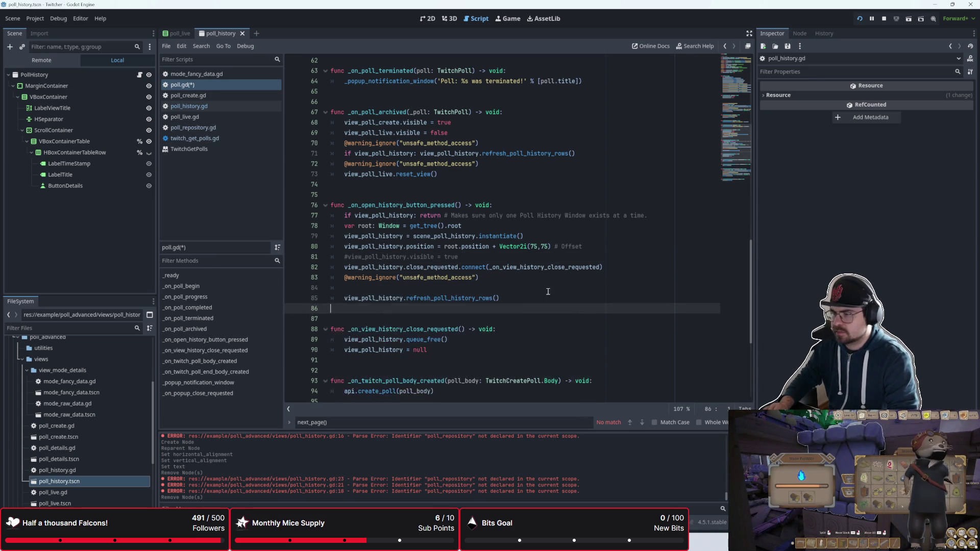
pyautogui.press('Down')
pyautogui.press('Up')
pyautogui.press('Up')
pyautogui.press('BackSpace')
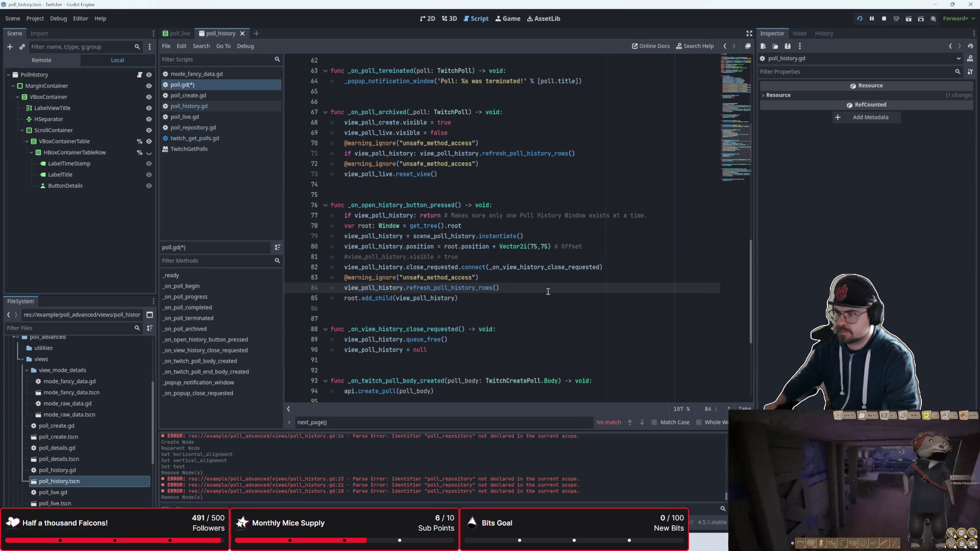
# Look over the open-history handler lines in poll.gd, from the early-return check to the refresh call.
pyautogui.click(552, 274)
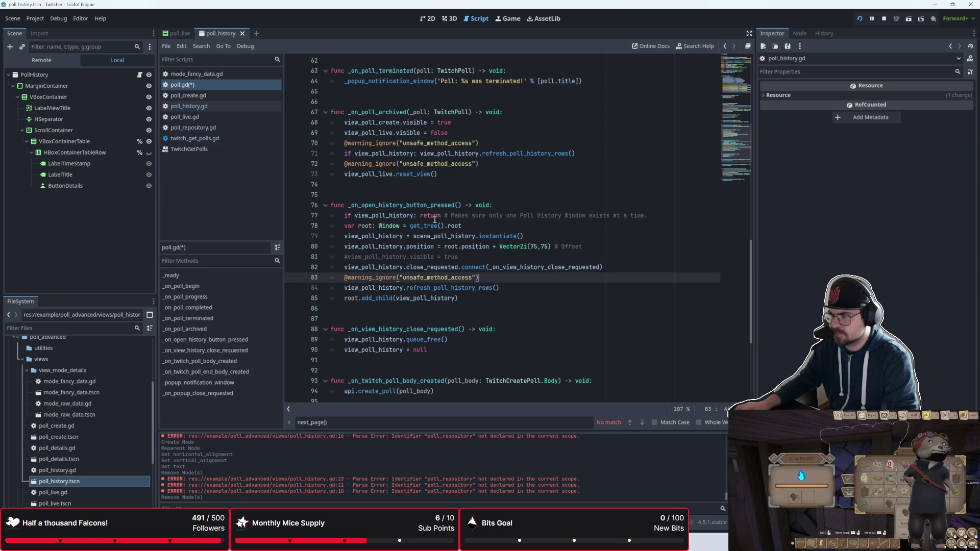
pyautogui.click(432, 296)
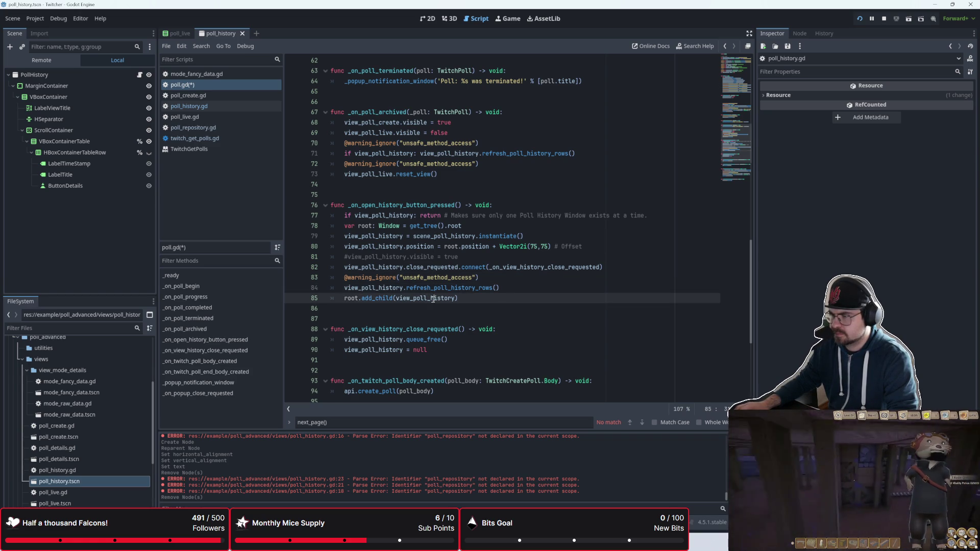
pyautogui.click(501, 305)
pyautogui.click(501, 301)
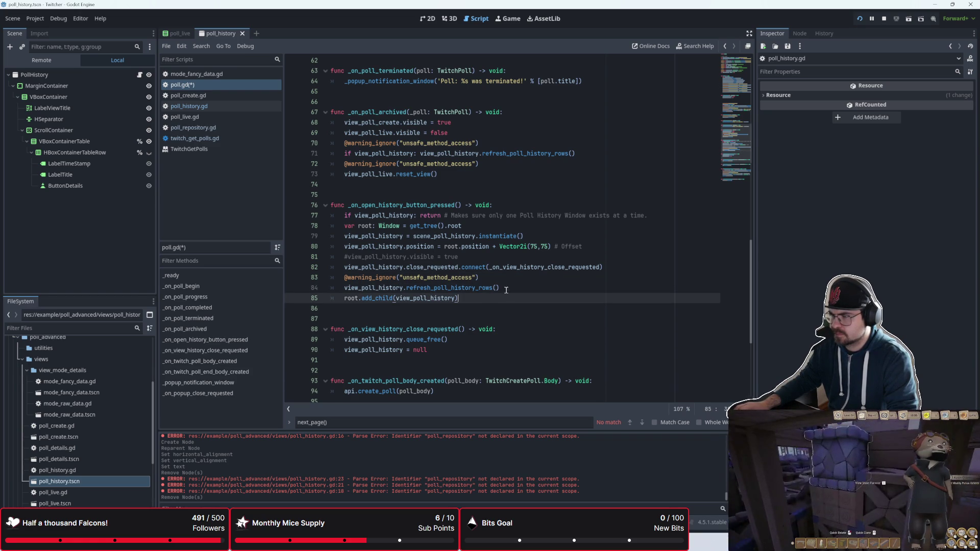
pyautogui.click(508, 288)
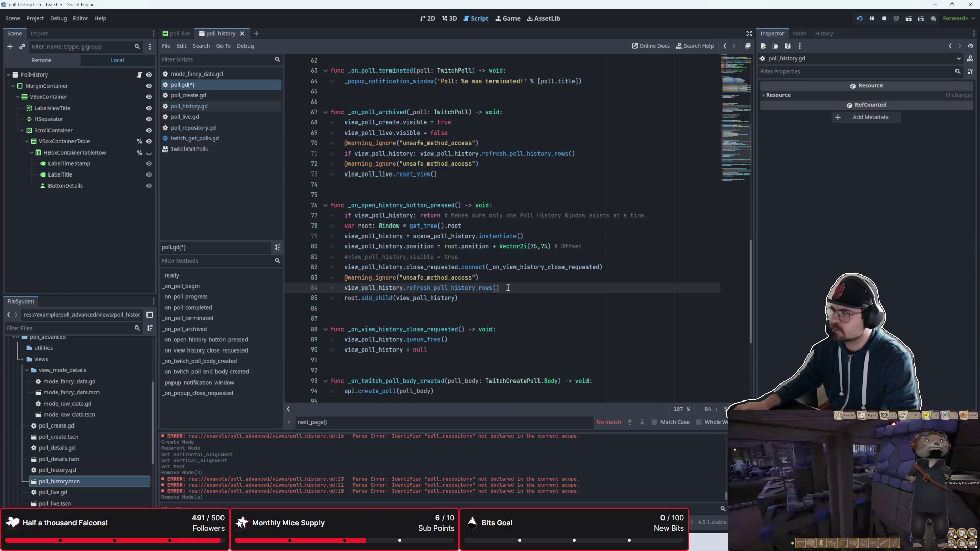
pyautogui.click(537, 268)
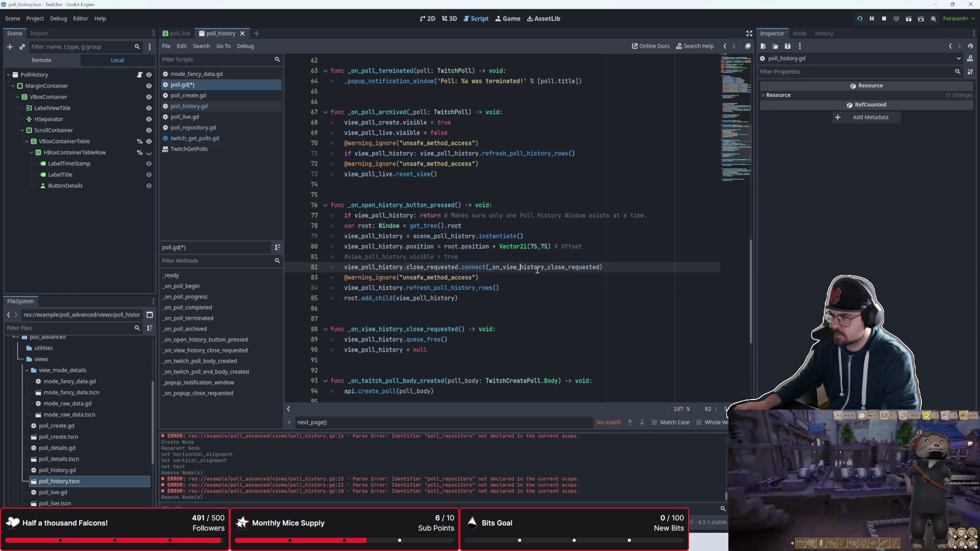
pyautogui.click(636, 257)
pyautogui.click(638, 247)
pyautogui.click(638, 235)
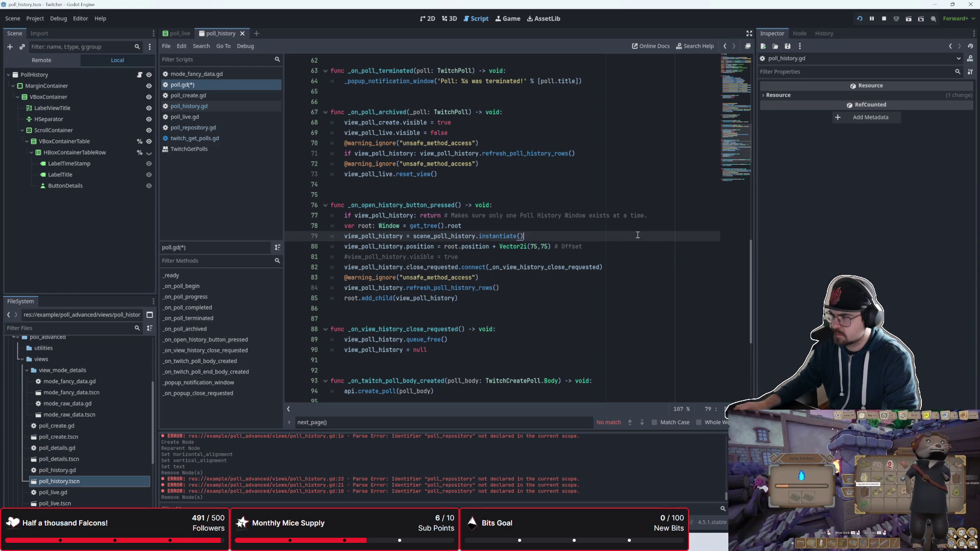
pyautogui.click(474, 216)
pyautogui.click(513, 226)
pyautogui.click(547, 235)
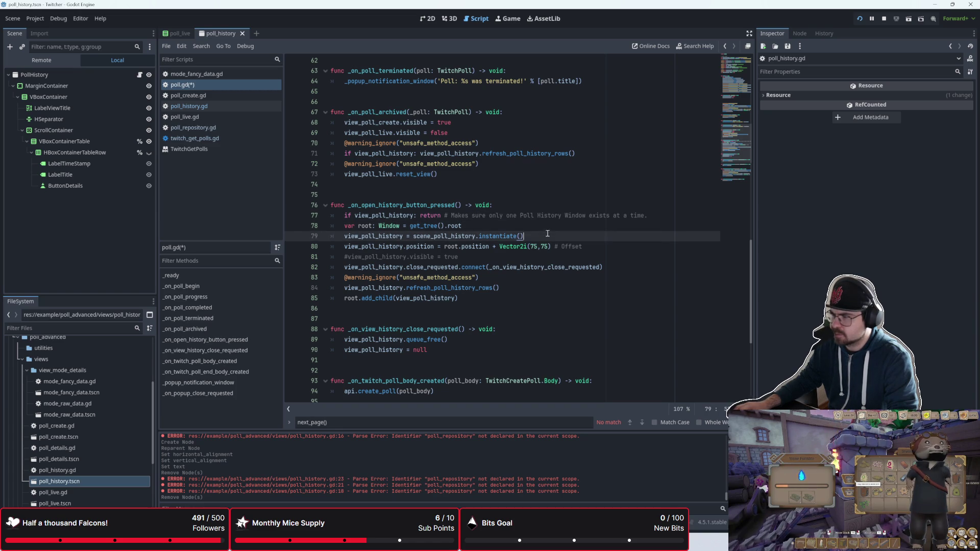
# Delete the '#view_poll_history.visible = true' line on line 81 and move to the refresh call.
pyautogui.click(585, 260)
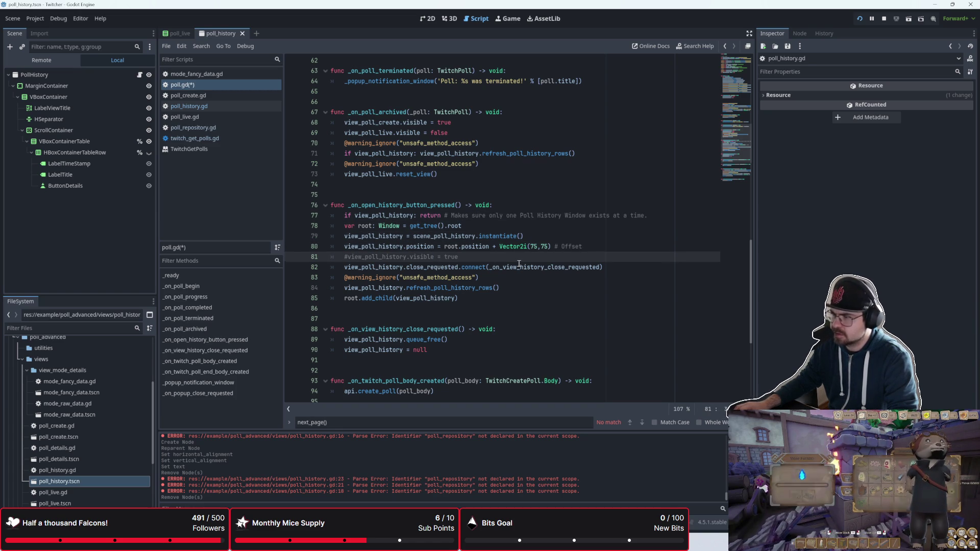
pyautogui.hotkey('ctrl', 'shift', 'k')
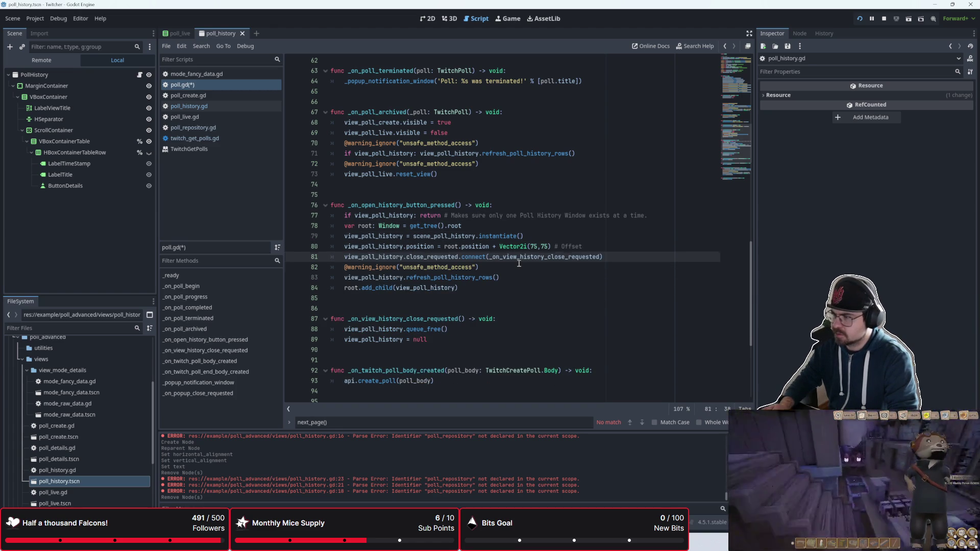
pyautogui.press('Down')
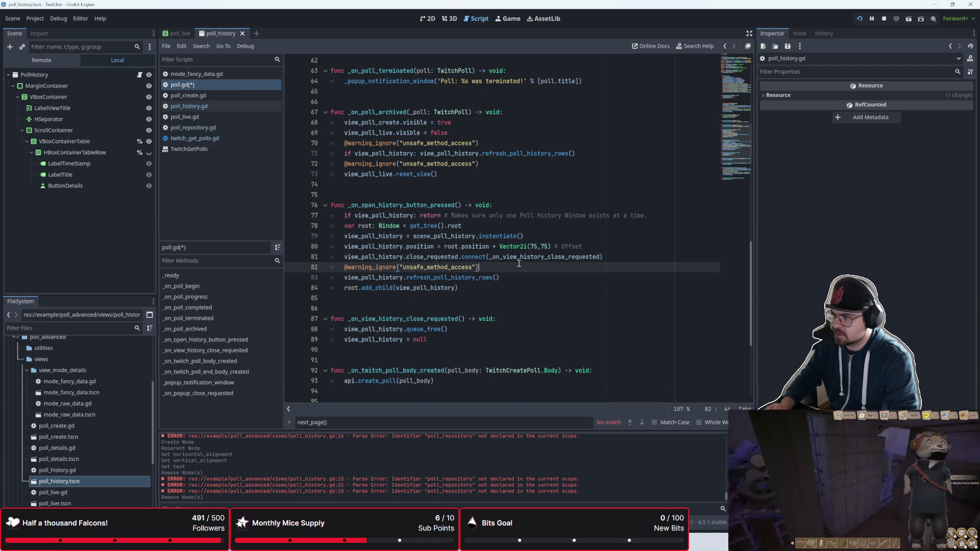
pyautogui.press('Down')
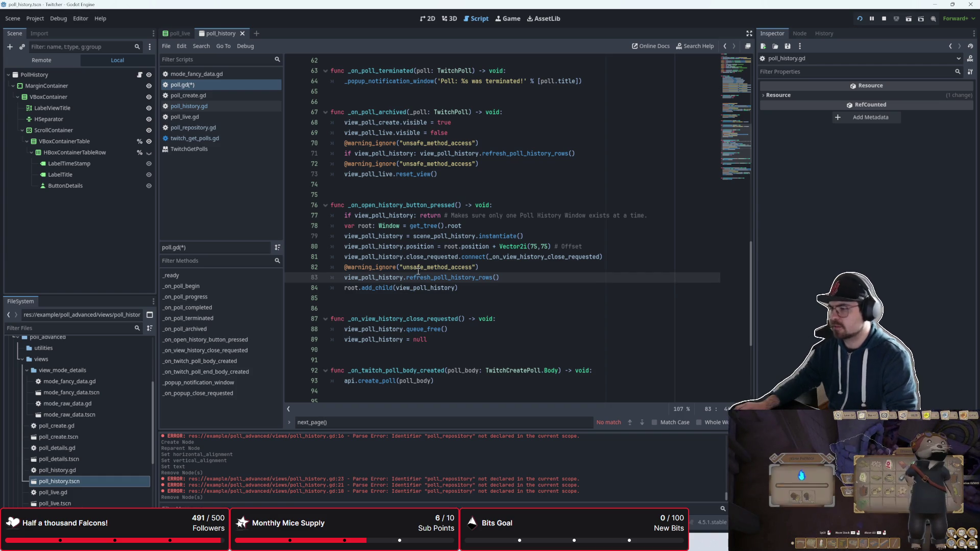
# Replace refresh_poll_history_rows with setup_poll_history on line 83 and save poll.gd.
pyautogui.moveTo(406, 279); pyautogui.dragTo(493, 279)
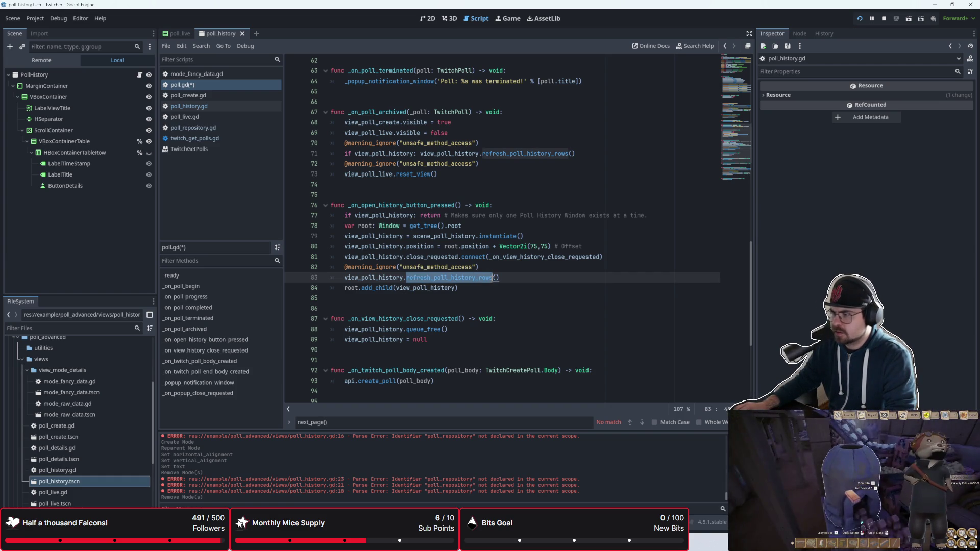
pyautogui.write('setup_')
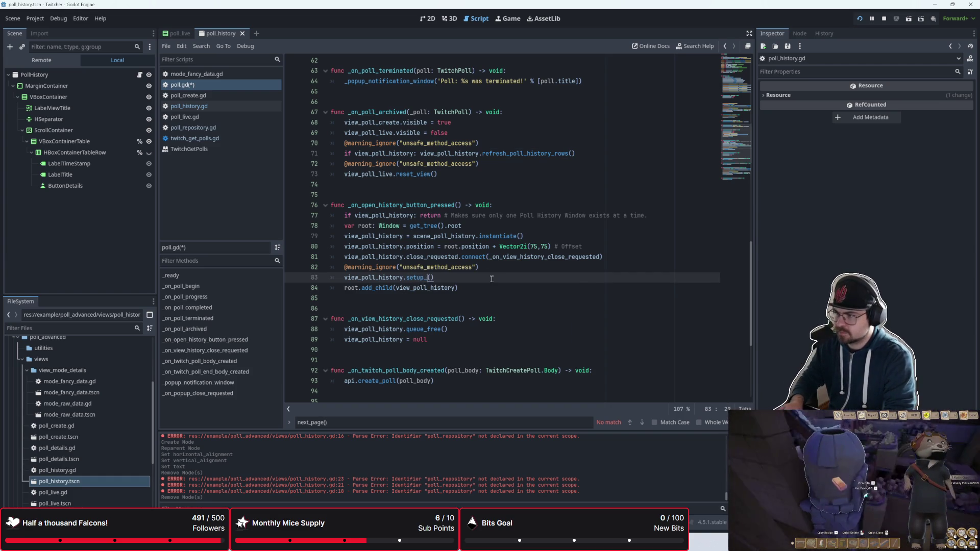
pyautogui.press('Escape')
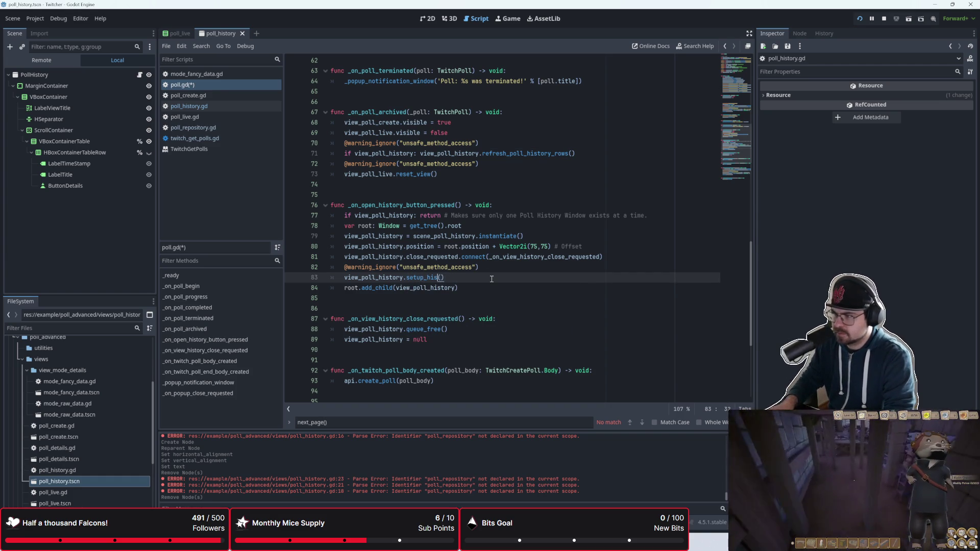
pyautogui.write('poll_history')
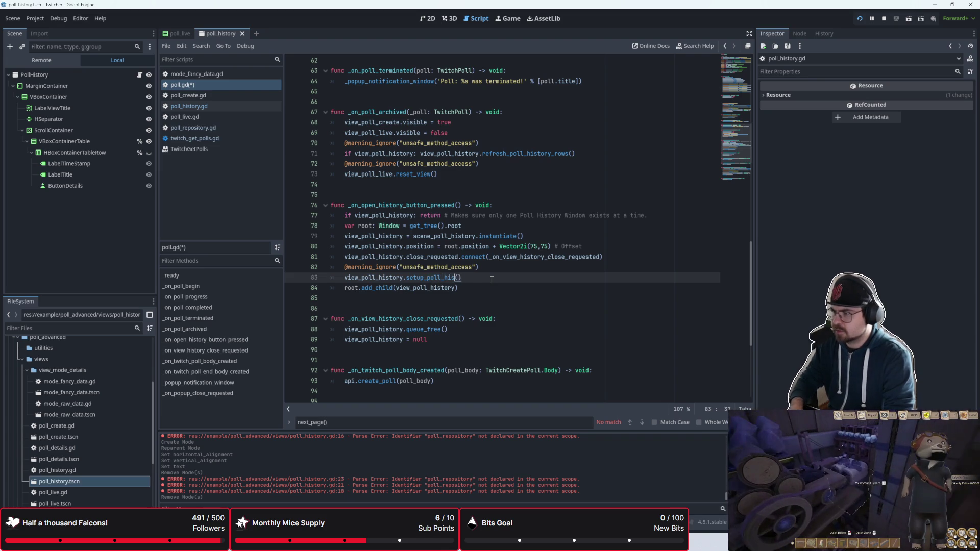
pyautogui.press('Down')
pyautogui.press('Down')
pyautogui.hotkey('ctrl', 's')
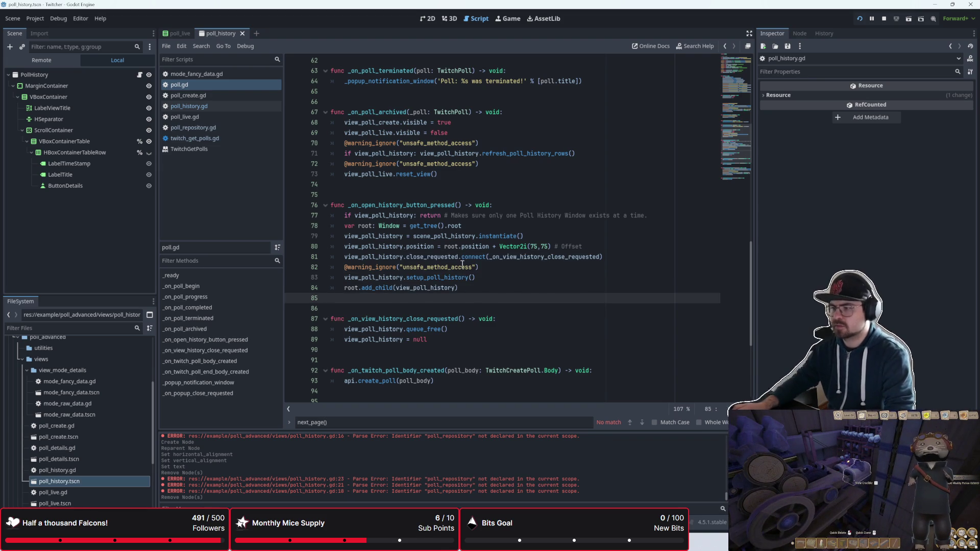
# Try adding 'await' before the call, undo it, and save poll.gd again.
pyautogui.click(348, 278)
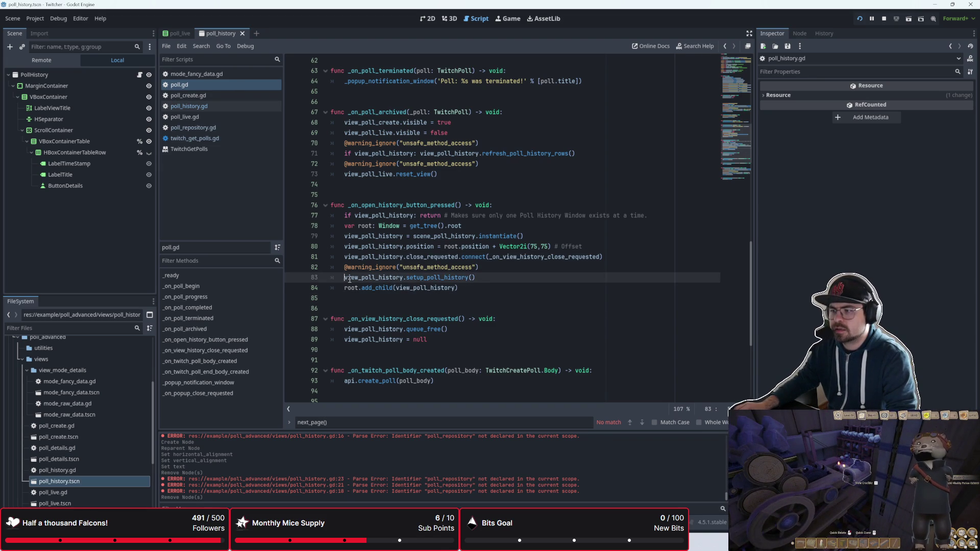
pyautogui.write('await')
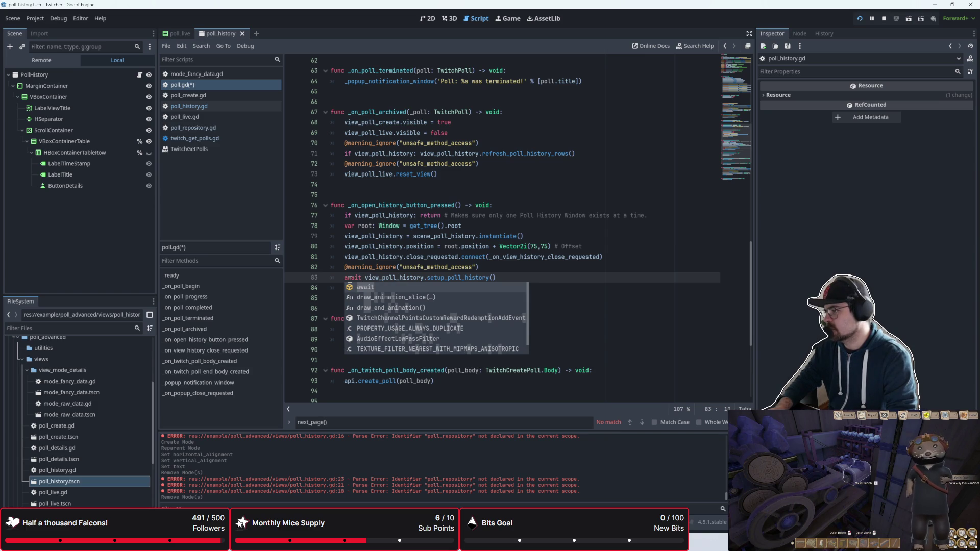
pyautogui.hotkey('ctrl', 'z')
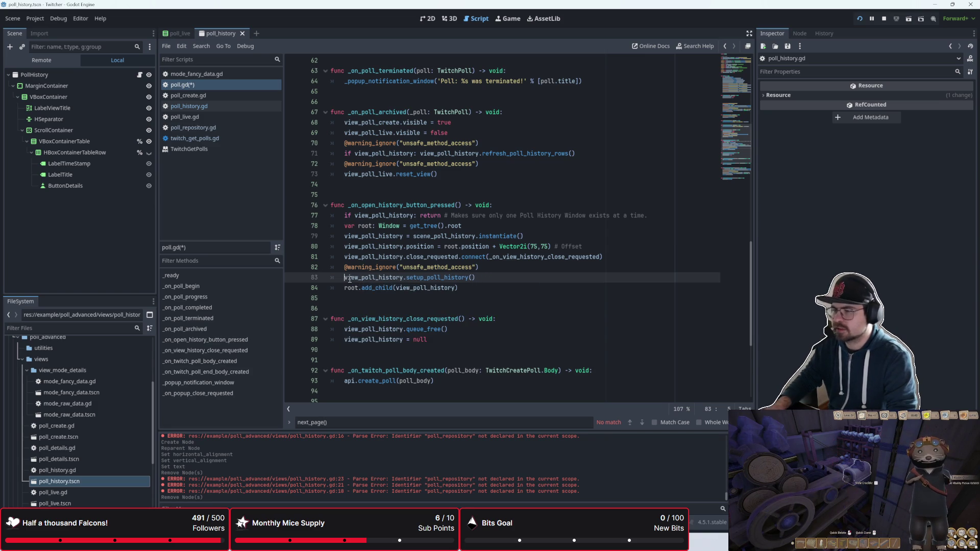
pyautogui.click(352, 266)
pyautogui.click(353, 225)
pyautogui.hotkey('ctrl', 's')
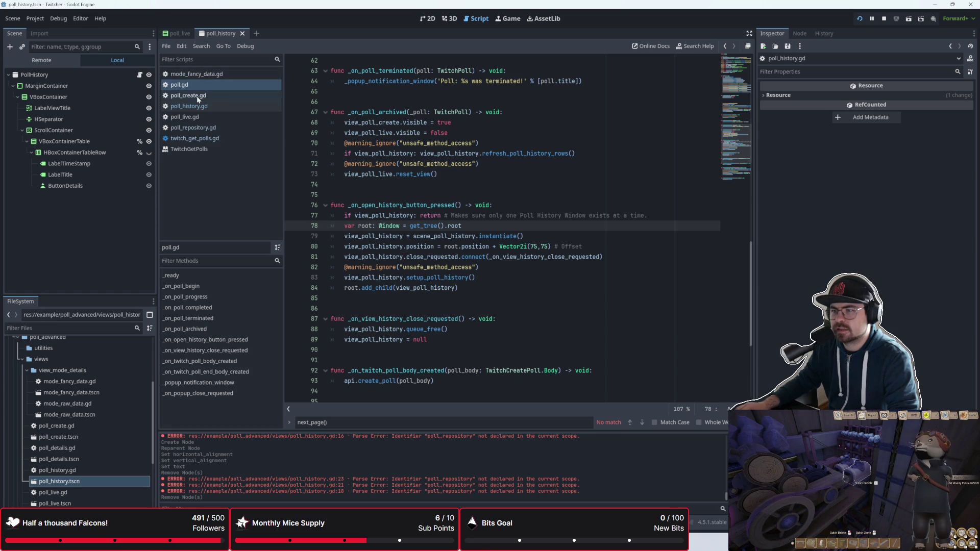
pyautogui.click(195, 138)
# Add 'func setup_poll_history() -> void:' above the doc comment in poll_history.gd.
pyautogui.click(197, 116)
pyautogui.click(189, 107)
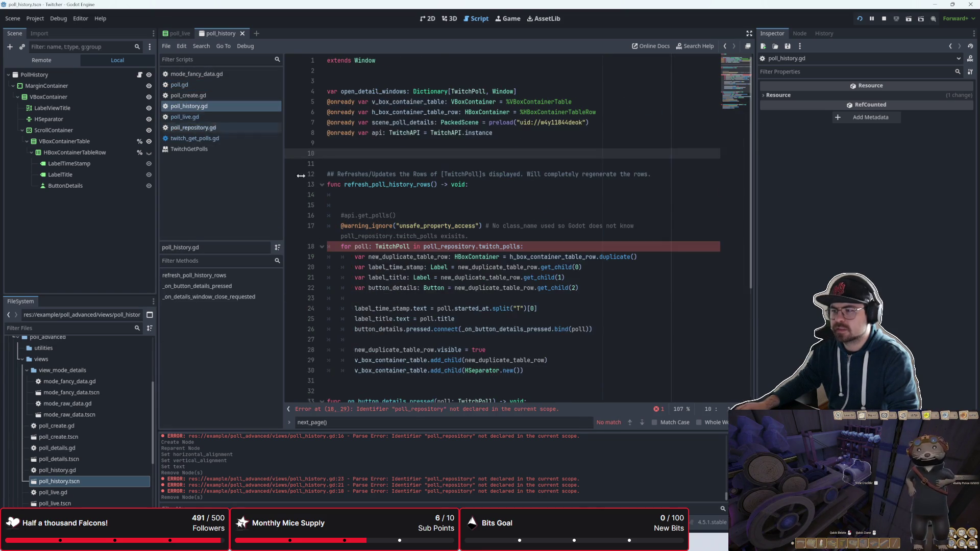
pyautogui.click(389, 203)
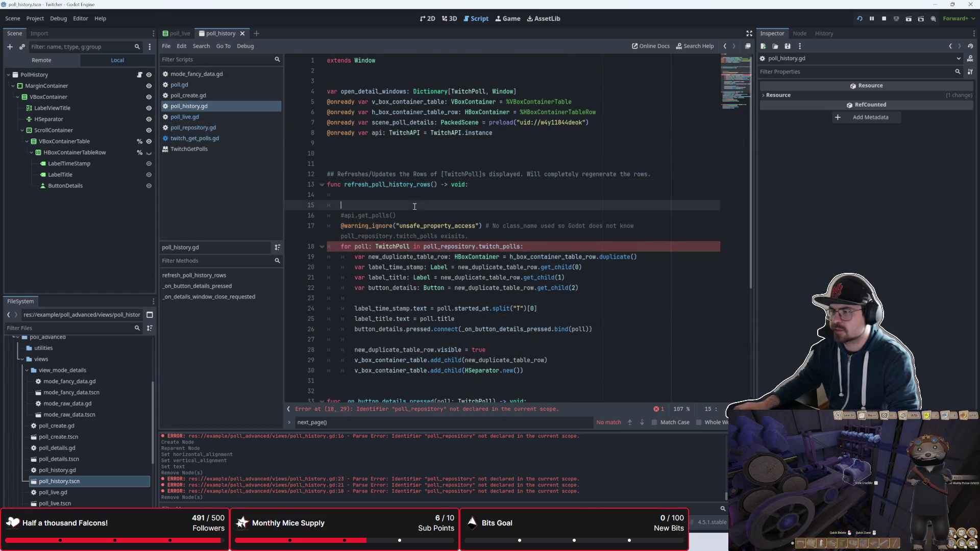
pyautogui.press('Up')
pyautogui.press('Up')
pyautogui.press('Up')
pyautogui.press('Up')
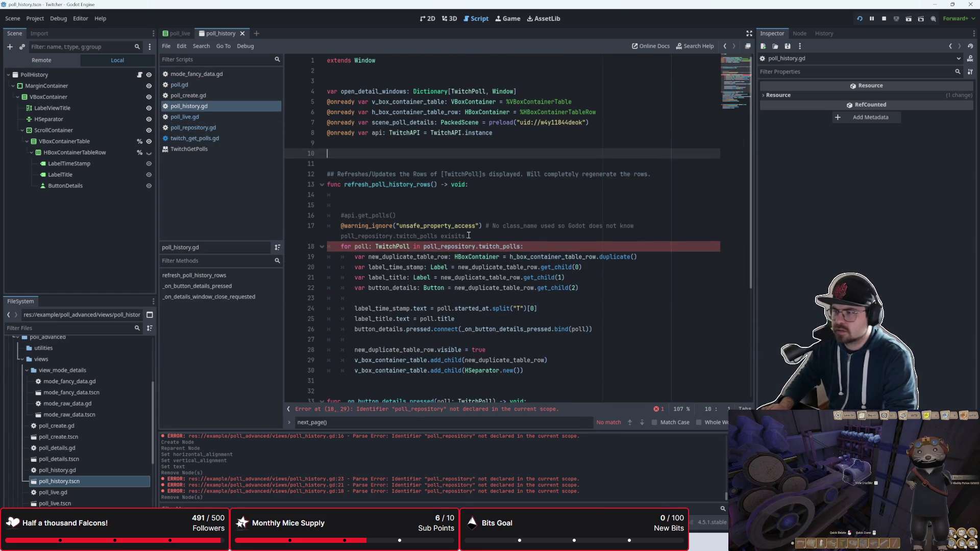
pyautogui.press('Return')
pyautogui.press('Return')
pyautogui.press('Return')
pyautogui.press('Up')
pyautogui.press('Up')
pyautogui.press('Up')
pyautogui.write('func set')
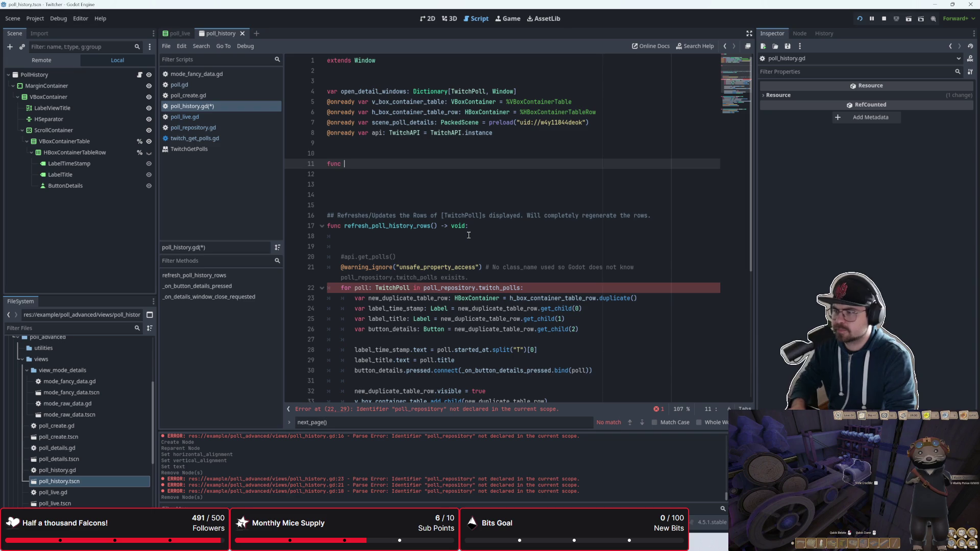
pyautogui.write('up_')
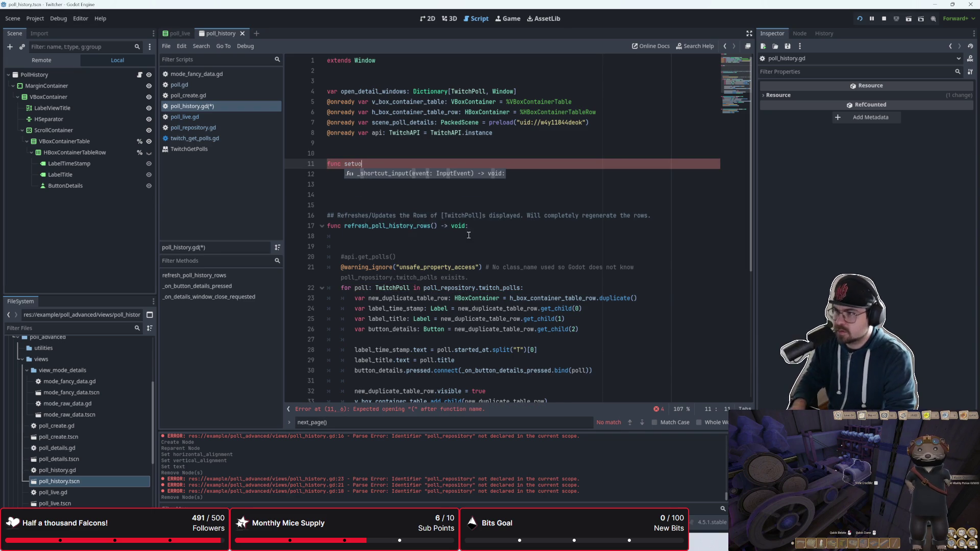
pyautogui.write('poll_history')
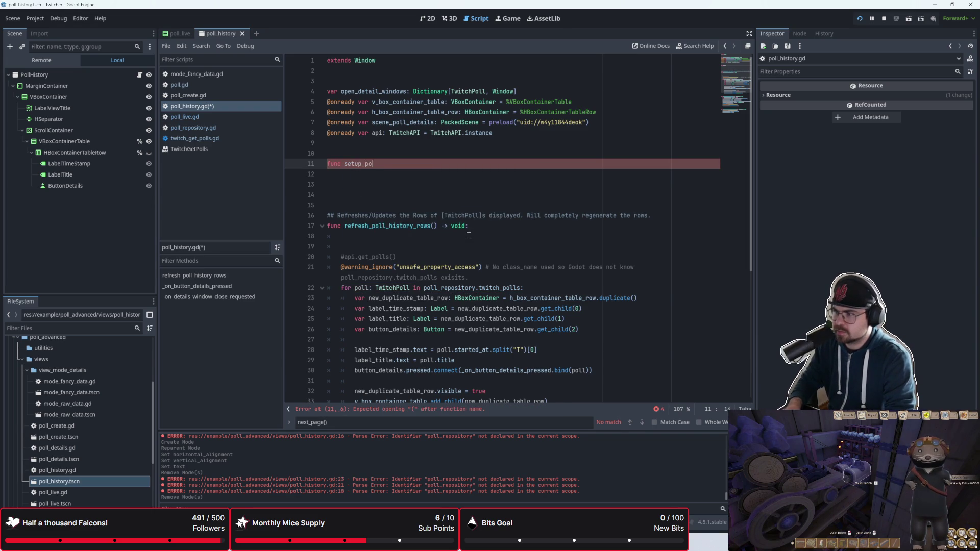
pyautogui.write('() -> void:')
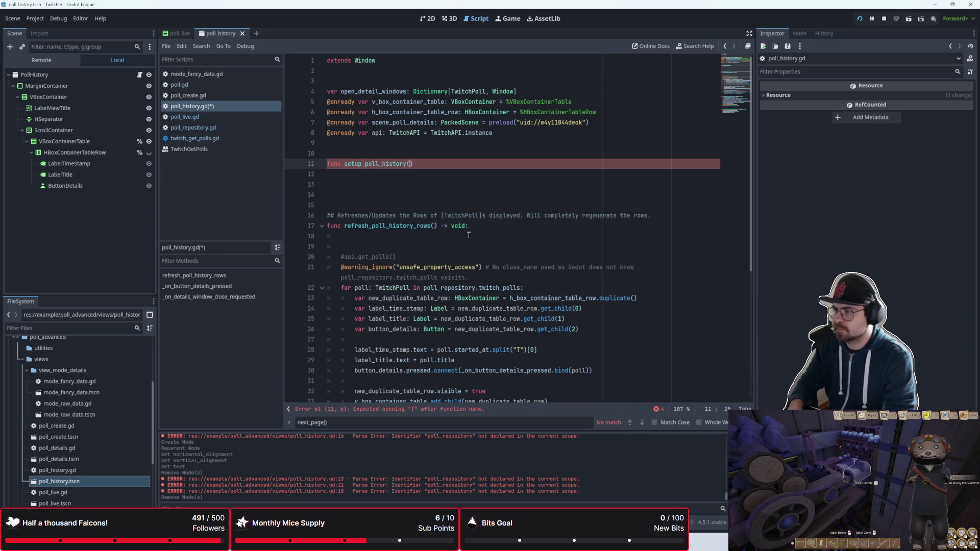
pyautogui.press('Return')
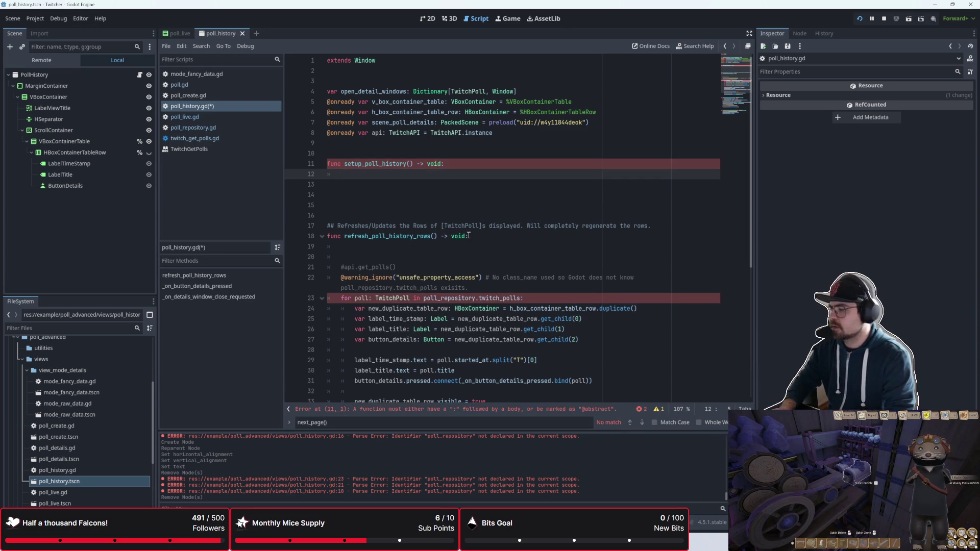
# Consult poll_repository.gd and poll_live.gd for reference, then return to poll_history.gd.
pyautogui.scroll(-2, 469, 235)
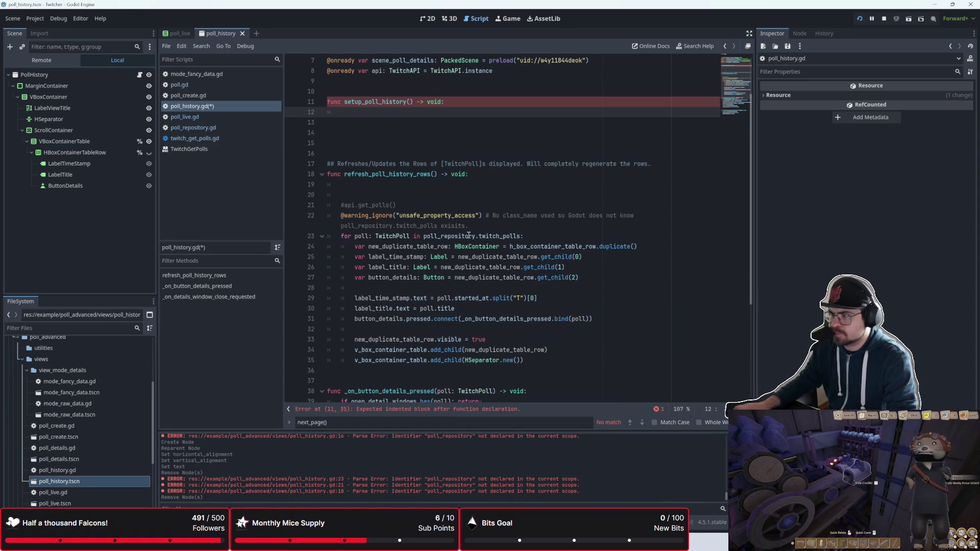
pyautogui.scroll(-5, 483, 271)
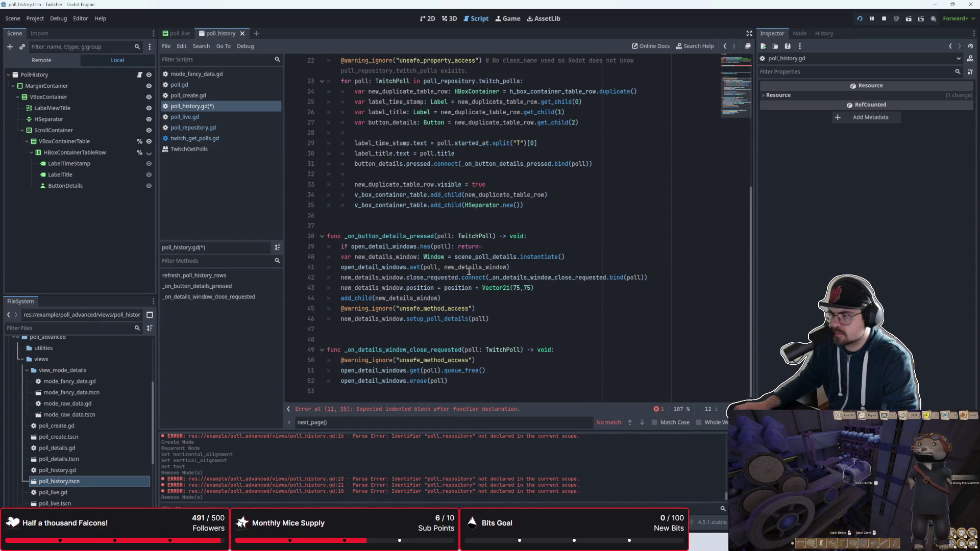
pyautogui.scroll(7, 468, 272)
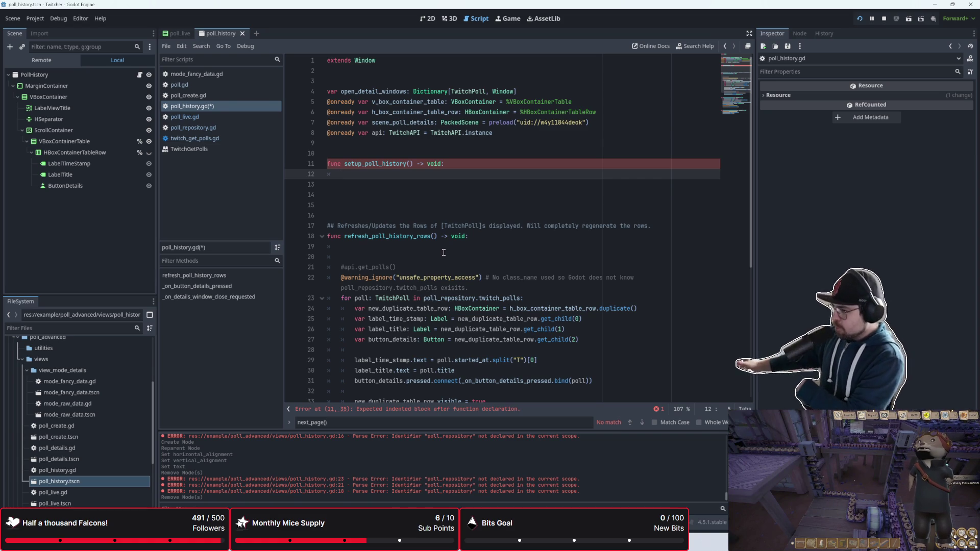
pyautogui.click(249, 126)
pyautogui.click(251, 119)
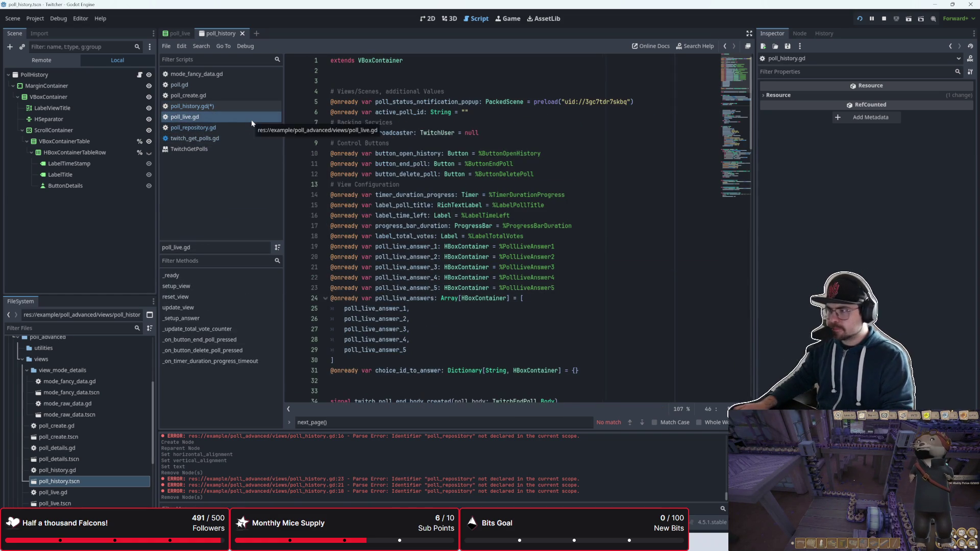
pyautogui.click(192, 106)
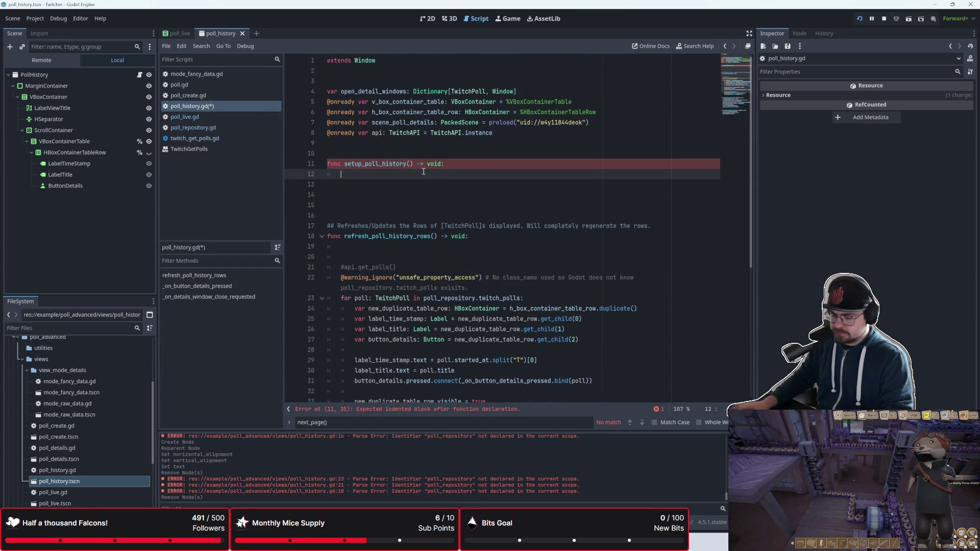
pyautogui.write('p')
pyautogui.press('BackSpace')
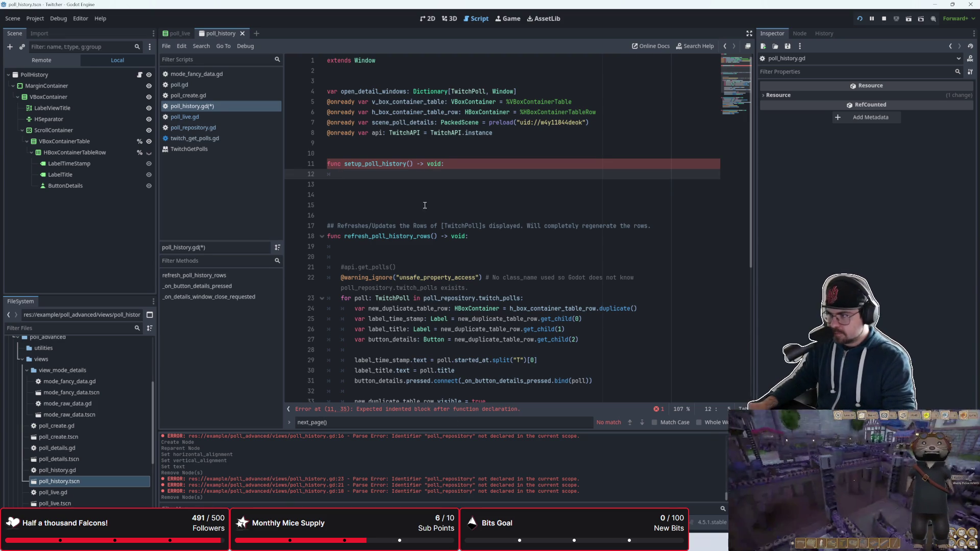
# Copy the example code from the Twitcher paginated API results page.
pyautogui.moveTo(516, 542)
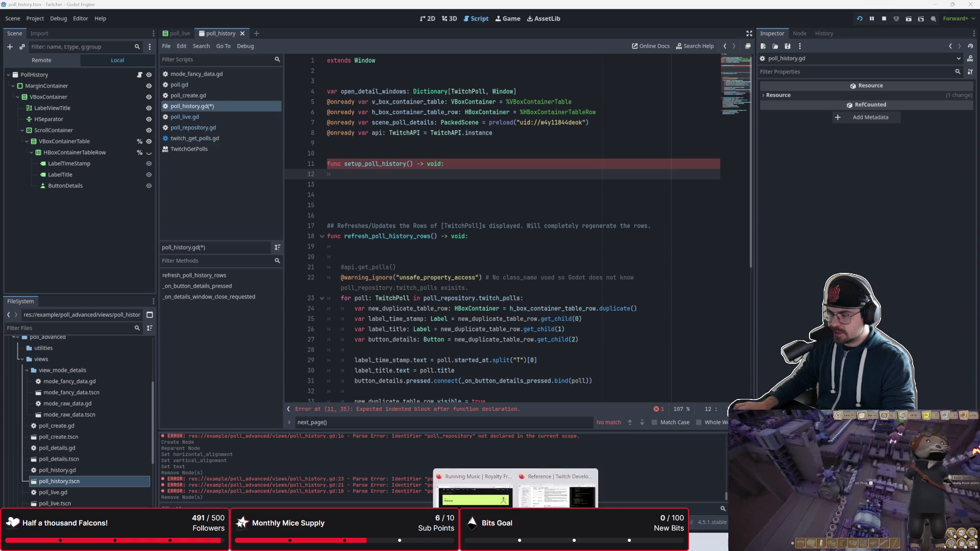
pyautogui.moveTo(482, 542)
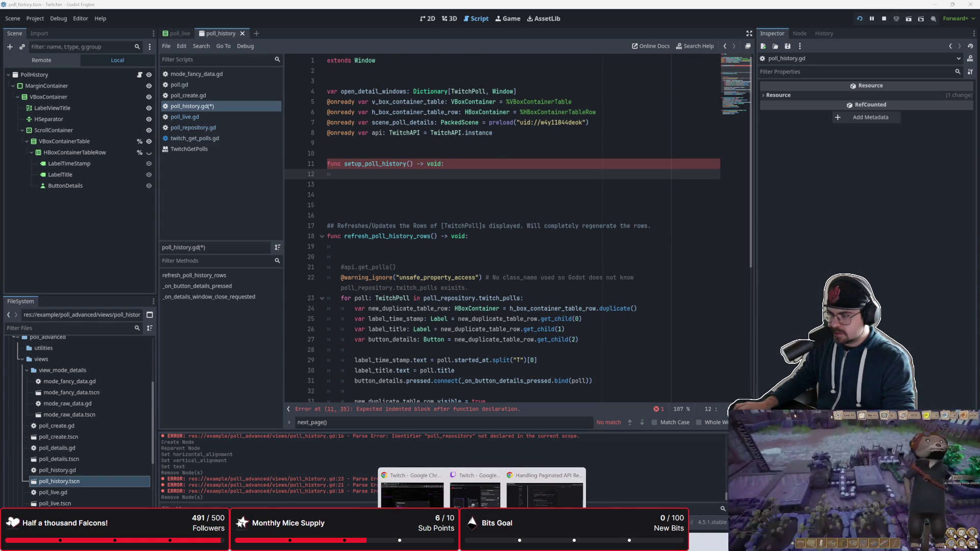
pyautogui.click(545, 487)
pyautogui.scroll(1, 478, 223)
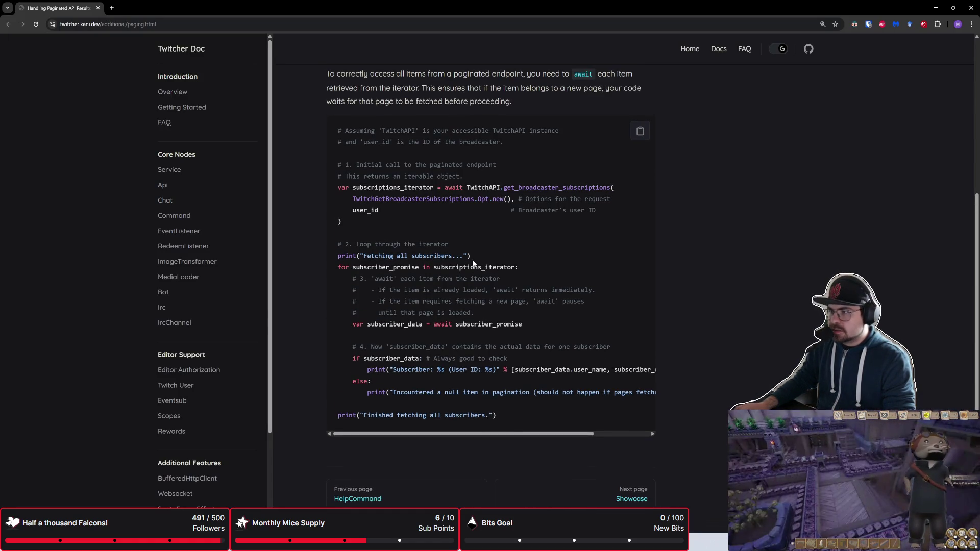
pyautogui.moveTo(500, 420)
pyautogui.mouseDown()
pyautogui.moveTo(394, 313)
pyautogui.moveTo(340, 137)
pyautogui.mouseUp()
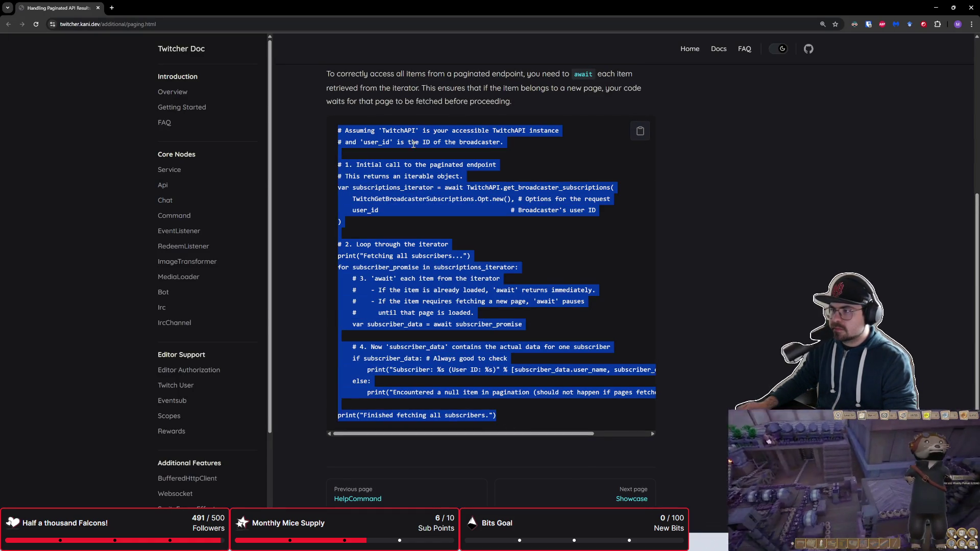
pyautogui.click(639, 133)
pyautogui.click(935, 8)
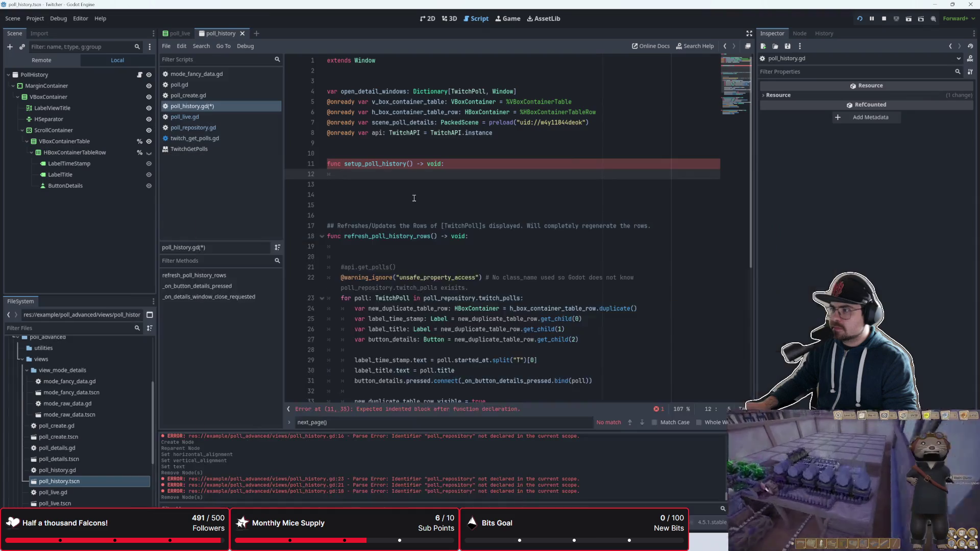
# Paste the paging example below setup_poll_history and comment out lines 14–39.
pyautogui.click(403, 199)
pyautogui.hotkey('ctrl', 'v')
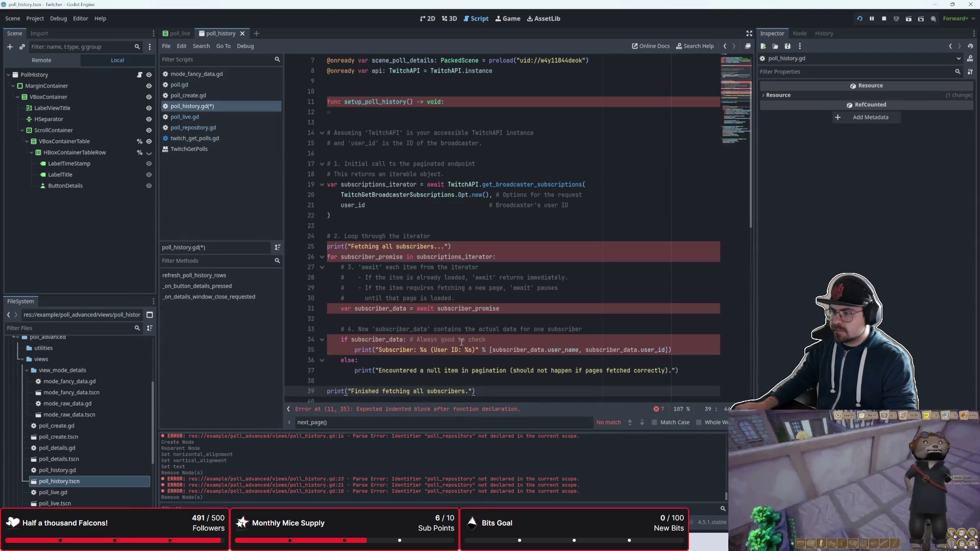
pyautogui.scroll(-1, 486, 359)
pyautogui.moveTo(486, 359); pyautogui.dragTo(320, 107)
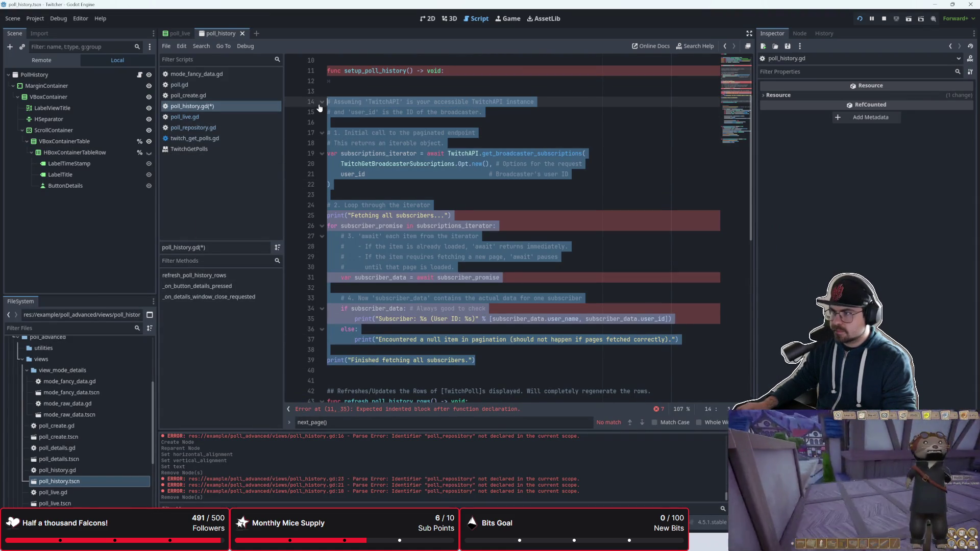
pyautogui.hotkey('ctrl', 'k')
# Place the caret in the empty body of setup_poll_history and review the script.
pyautogui.scroll(1, 373, 118)
pyautogui.click(370, 102)
pyautogui.click(380, 116)
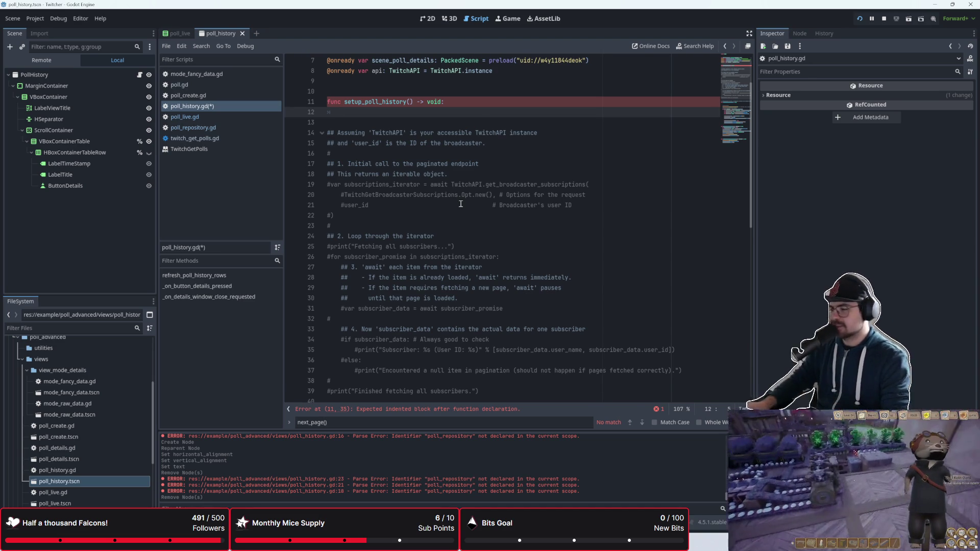
pyautogui.scroll(1, 460, 203)
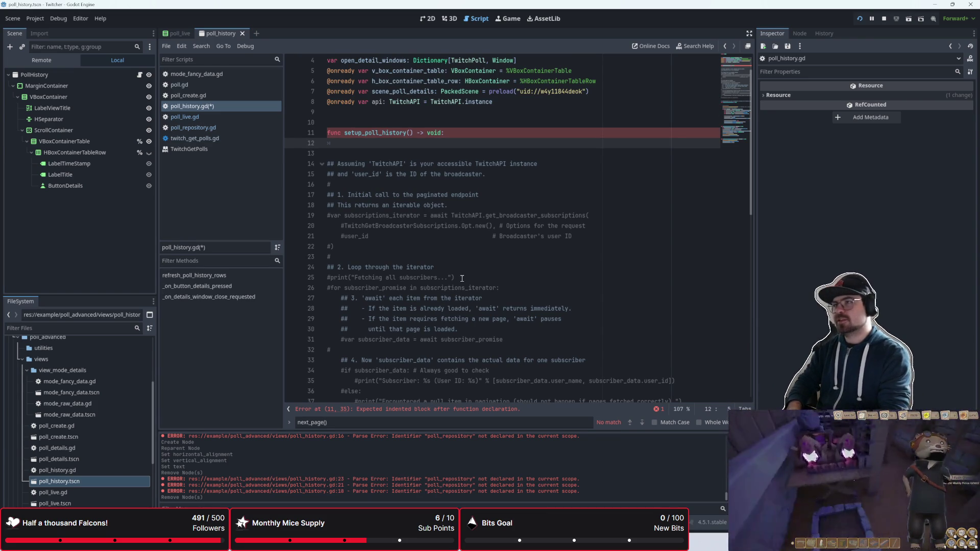
pyautogui.write('pr')
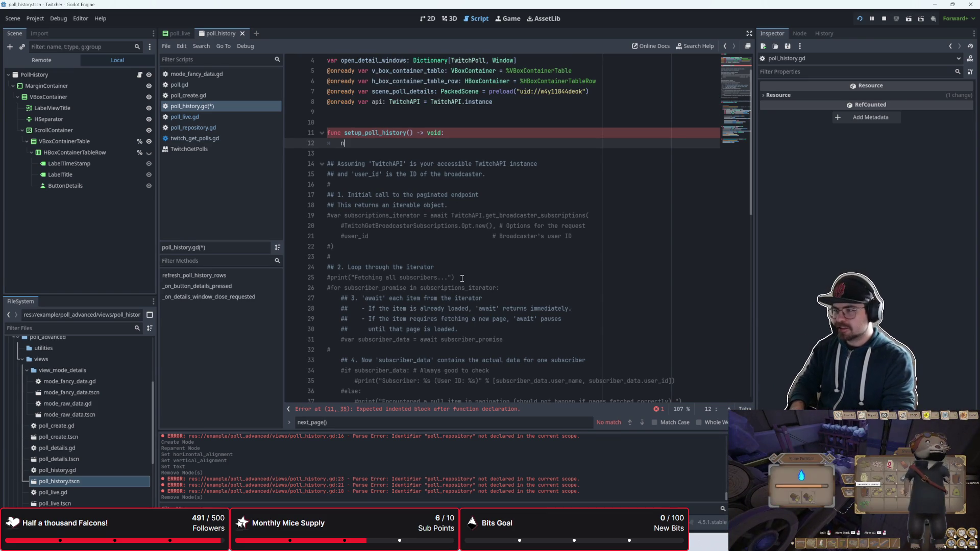
pyautogui.press('BackSpace')
pyautogui.press('BackSpace')
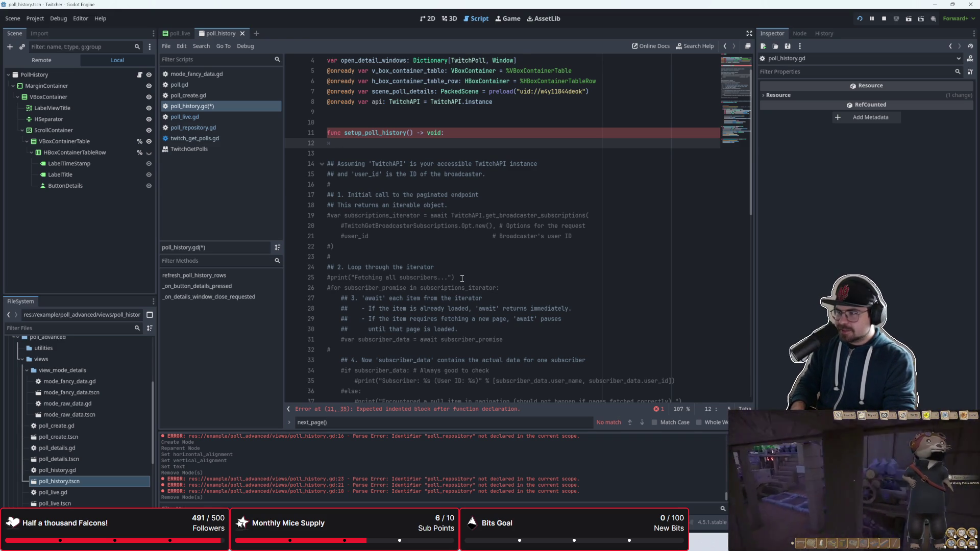
pyautogui.scroll(-14, 462, 278)
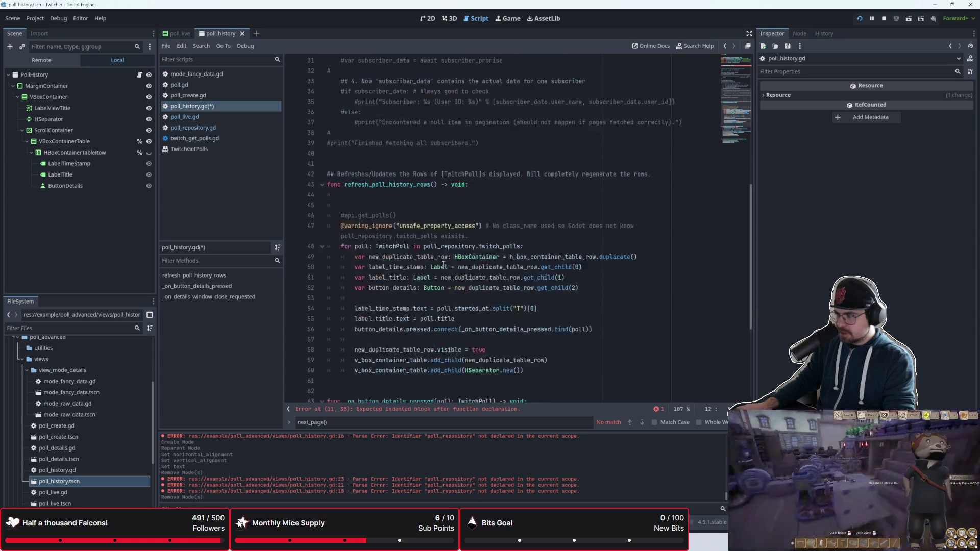
# Cut the get_polls_request declaration line from _sync_single_poll in poll_repository.gd.
pyautogui.click(202, 127)
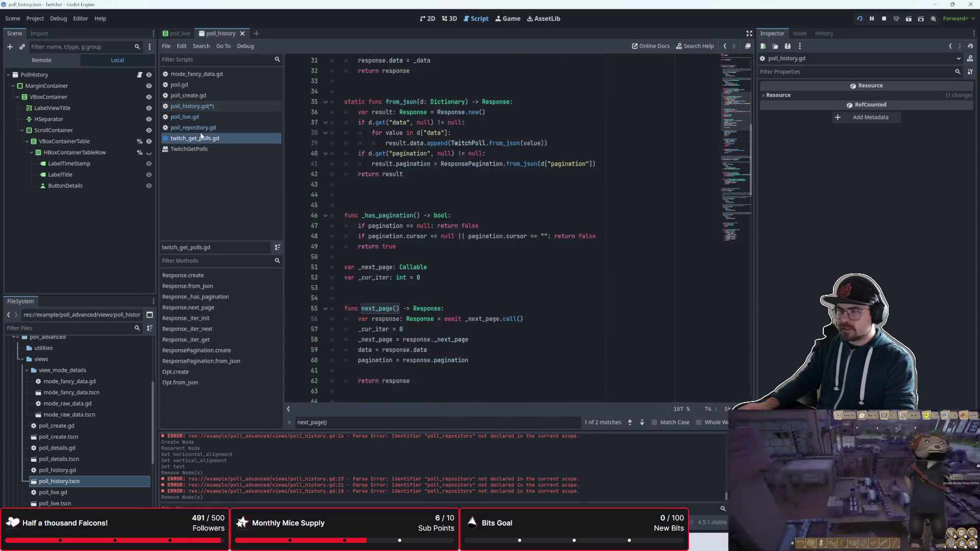
pyautogui.click(422, 257)
pyautogui.scroll(1, 430, 231)
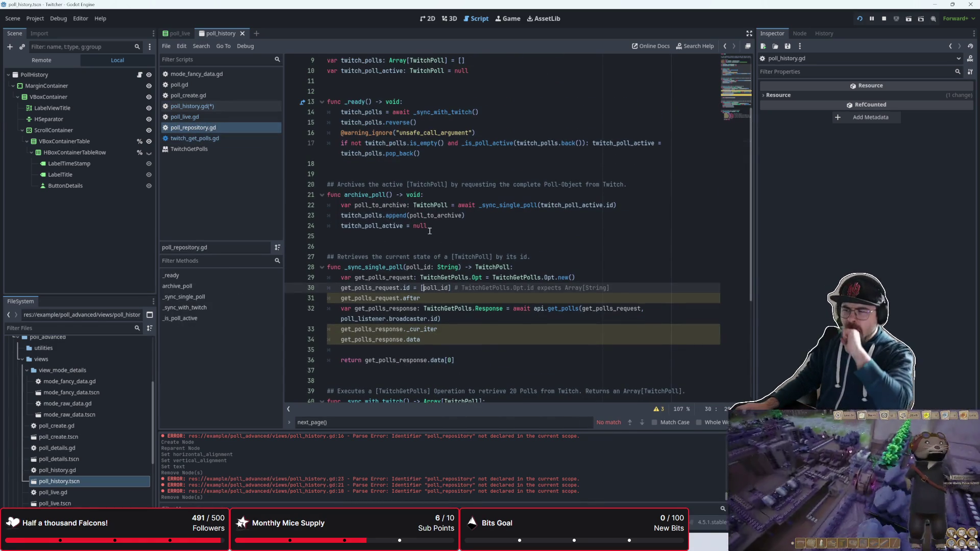
pyautogui.press('Up')
pyautogui.press('End')
pyautogui.hotkey('shift', 'Home')
pyautogui.hotkey('ctrl', 'x')
# Paste the get_polls_request TwitchGetPolls.Opt line into setup_poll_history in poll_history.gd.
pyautogui.click(203, 107)
pyautogui.scroll(8, 394, 330)
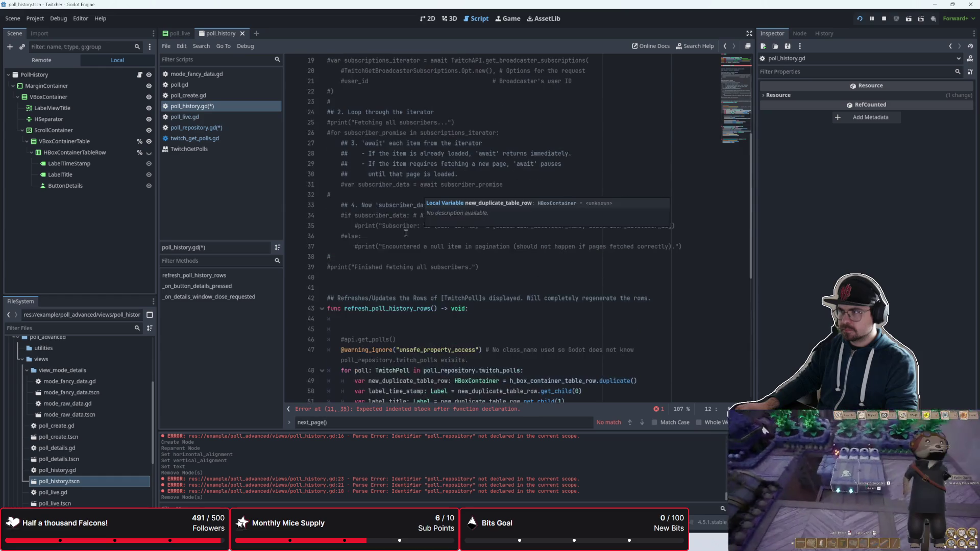
pyautogui.click(394, 320)
pyautogui.scroll(3, 394, 320)
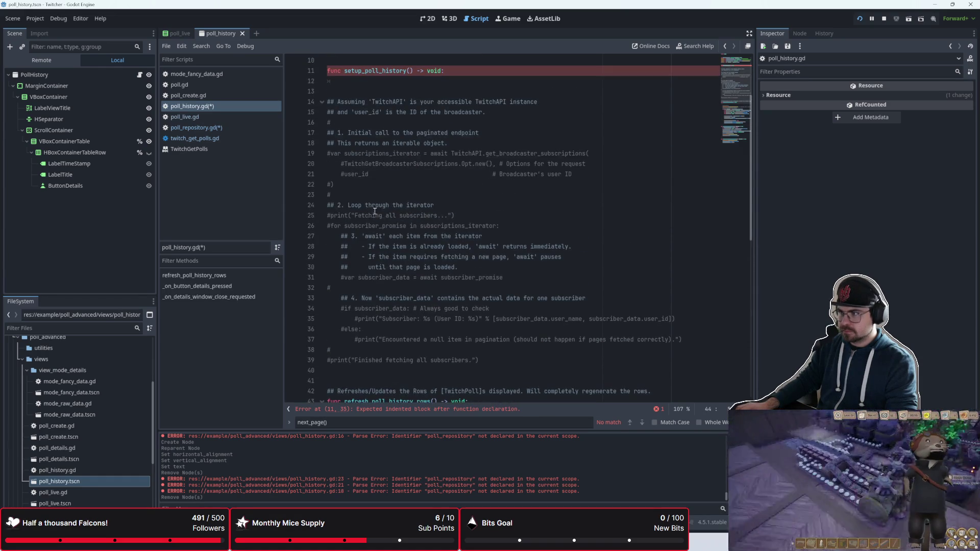
pyautogui.click(371, 83)
pyautogui.hotkey('ctrl', 'v')
pyautogui.scroll(1, 402, 190)
pyautogui.scroll(1, 402, 190)
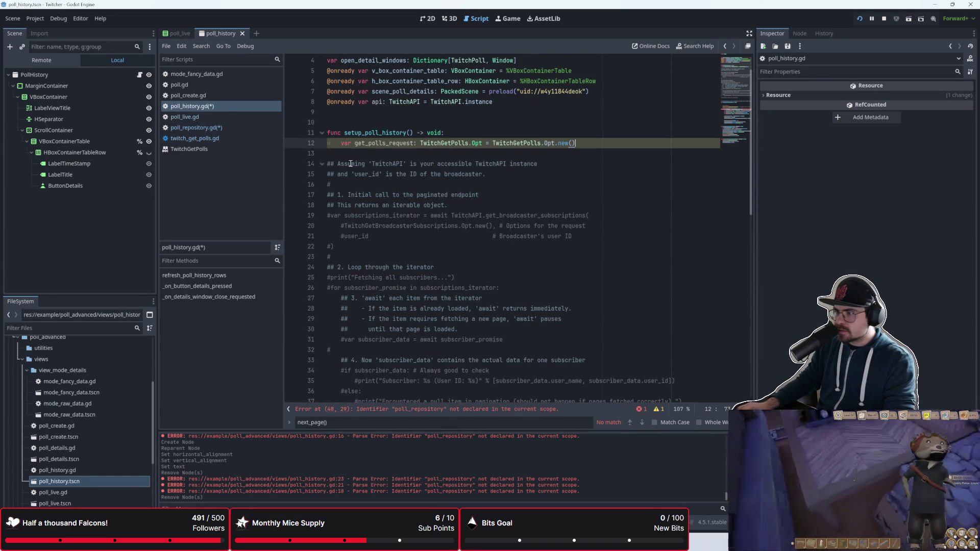
pyautogui.click(416, 143)
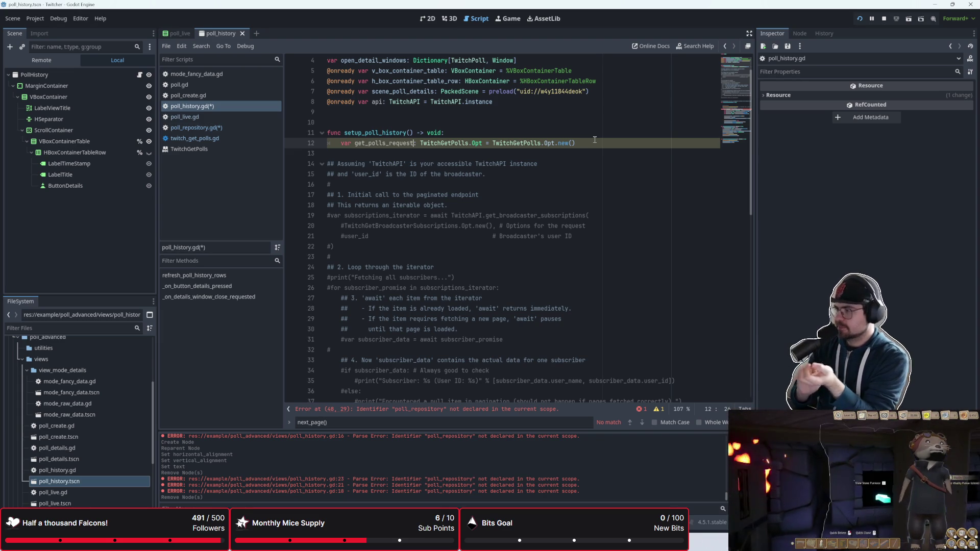
pyautogui.click(593, 144)
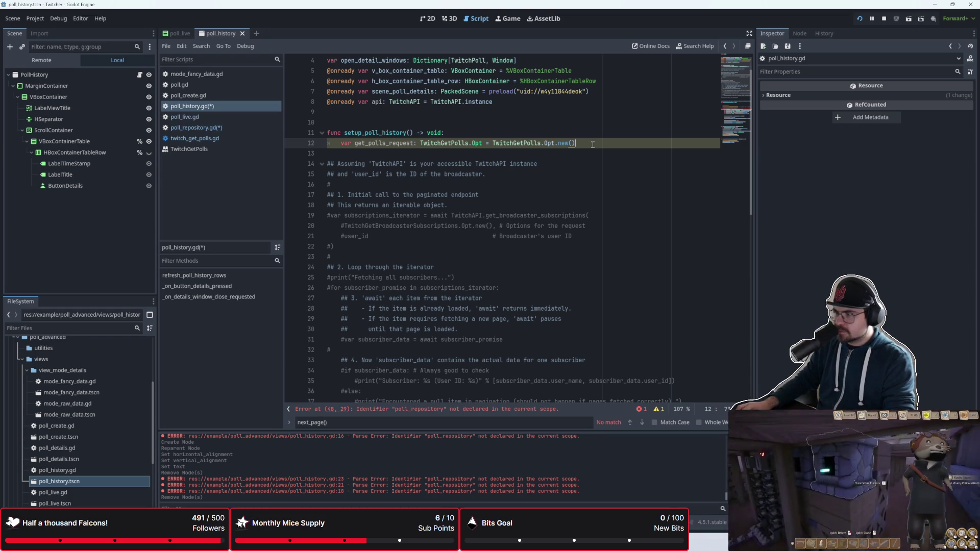
pyautogui.scroll(-5, 593, 145)
# Restore get_polls_request in poll_repository.gd, drop the leftover .after/_cur_iter/.data lines, and save.
pyautogui.click(228, 129)
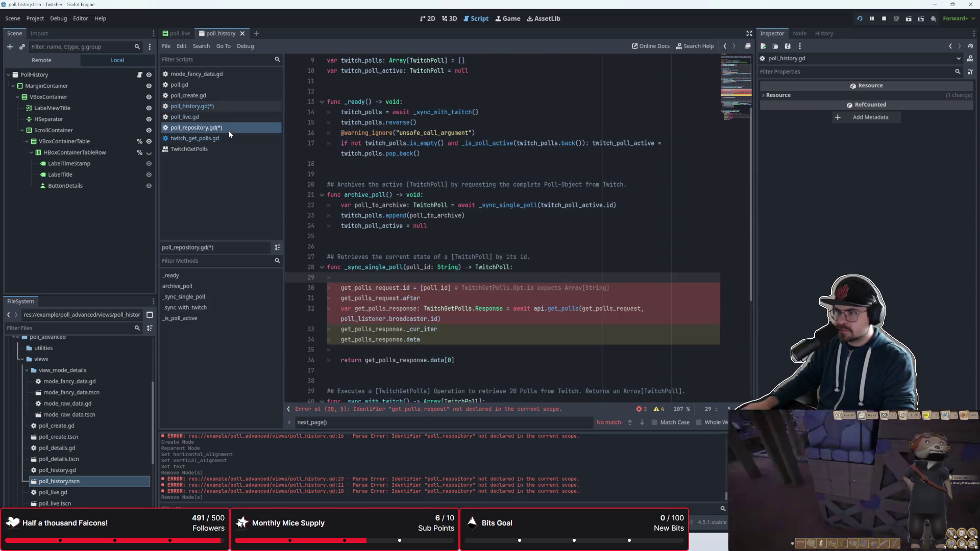
pyautogui.click(452, 299)
pyautogui.hotkey('ctrl', 'z')
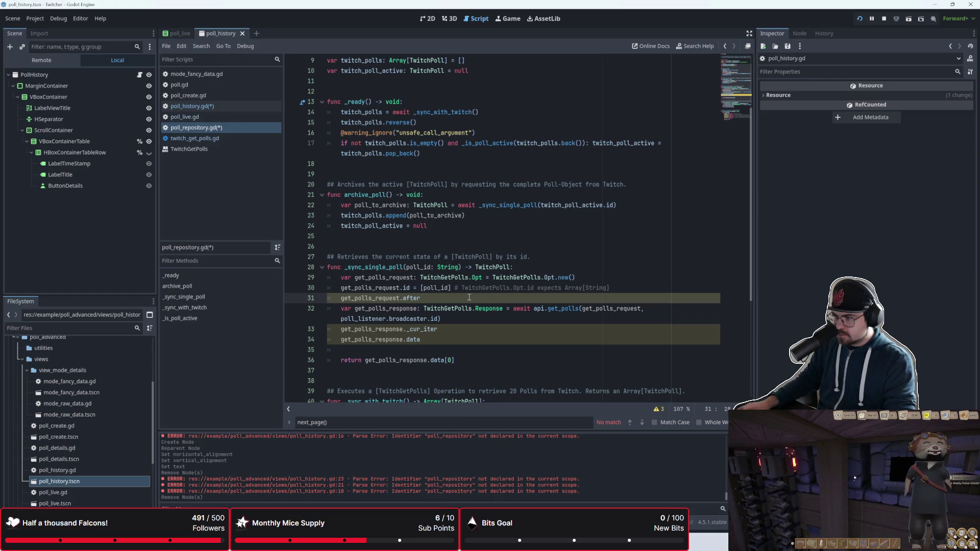
pyautogui.hotkey('ctrl', 'z')
pyautogui.hotkey('ctrl', 'z')
pyautogui.hotkey('ctrl', 'z')
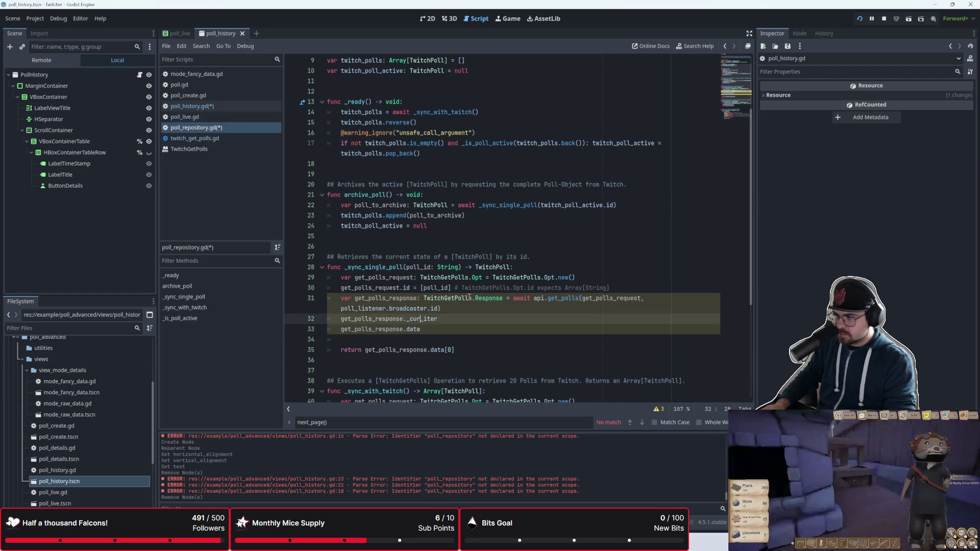
pyautogui.hotkey('ctrl', 'z')
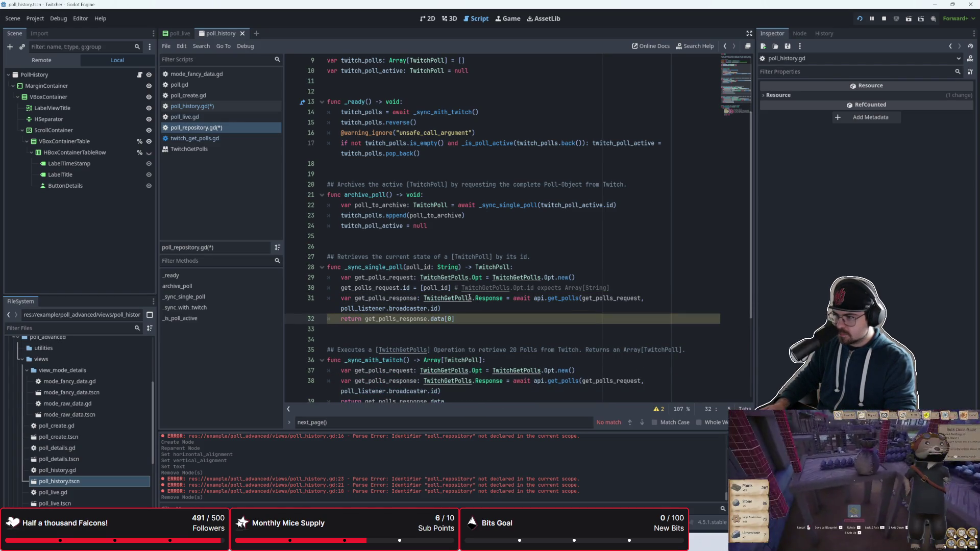
pyautogui.hotkey('ctrl', 's')
pyautogui.click(476, 235)
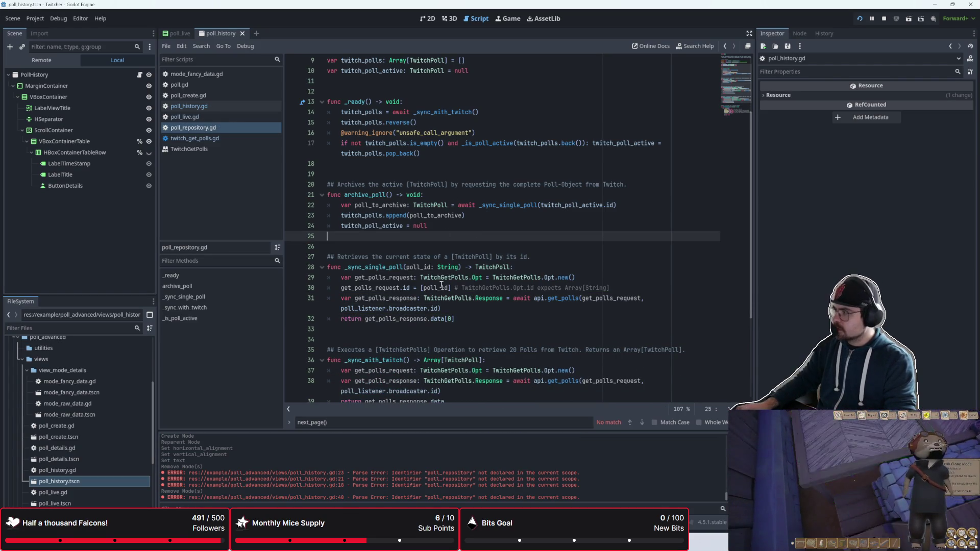
# Declare polls_iterator on line 13 as await api.get_polls() on a single line.
pyautogui.click(238, 107)
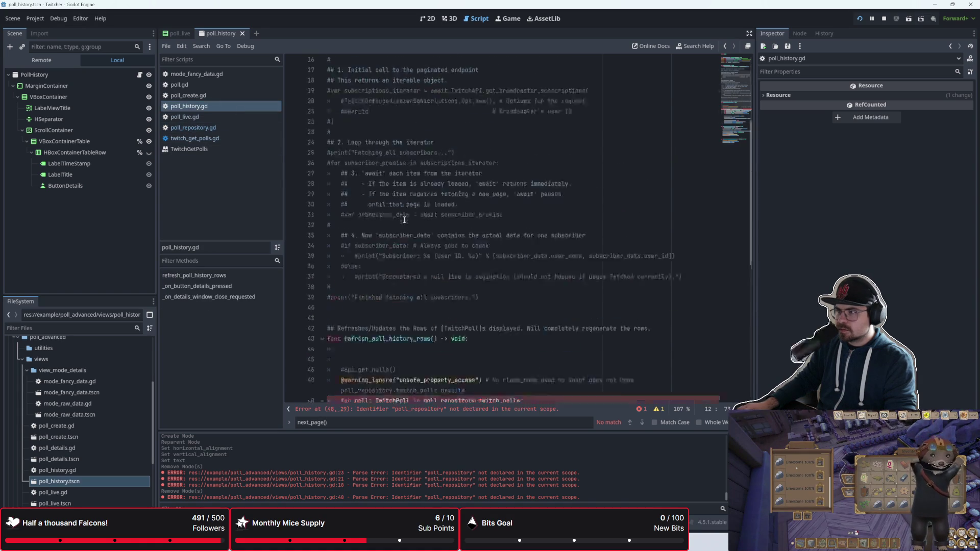
pyautogui.scroll(5, 408, 222)
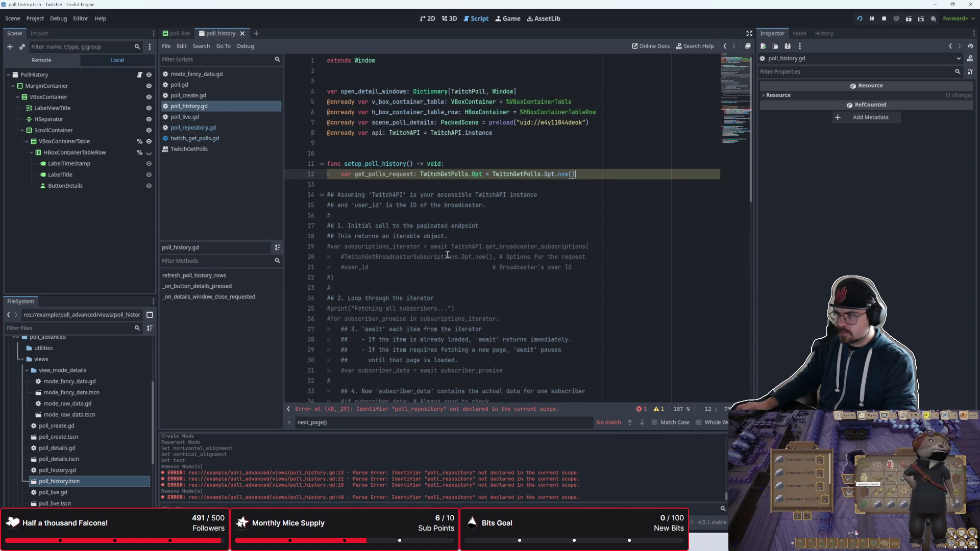
pyautogui.scroll(-1, 417, 190)
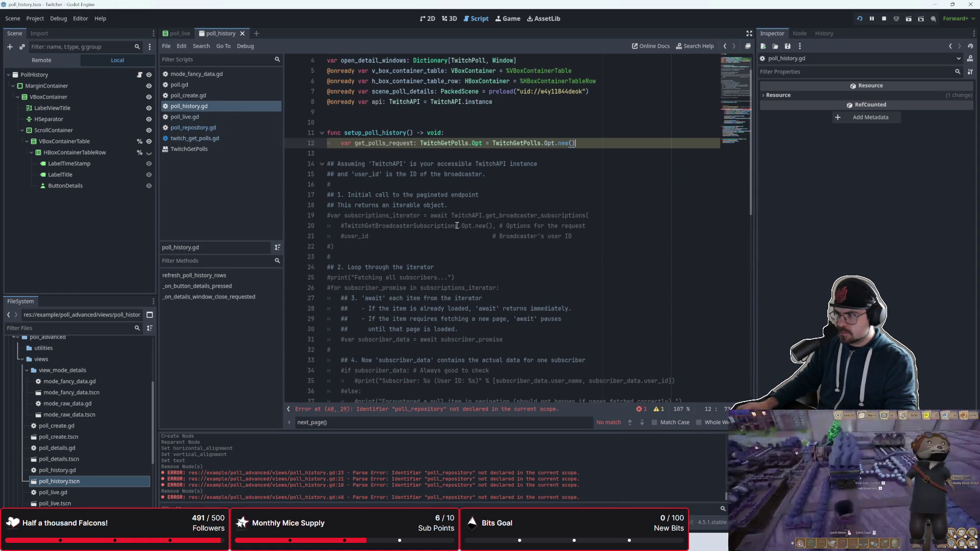
pyautogui.click(475, 157)
pyautogui.press('Tab')
pyautogui.write('var pol')
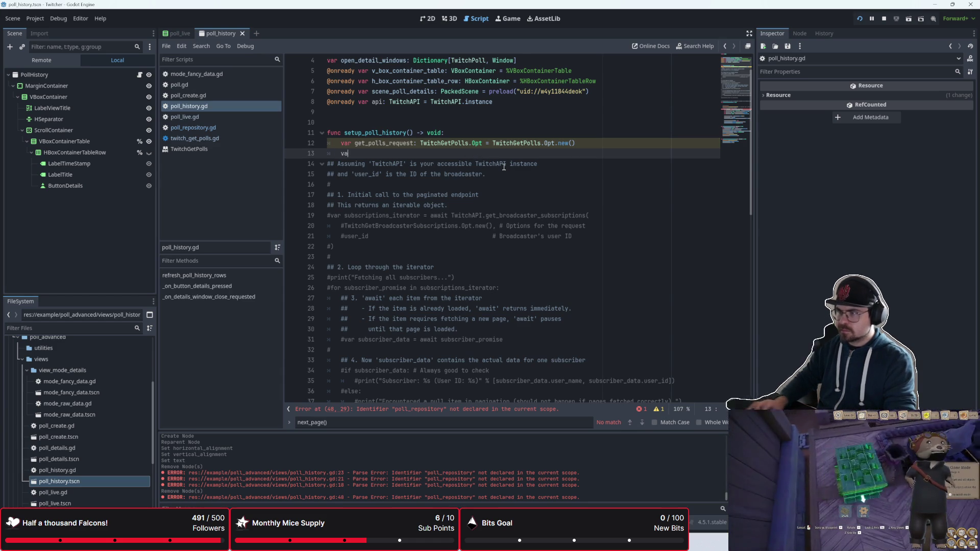
pyautogui.write('ls_iterator')
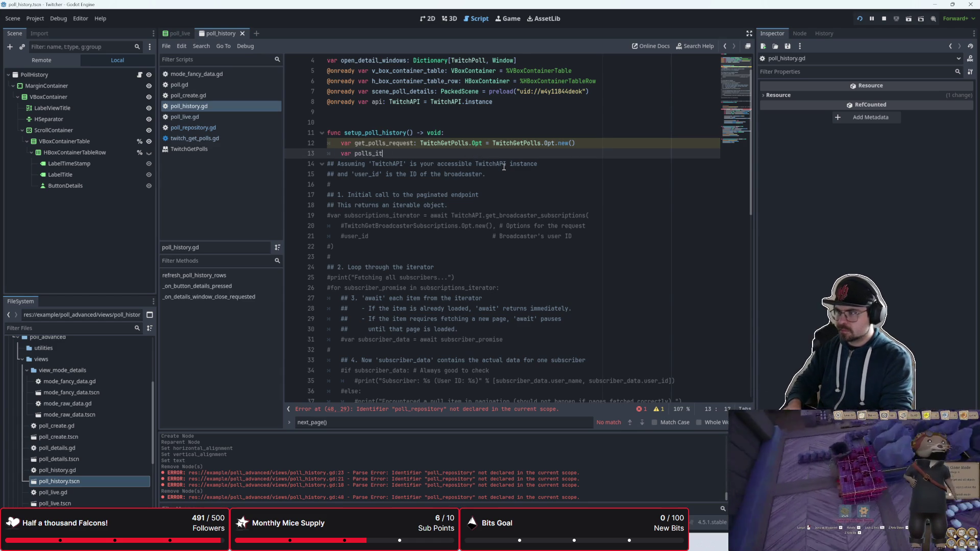
pyautogui.write(' = a')
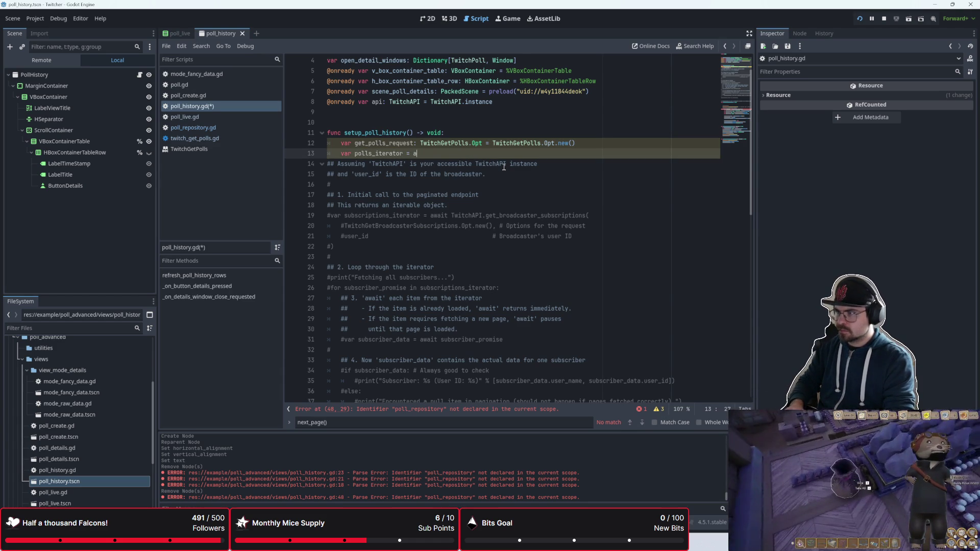
pyautogui.write('wait api.get_')
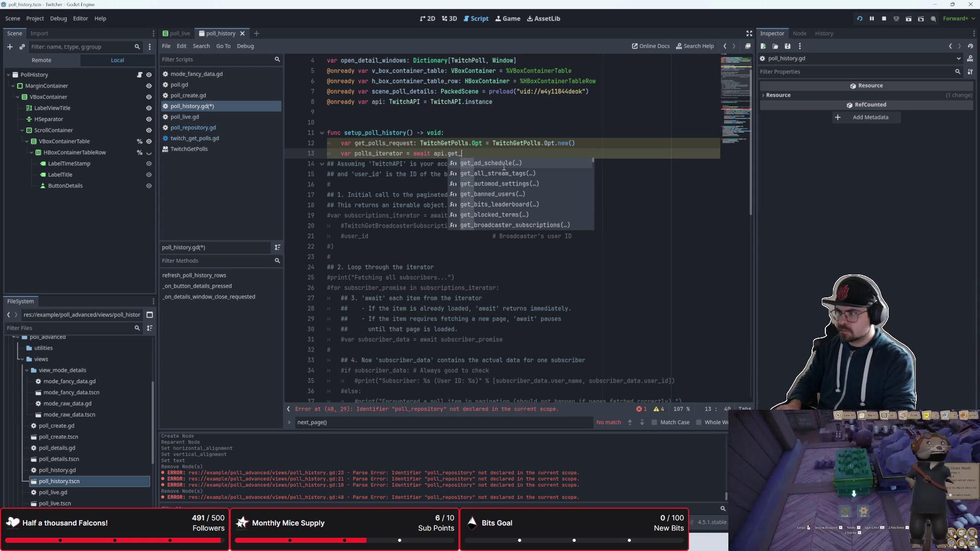
pyautogui.write('pol')
pyautogui.press('Return')
pyautogui.press('Return')
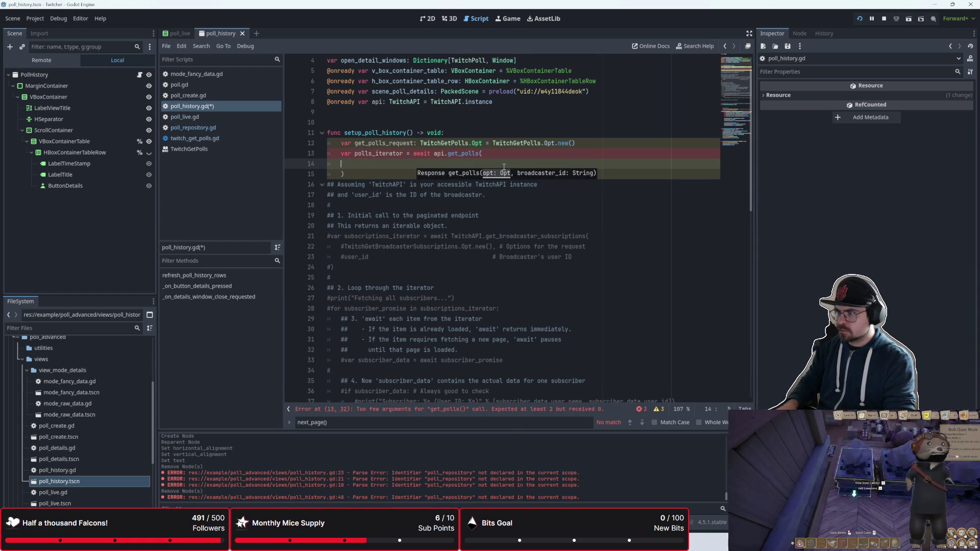
pyautogui.press('BackSpace')
pyautogui.press('Delete')
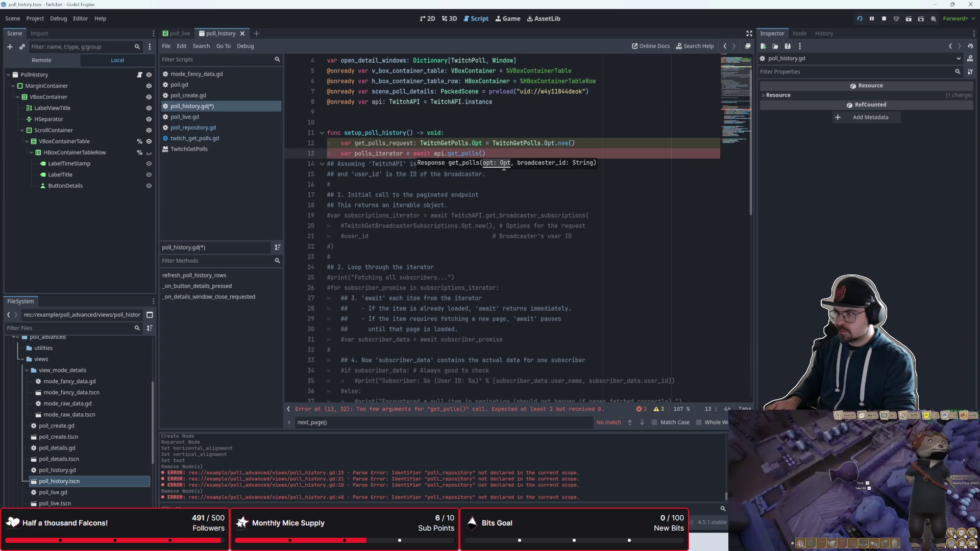
# Pass get_polls_request as the first get_polls argument, followed by a comma.
pyautogui.scroll(1, 500, 240)
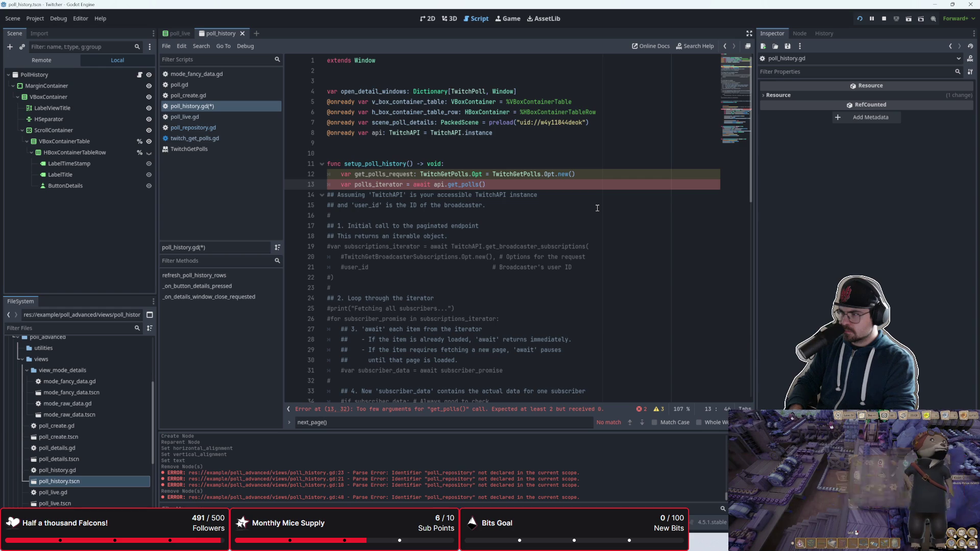
pyautogui.write('get_pol')
pyautogui.press('Return')
pyautogui.write(',')
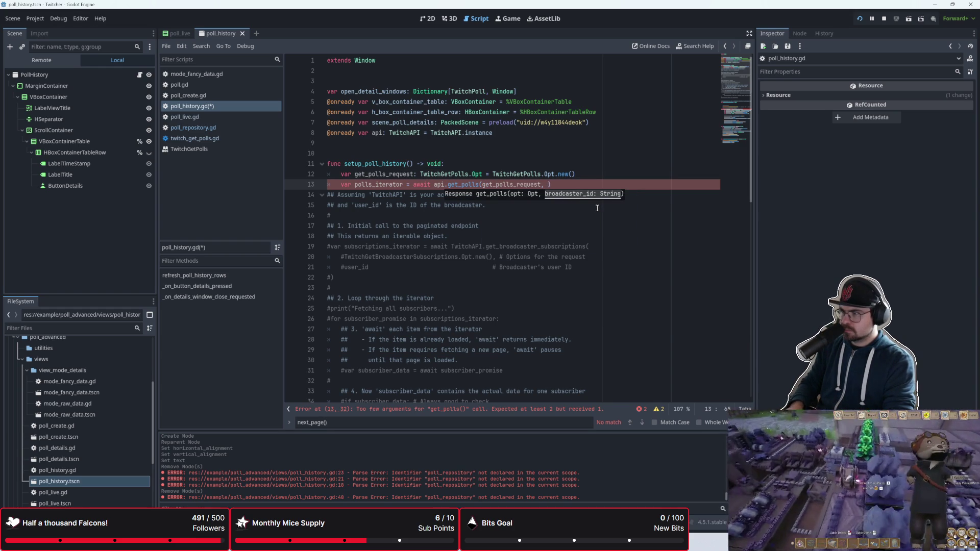
pyautogui.click(390, 146)
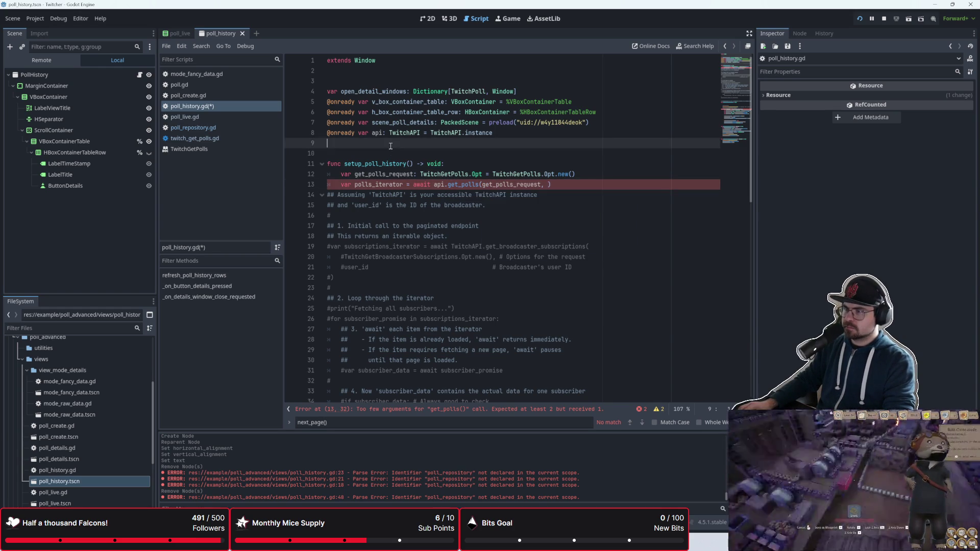
pyautogui.click(222, 85)
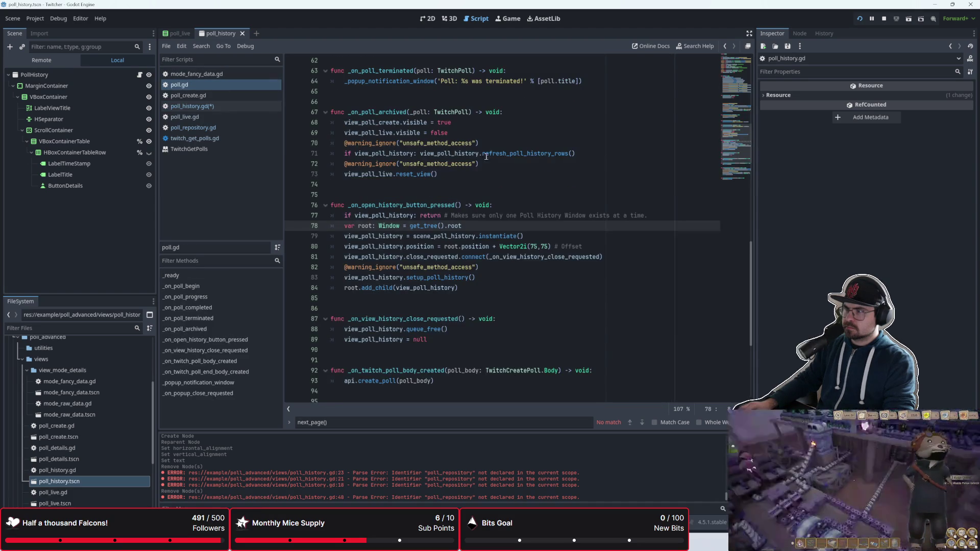
pyautogui.scroll(15, 489, 157)
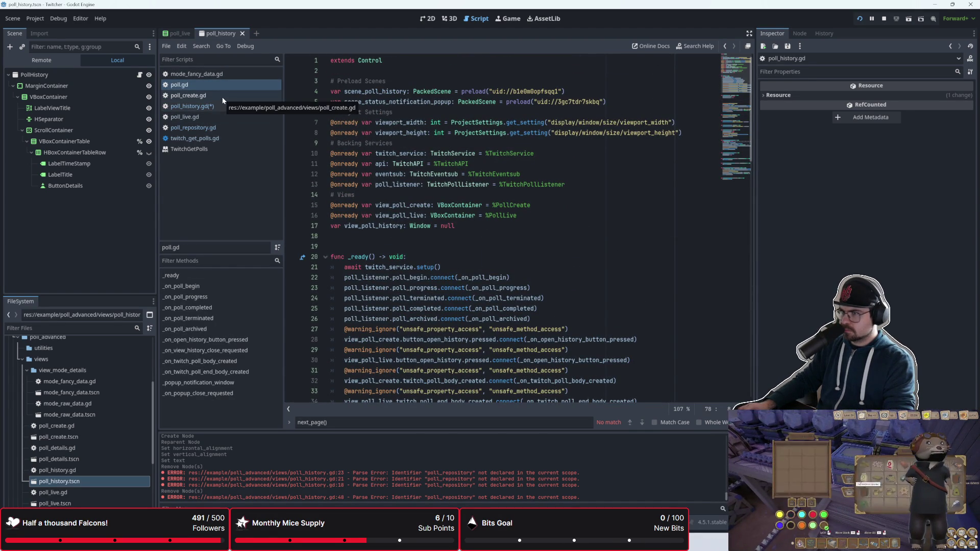
pyautogui.click(221, 116)
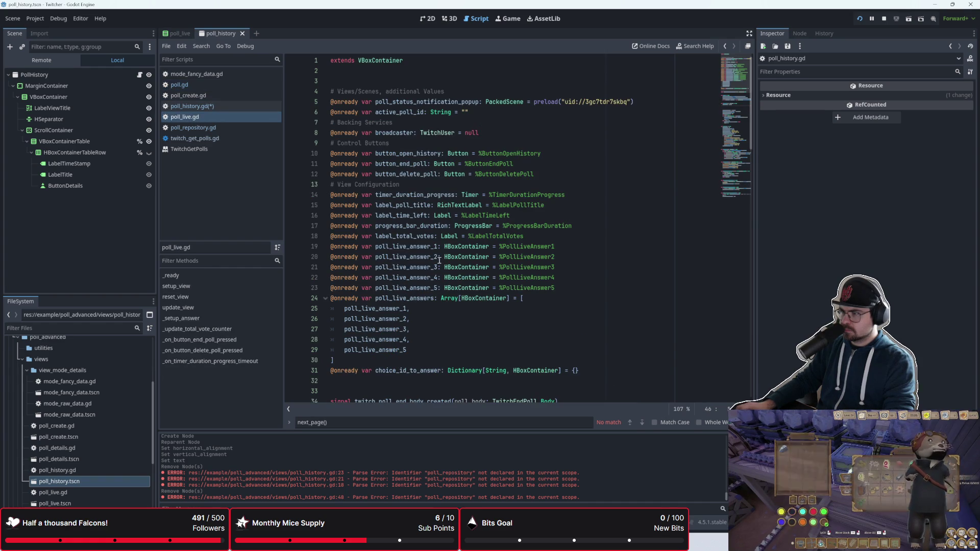
pyautogui.click(490, 137)
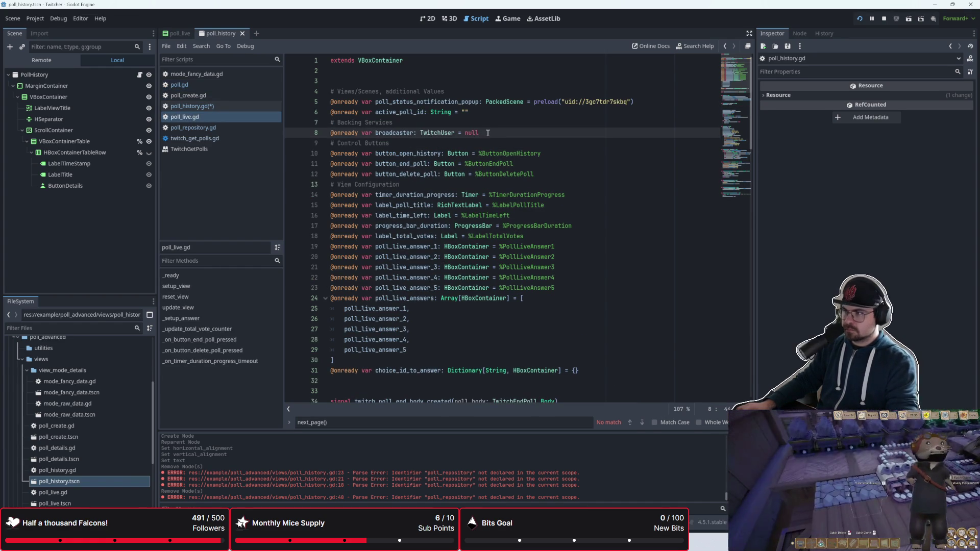
pyautogui.moveTo(490, 138); pyautogui.dragTo(330, 134)
pyautogui.hotkey('ctrl', 'c')
pyautogui.click(203, 106)
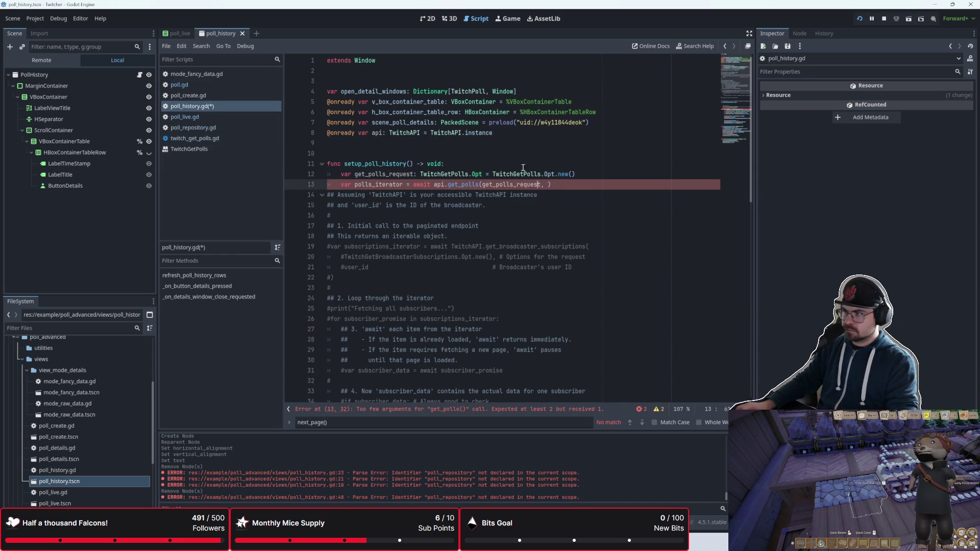
pyautogui.click(511, 143)
pyautogui.hotkey('ctrl', 'v')
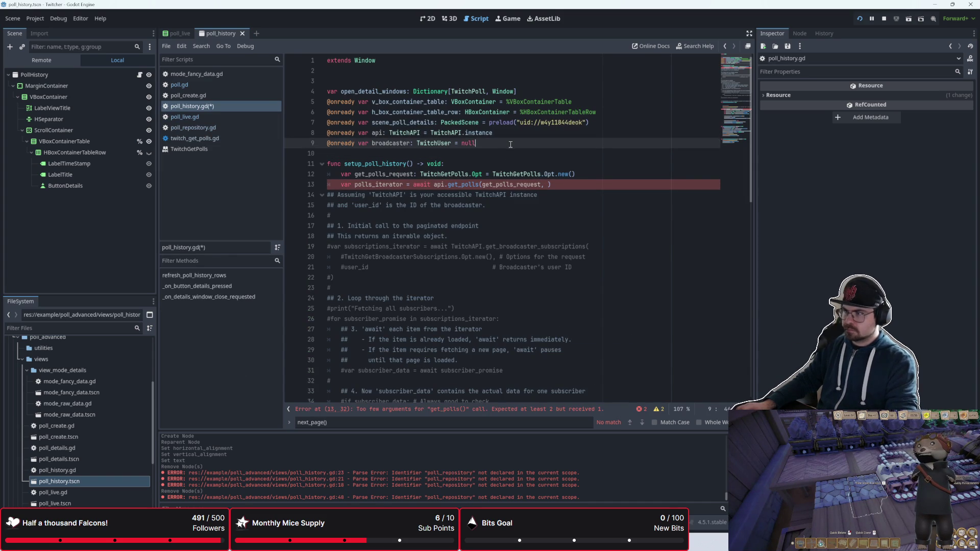
# Add a func _ready() -> void: function below the broadcaster variable.
pyautogui.click(508, 166)
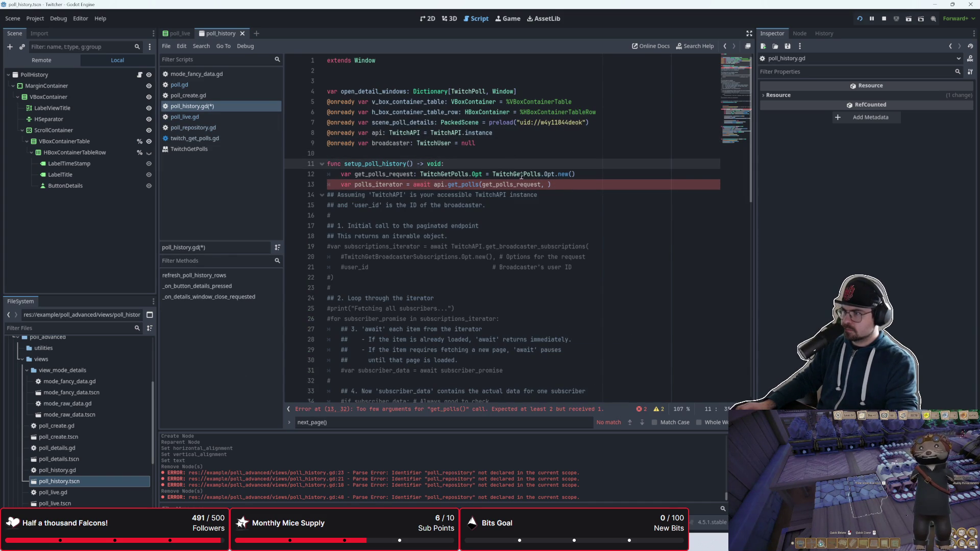
pyautogui.click(481, 158)
pyautogui.press('Return')
pyautogui.press('Return')
pyautogui.press('Return')
pyautogui.press('Up')
pyautogui.press('Up')
pyautogui.write('func')
pyautogui.press('BackSpace')
pyautogui.press('BackSpace')
pyautogui.press('BackSpace')
pyautogui.press('Return')
pyautogui.write('func _ready() ->')
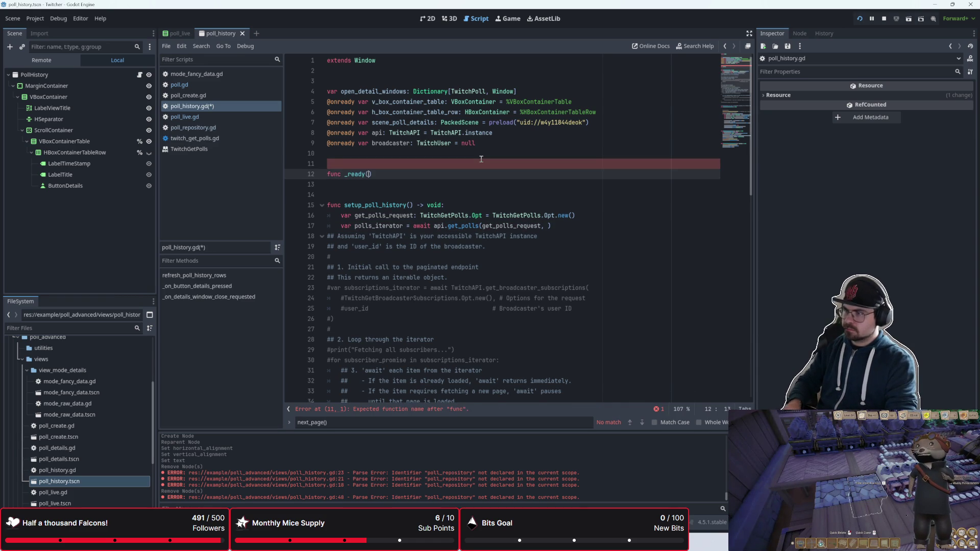
pyautogui.press('BackSpace')
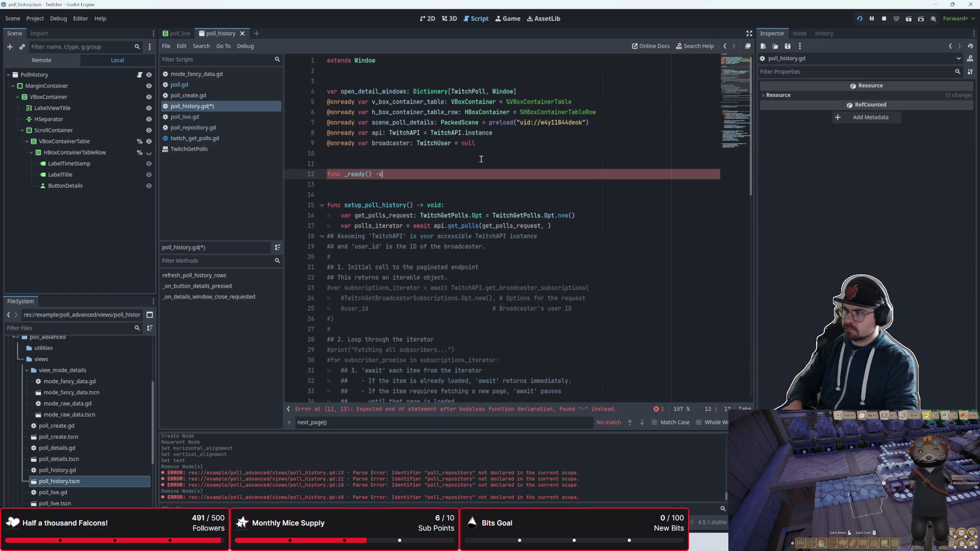
pyautogui.press('BackSpace')
pyautogui.press('BackSpace')
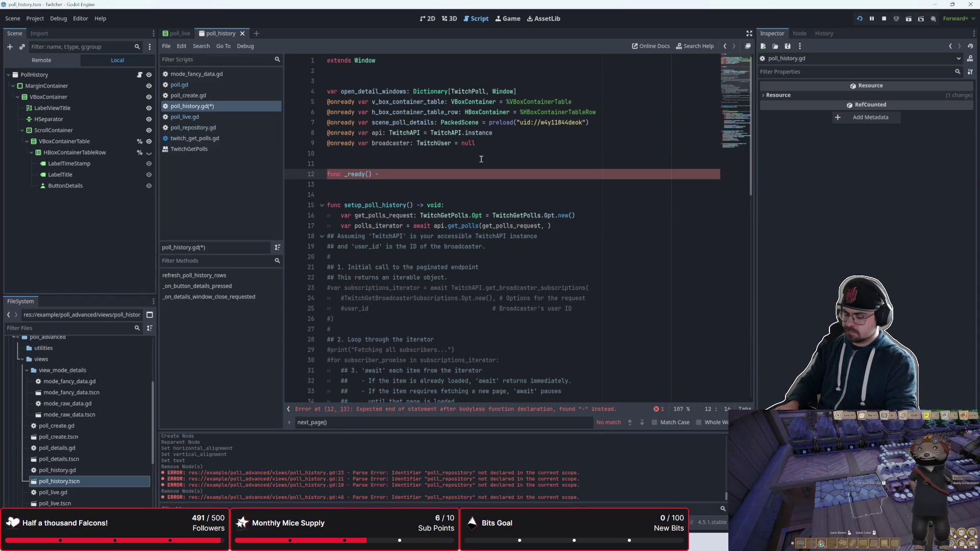
pyautogui.write('void:')
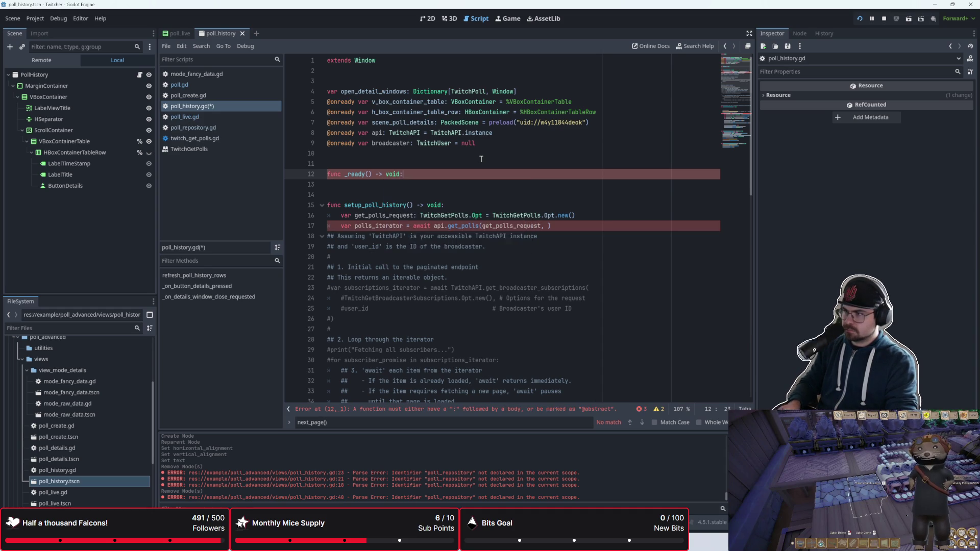
pyautogui.press('Return')
# Start the _ready body with an 'if not broadcaster' check.
pyautogui.write('if not broa')
pyautogui.press('Return')
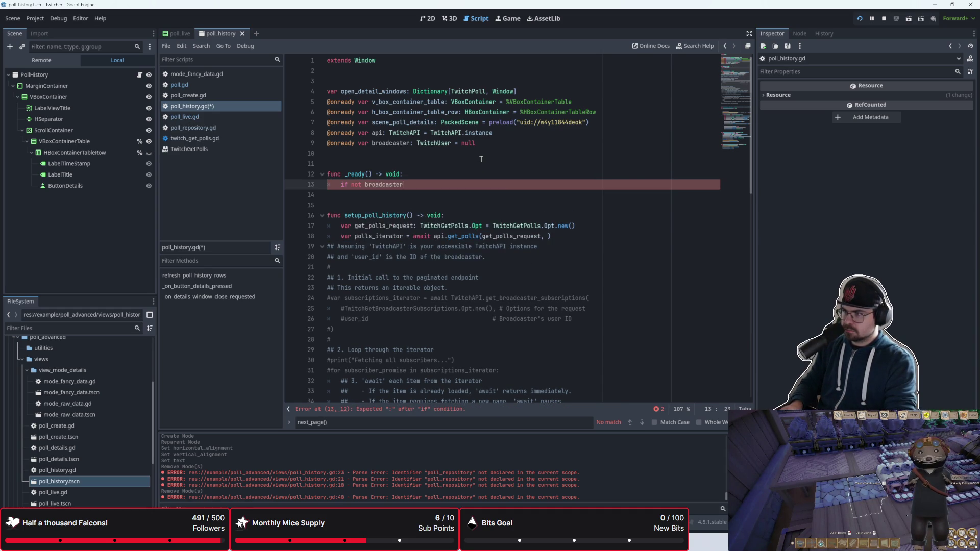
pyautogui.write('api.get')
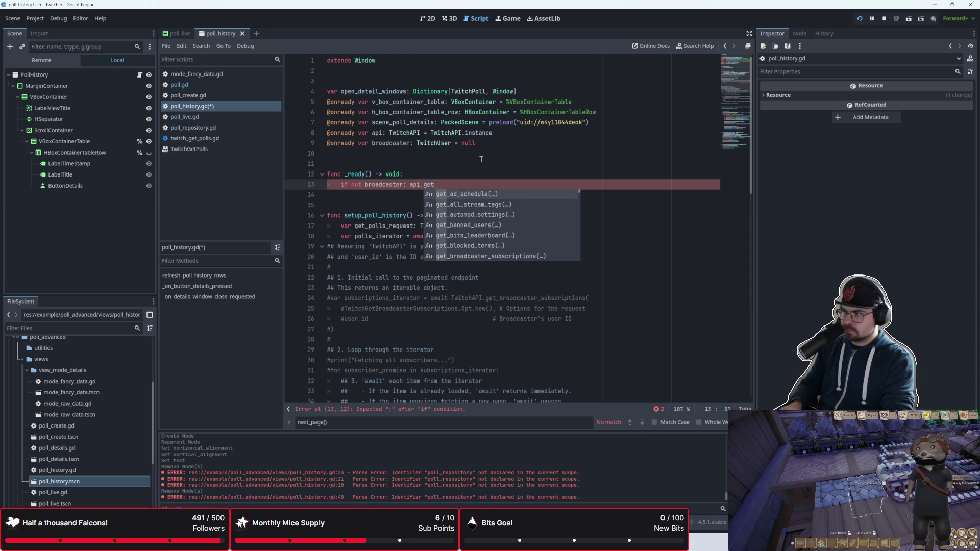
pyautogui.write('_current')
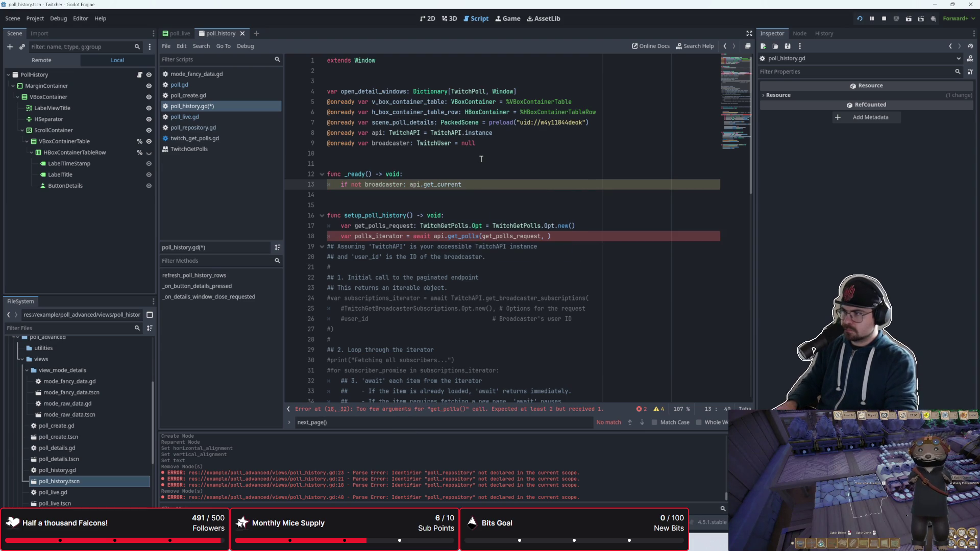
# Fetch broadcaster via await TwitchService.get_current_user_via_api(TwitchAPI.instance), copied from poll_live.gd.
pyautogui.click(216, 83)
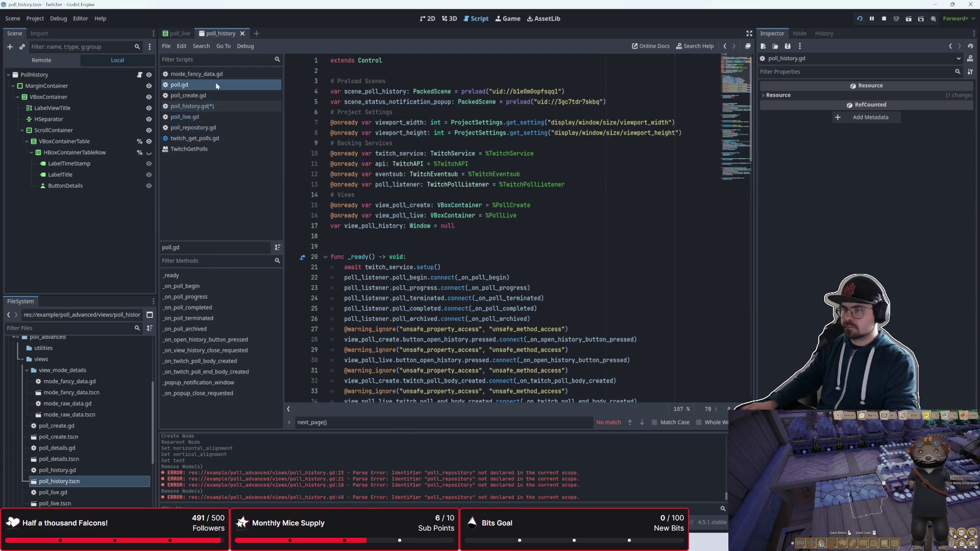
pyautogui.scroll(-2, 424, 227)
pyautogui.scroll(-2, 424, 227)
pyautogui.click(201, 107)
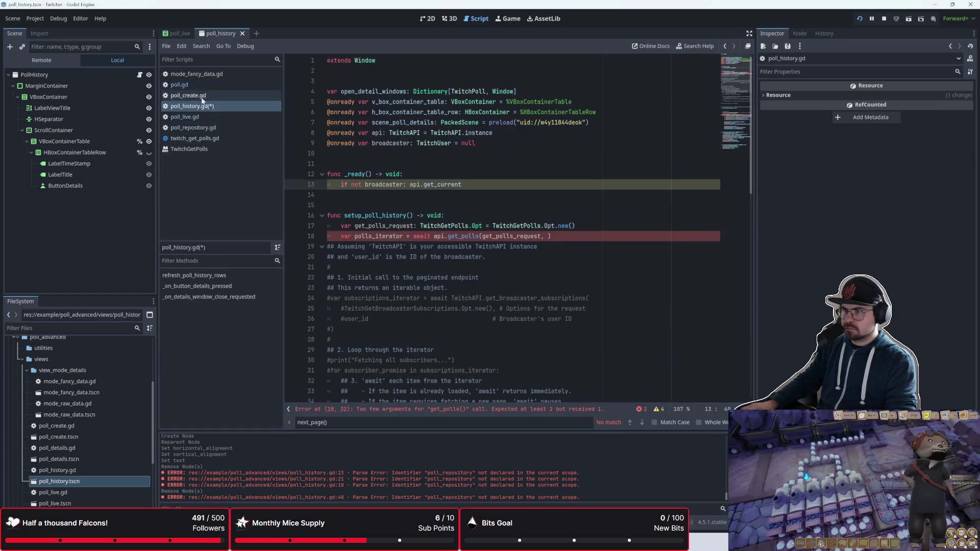
pyautogui.click(200, 115)
pyautogui.scroll(-6, 449, 252)
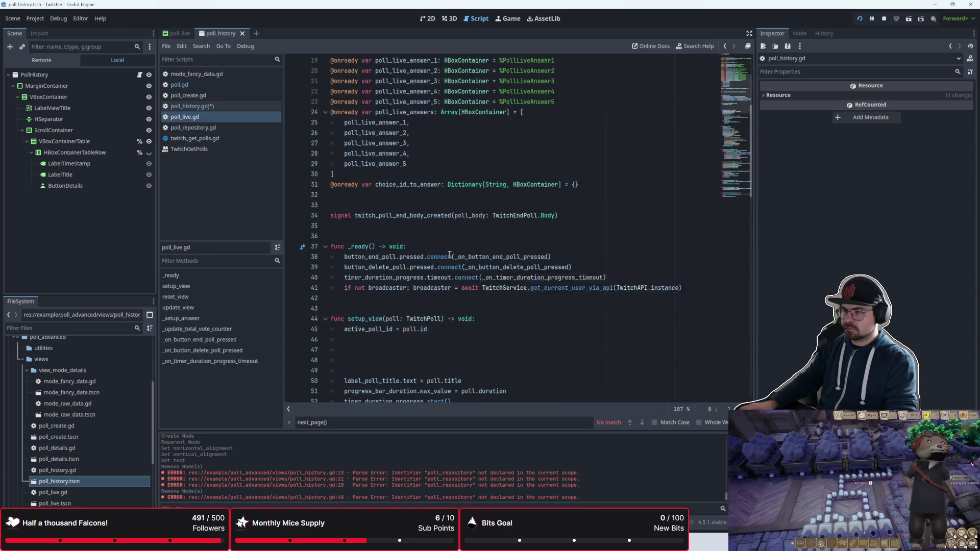
pyautogui.click(344, 287)
pyautogui.moveTo(343, 288); pyautogui.dragTo(683, 288)
pyautogui.hotkey('ctrl', 'c')
pyautogui.click(192, 106)
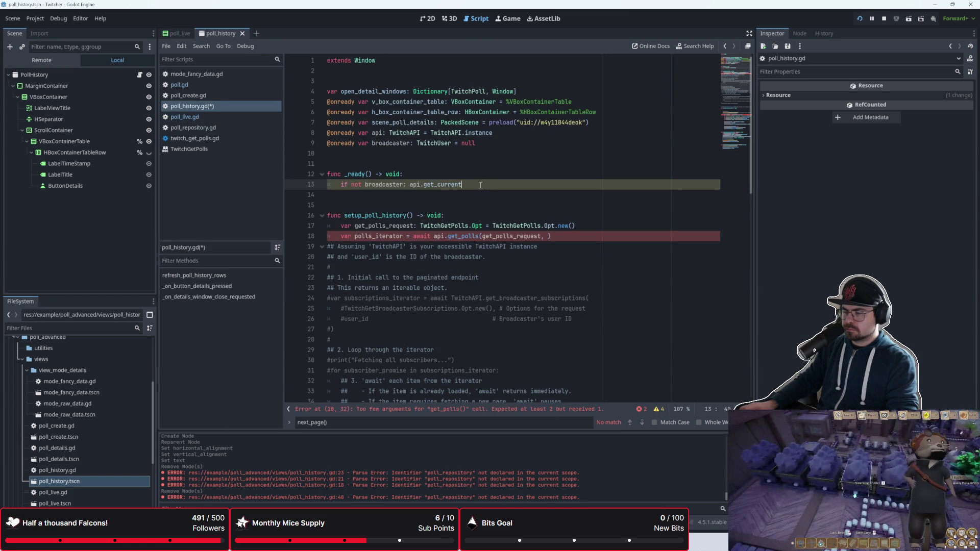
pyautogui.click(406, 196)
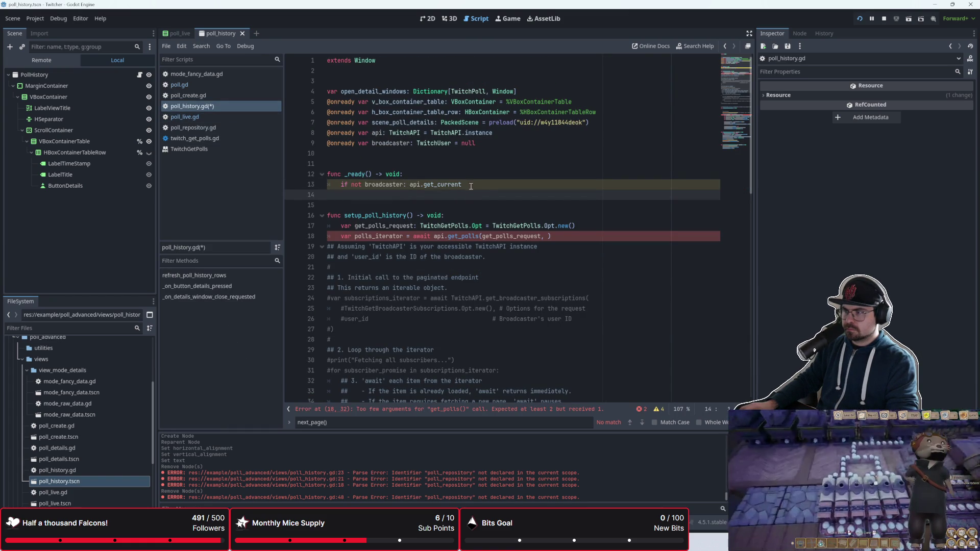
pyautogui.moveTo(461, 184); pyautogui.dragTo(410, 185)
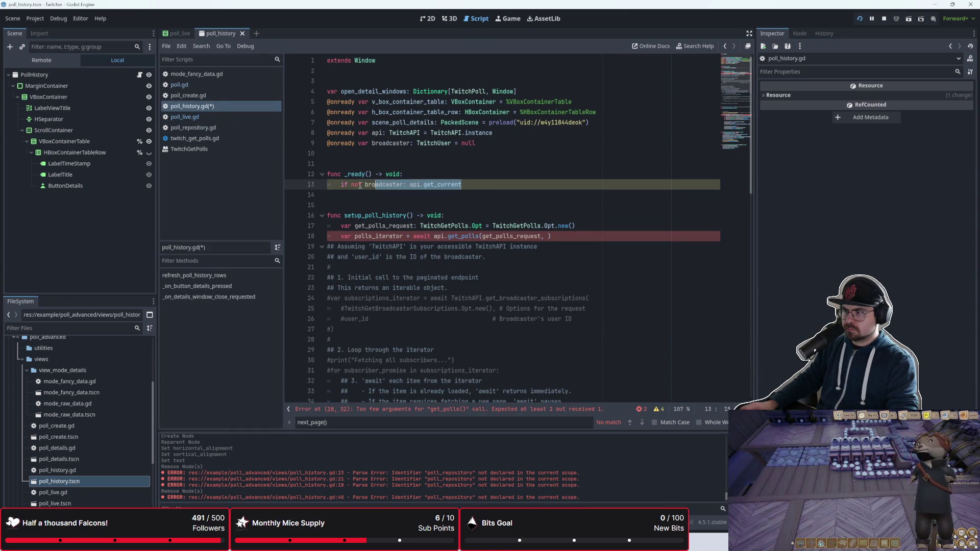
pyautogui.hotkey('ctrl', 'v')
pyautogui.press('Down')
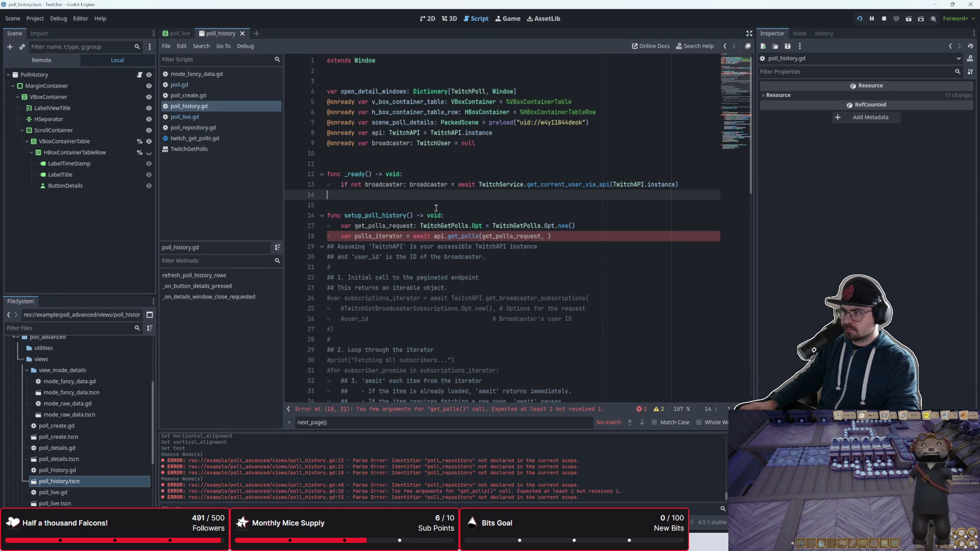
# Save poll_history.gd with the new _ready function.
pyautogui.hotkey('ctrl', 's')
pyautogui.scroll(-1, 501, 235)
pyautogui.click(471, 247)
pyautogui.scroll(1, 471, 256)
pyautogui.click(389, 206)
# Complete the call as api.get_polls(get_polls_request, broadcaster.id) and save again.
pyautogui.click(549, 236)
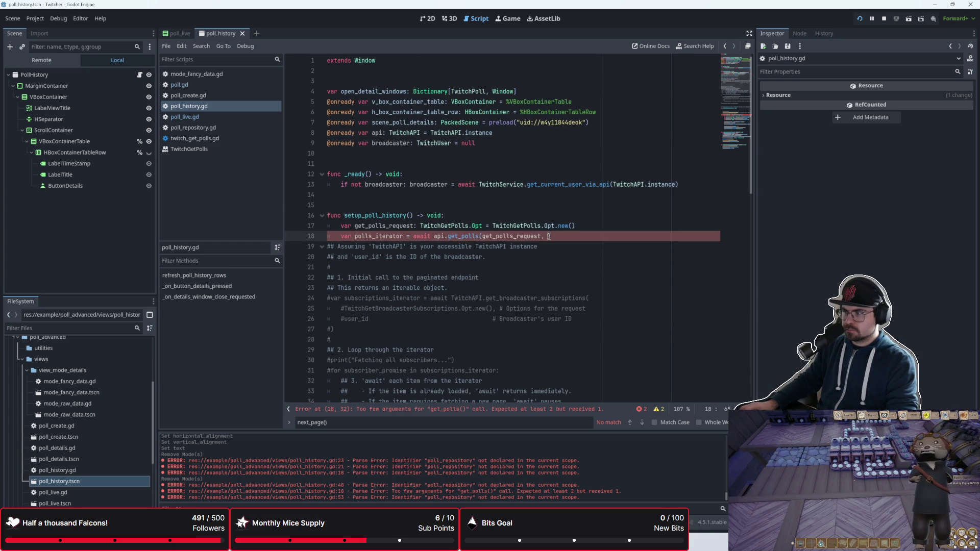
pyautogui.write('br')
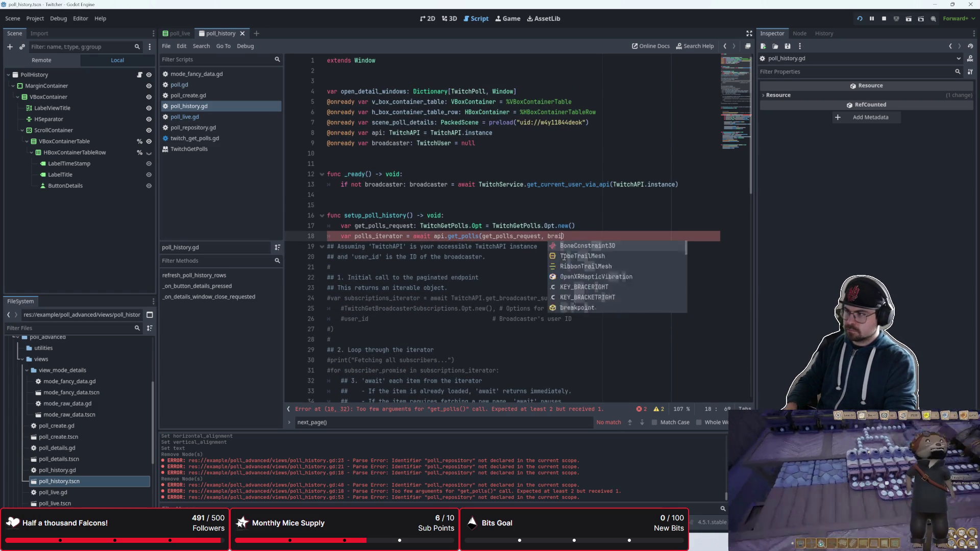
pyautogui.press('Return')
pyautogui.write('.id')
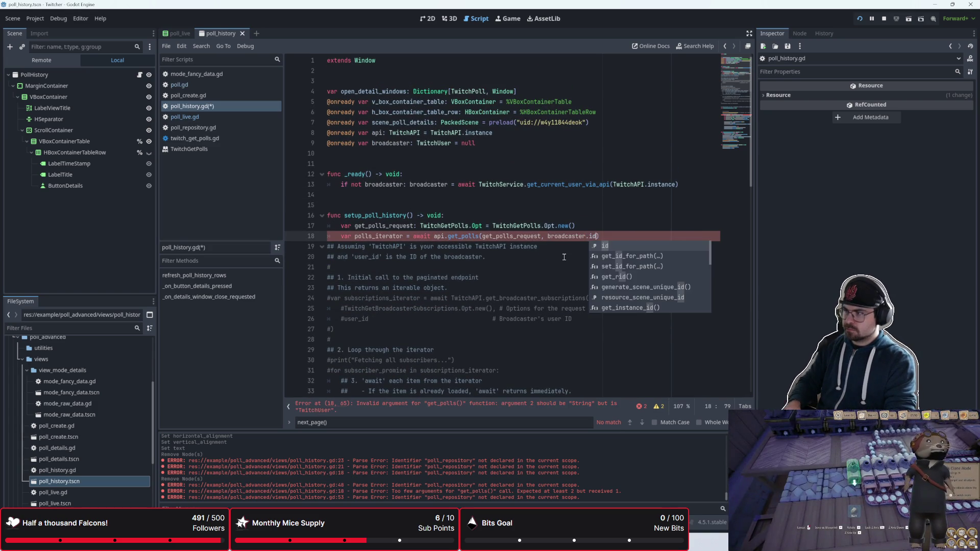
pyautogui.press('Up')
pyautogui.hotkey('ctrl', 's')
pyautogui.click(622, 240)
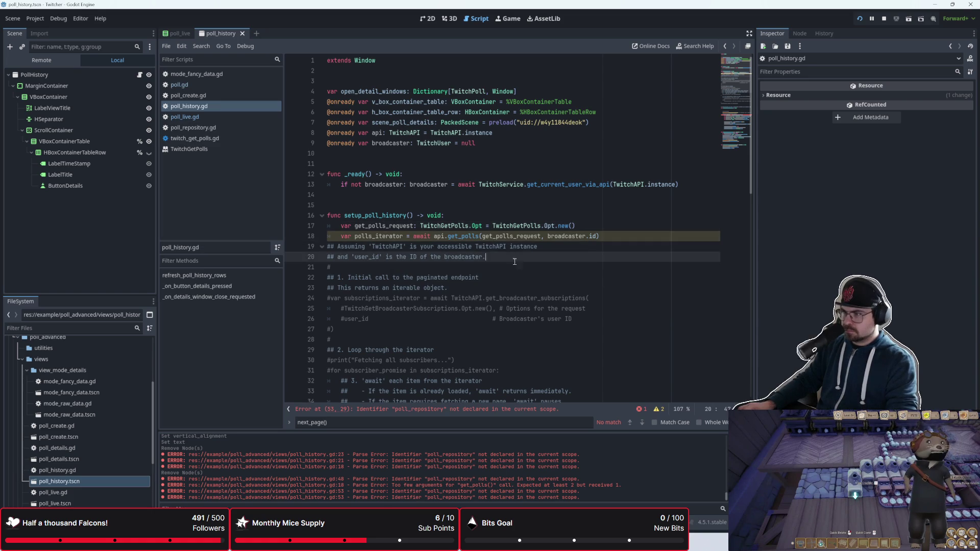
pyautogui.press('Return')
pyautogui.press('Return')
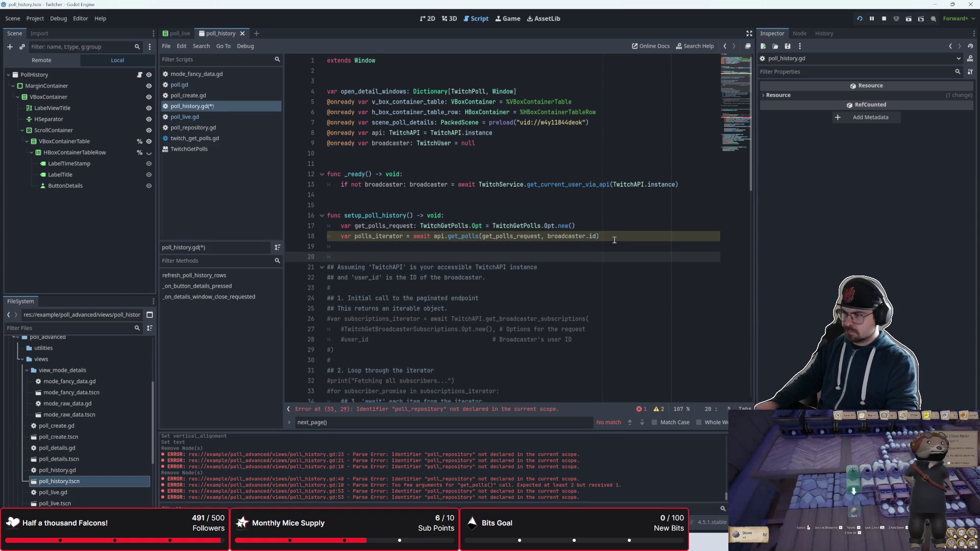
pyautogui.scroll(-3, 513, 221)
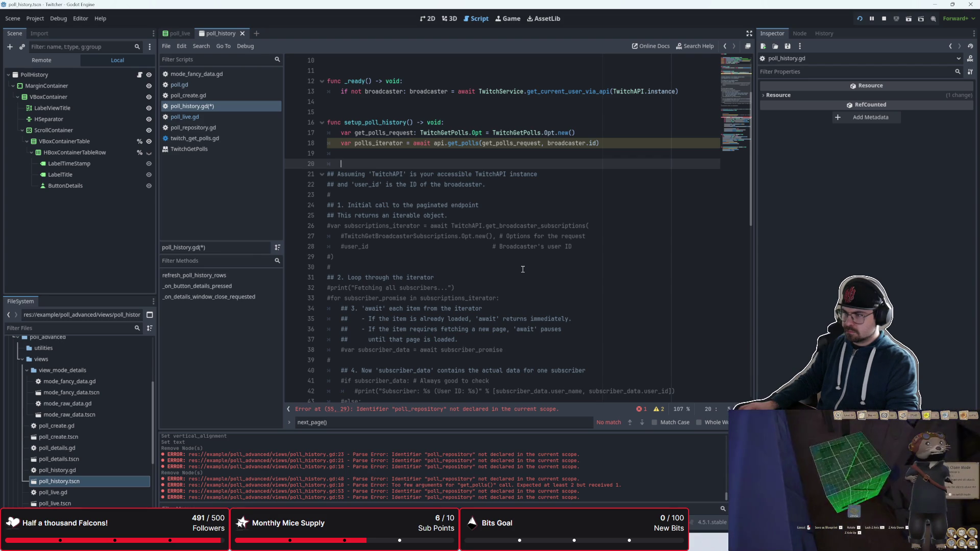
pyautogui.click(402, 152)
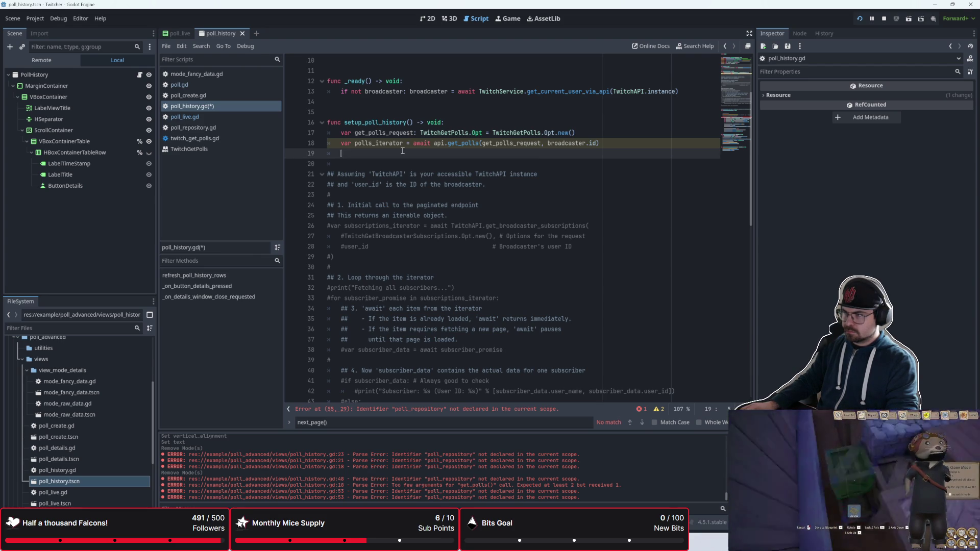
# Write a for loop over polls_iterator and begin a poll_data line in its body.
pyautogui.write('for ')
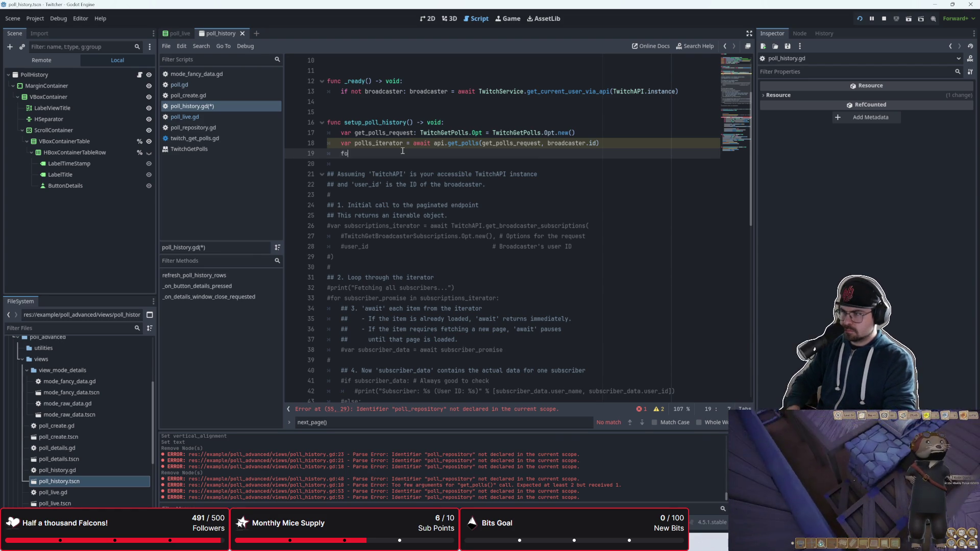
pyautogui.write('poll in po')
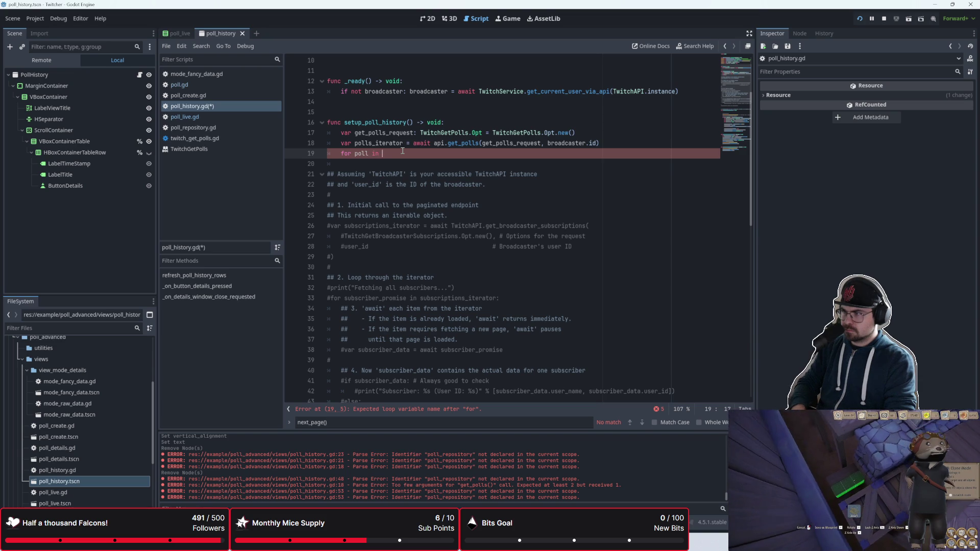
pyautogui.write('lls_iterator:')
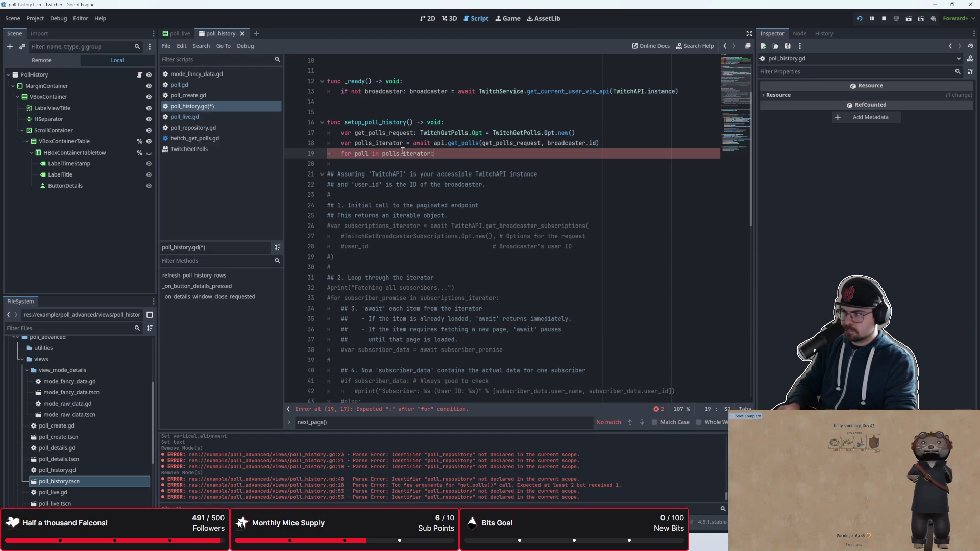
pyautogui.press('Return')
pyautogui.write('pi')
pyautogui.press('BackSpace')
pyautogui.write('oll_Date')
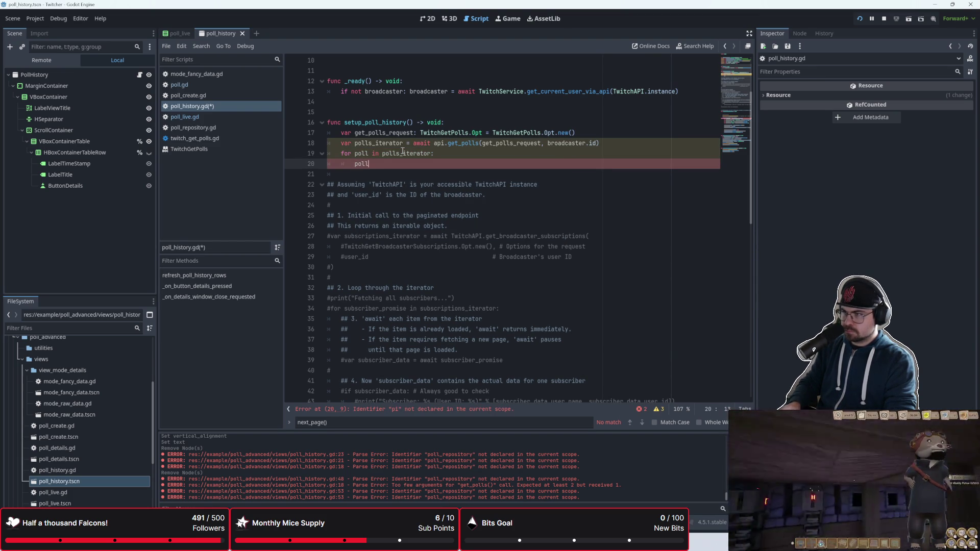
pyautogui.press('BackSpace')
pyautogui.press('BackSpace')
pyautogui.press('BackSpace')
pyautogui.write('data =')
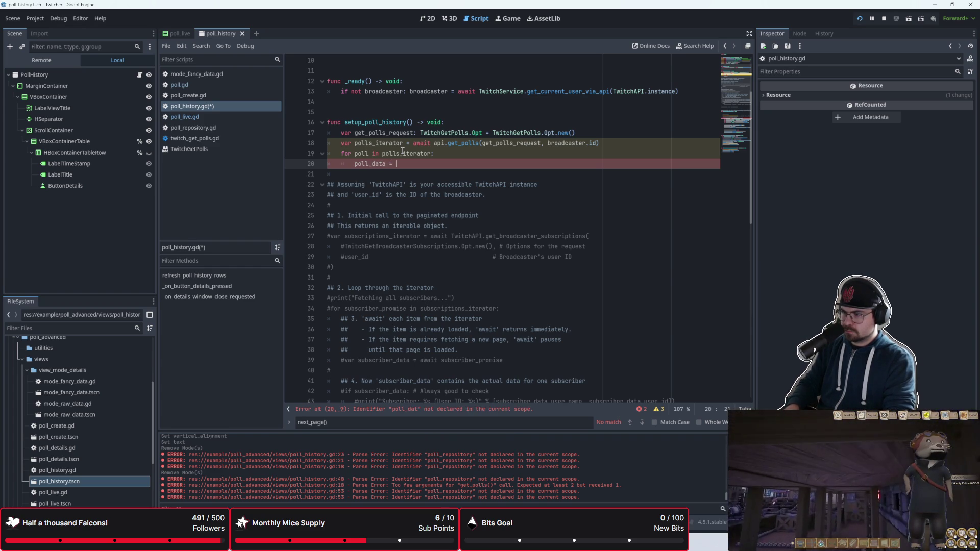
# Rename the loop variable to poll_promise and assign await poll_promise to poll_data.
pyautogui.hotkey('ctrl', 'space')
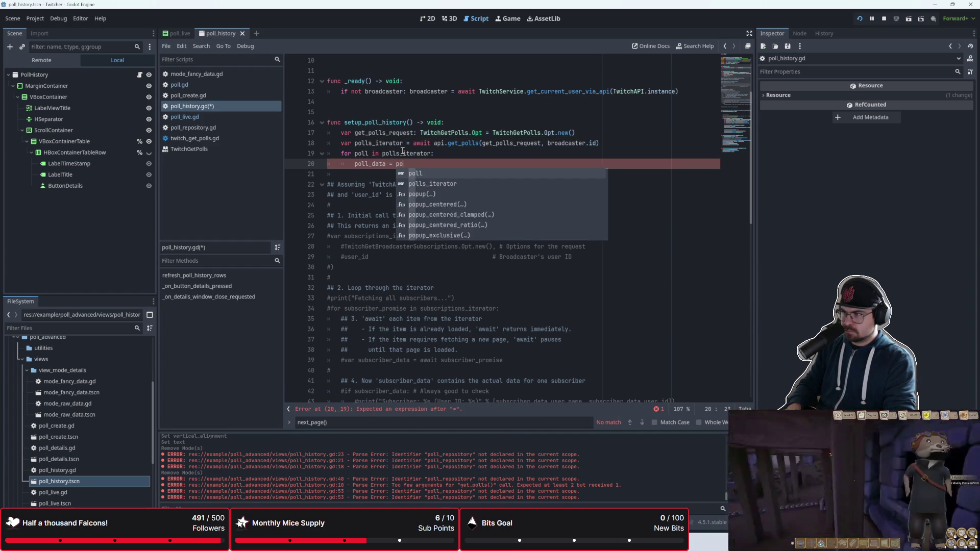
pyautogui.write('awai')
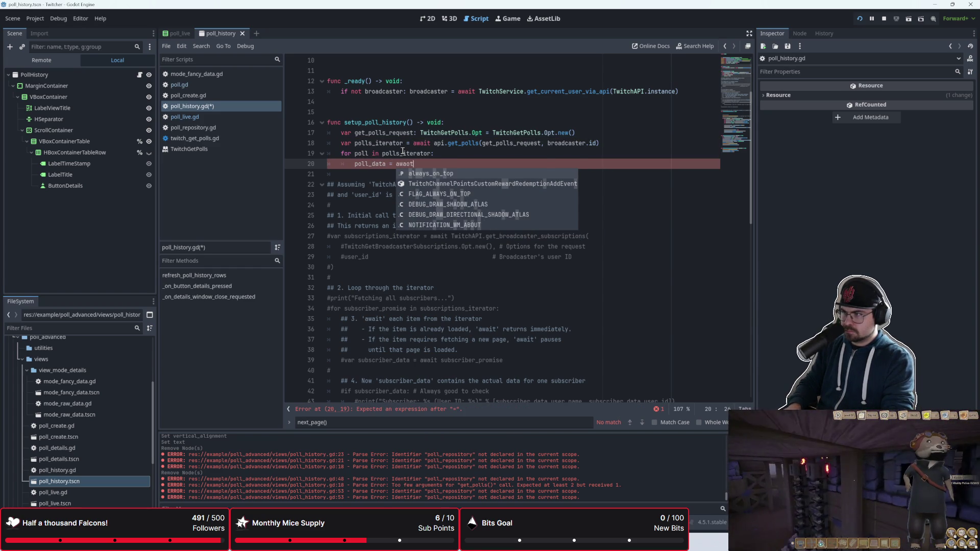
pyautogui.write('t poll')
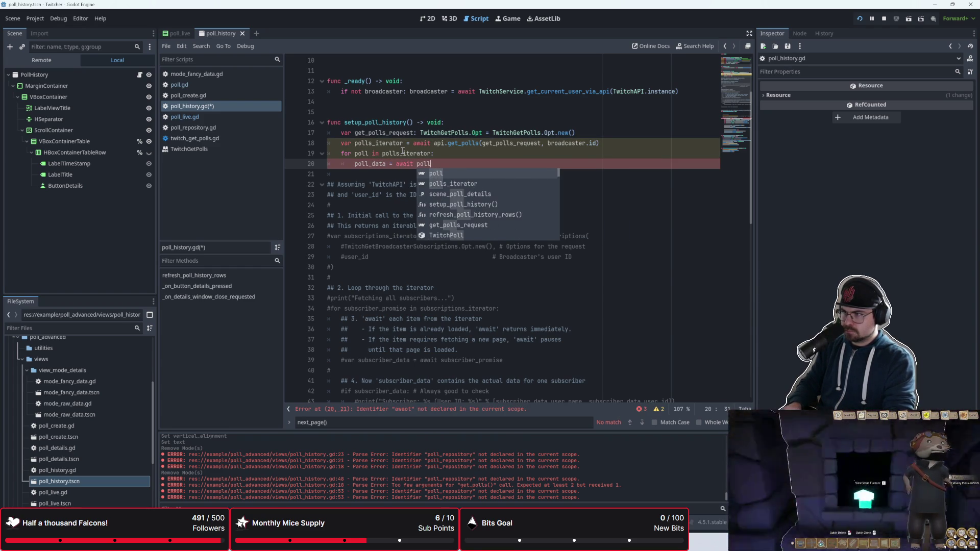
pyautogui.press('Escape')
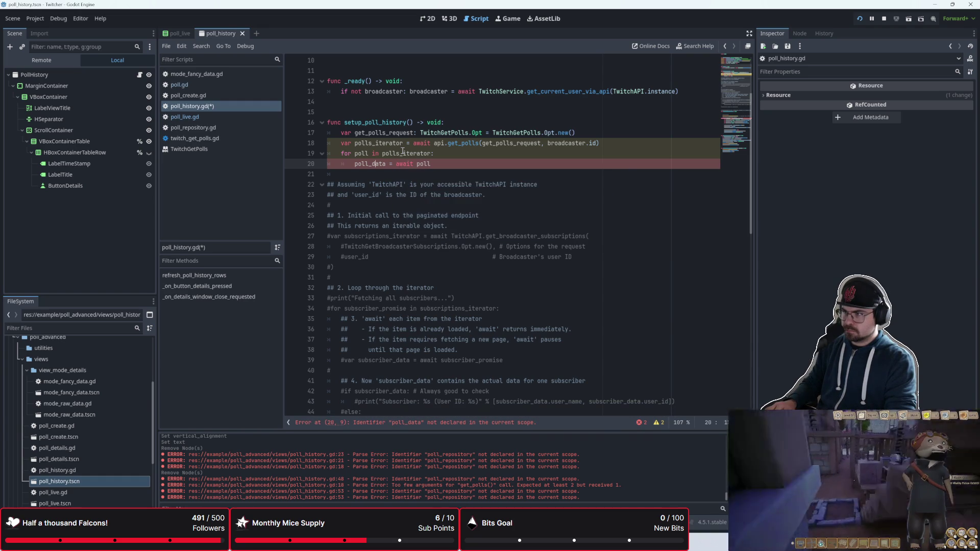
pyautogui.press('Home')
pyautogui.press('Up')
pyautogui.press('Right')
pyautogui.write('_promise')
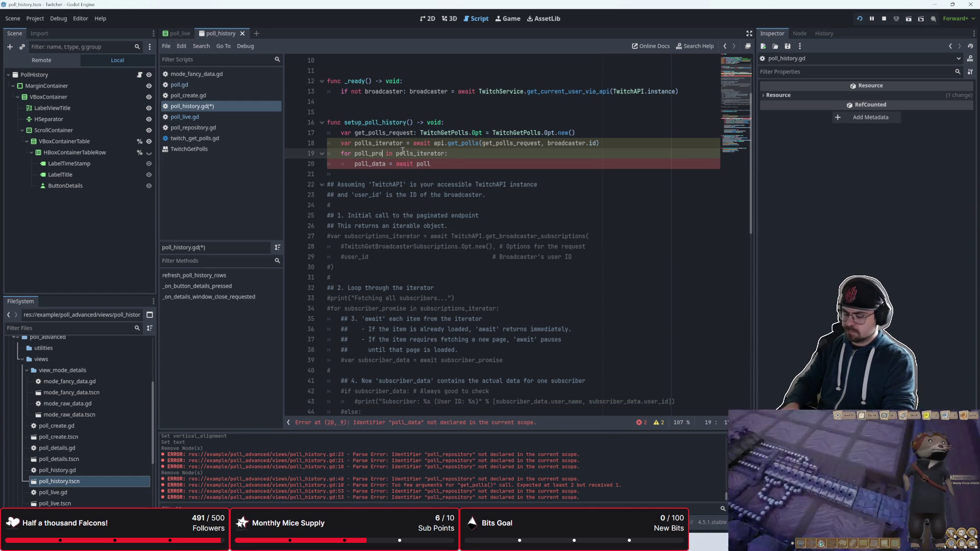
pyautogui.press('Down')
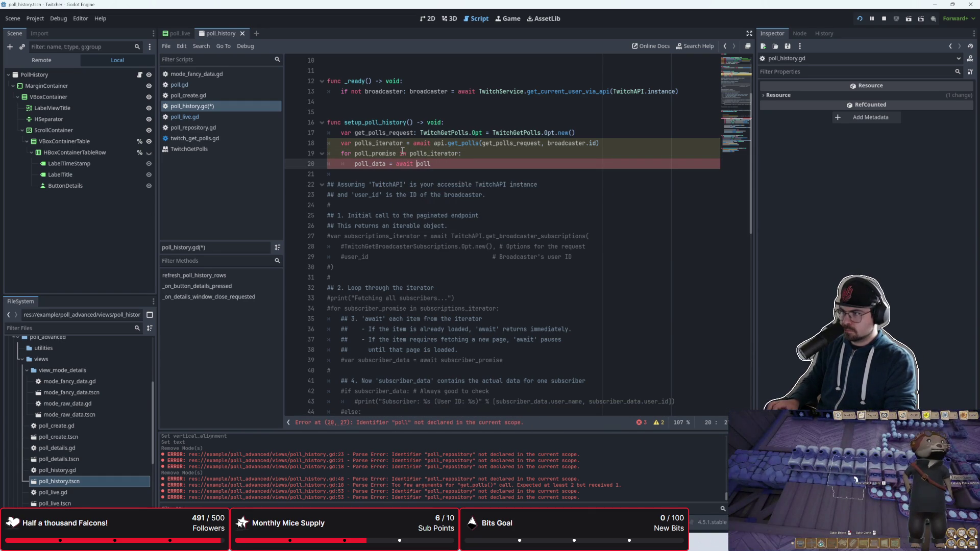
pyautogui.write('_pro')
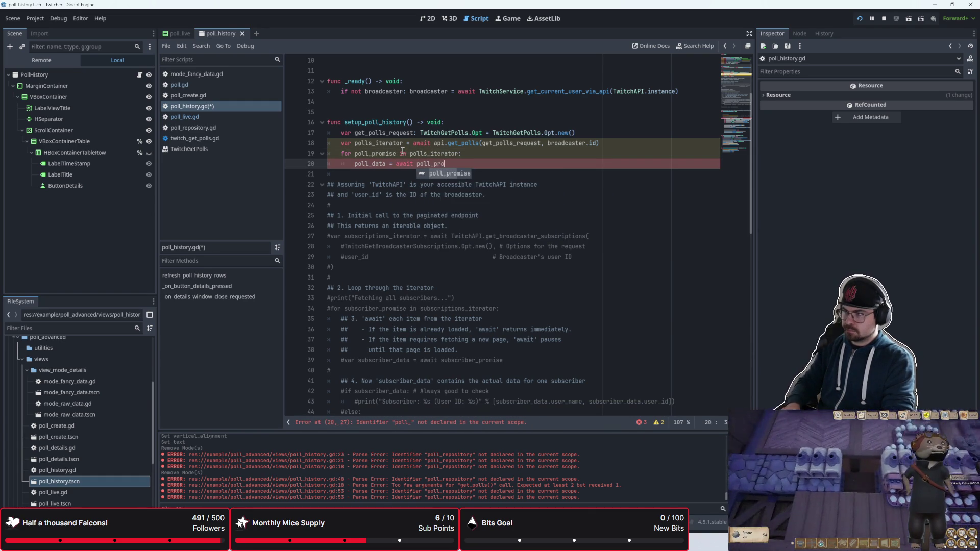
pyautogui.press('Return')
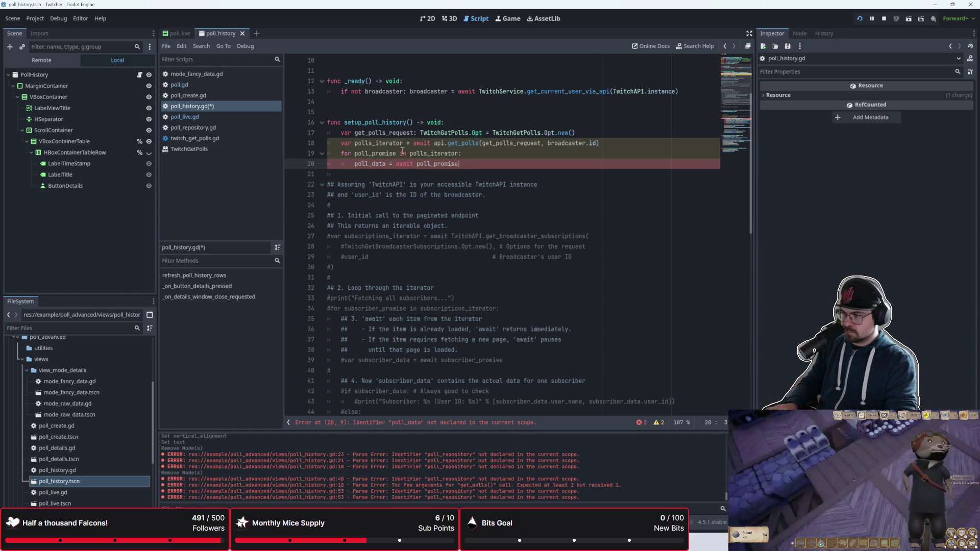
# Type the body line as var poll_data: TwitchPoll = await poll_promise.
pyautogui.press('Home')
pyautogui.write('var poll_data')
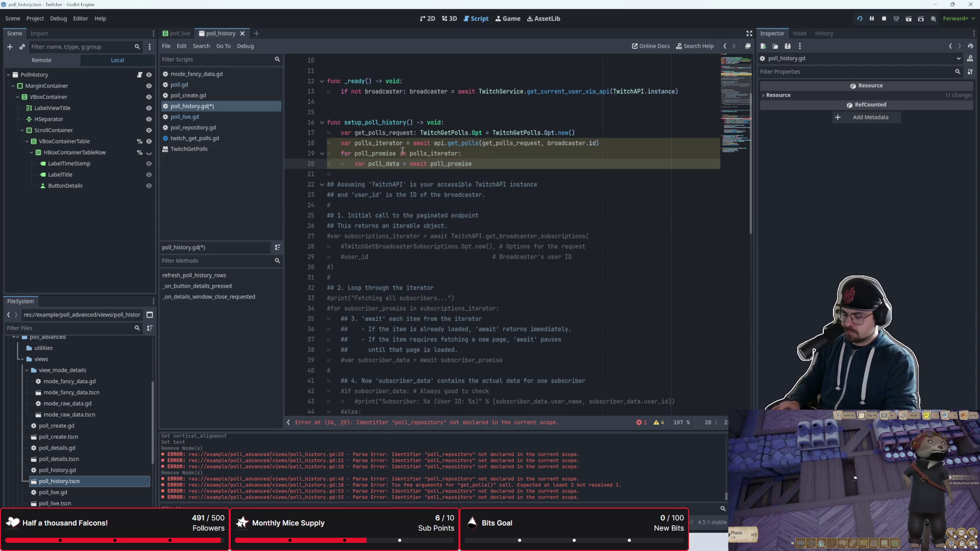
pyautogui.write(': TwitchPoll')
pyautogui.press('Return')
pyautogui.press('Down')
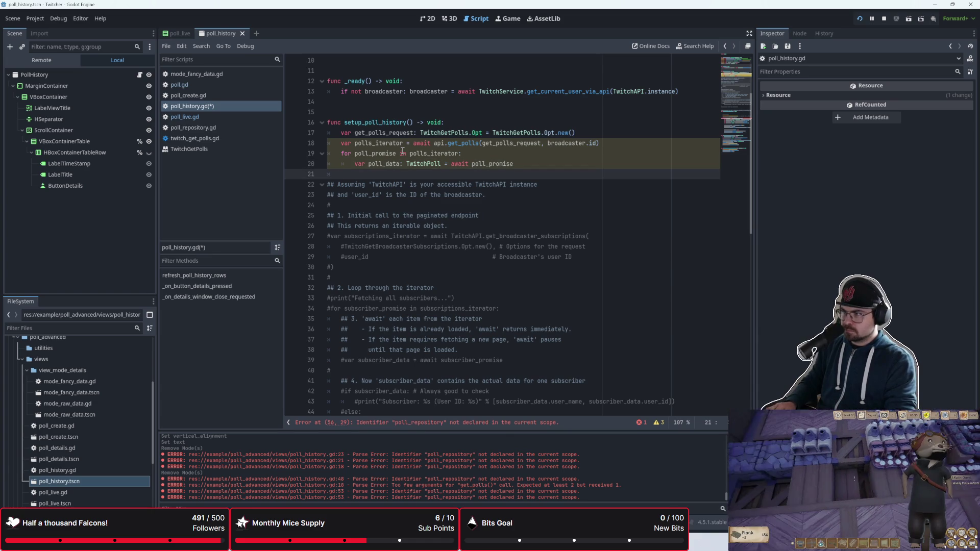
pyautogui.press('Up')
pyautogui.press('Up')
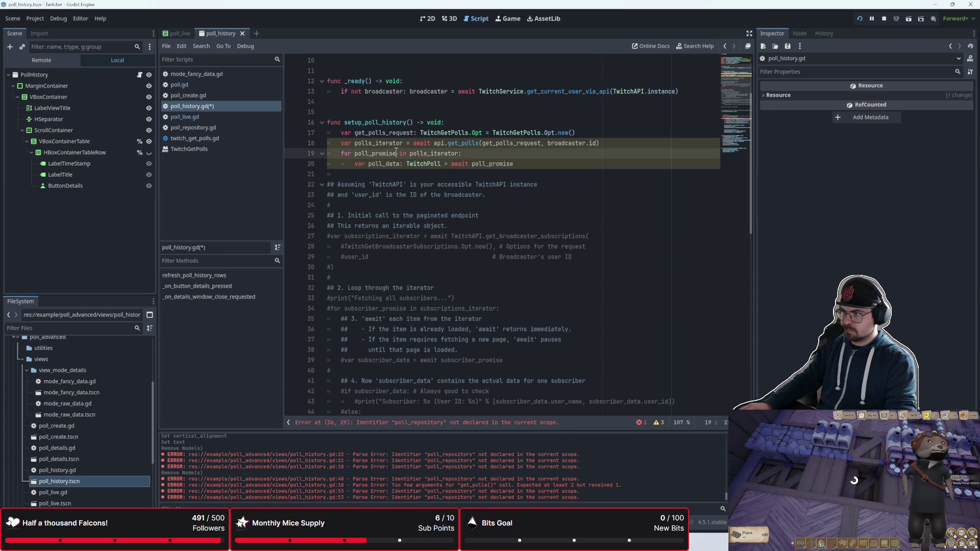
pyautogui.click(403, 143)
pyautogui.scroll(2, 403, 153)
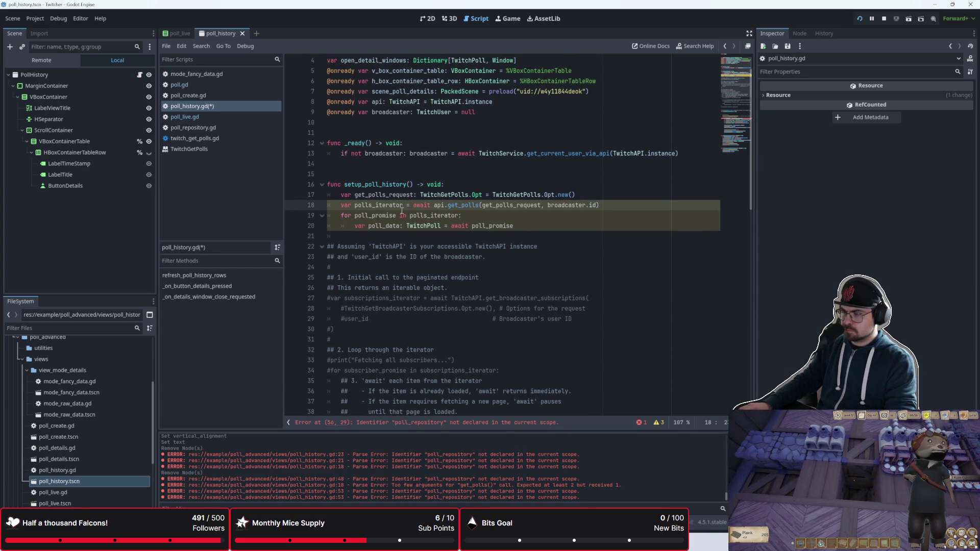
pyautogui.scroll(-2, 402, 210)
pyautogui.scroll(-2, 401, 210)
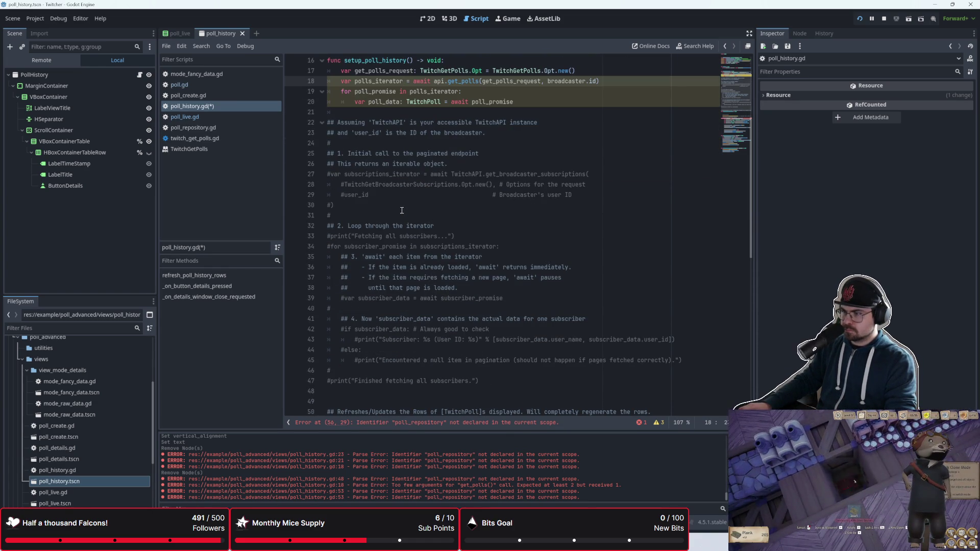
pyautogui.scroll(2, 383, 111)
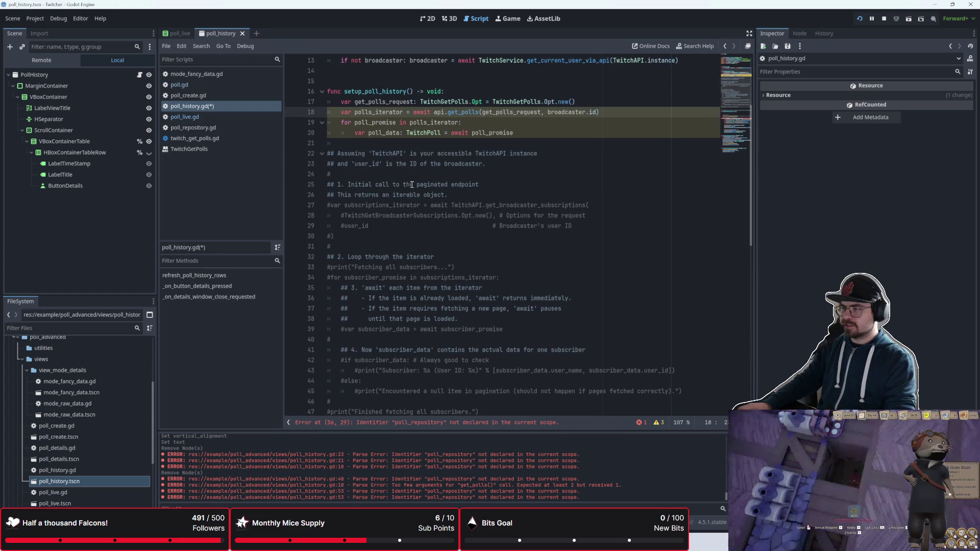
pyautogui.doubleClick(403, 143)
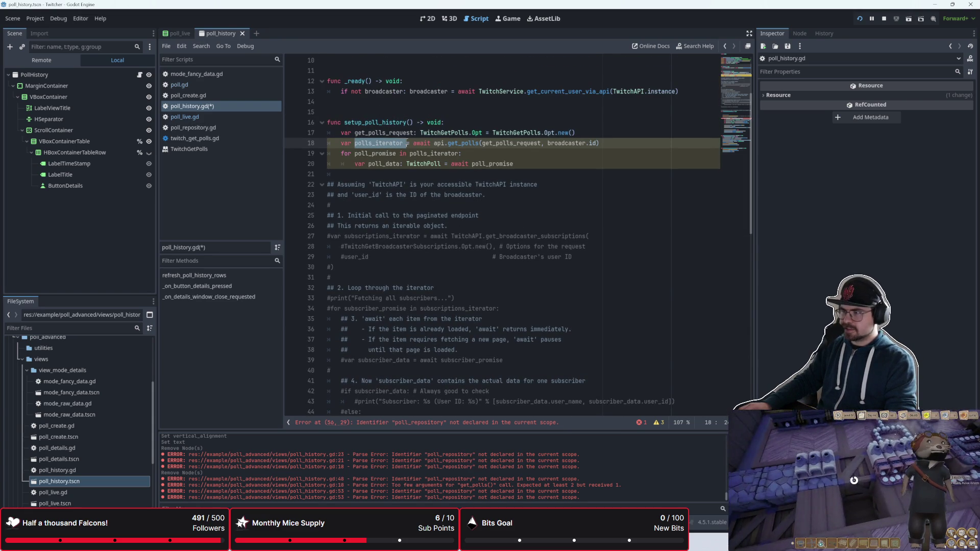
pyautogui.press('Down')
pyautogui.press('Down')
pyautogui.press('Down')
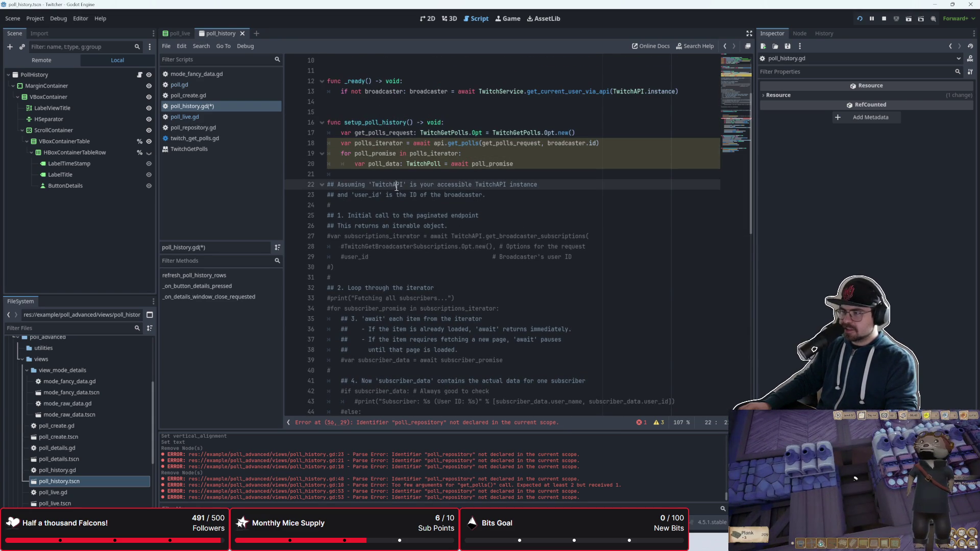
pyautogui.moveTo(355, 143)
pyautogui.mouseDown()
pyautogui.moveTo(403, 143)
pyautogui.moveTo(353, 153)
pyautogui.moveTo(396, 154)
pyautogui.mouseUp()
pyautogui.click(403, 144)
pyautogui.click(395, 153)
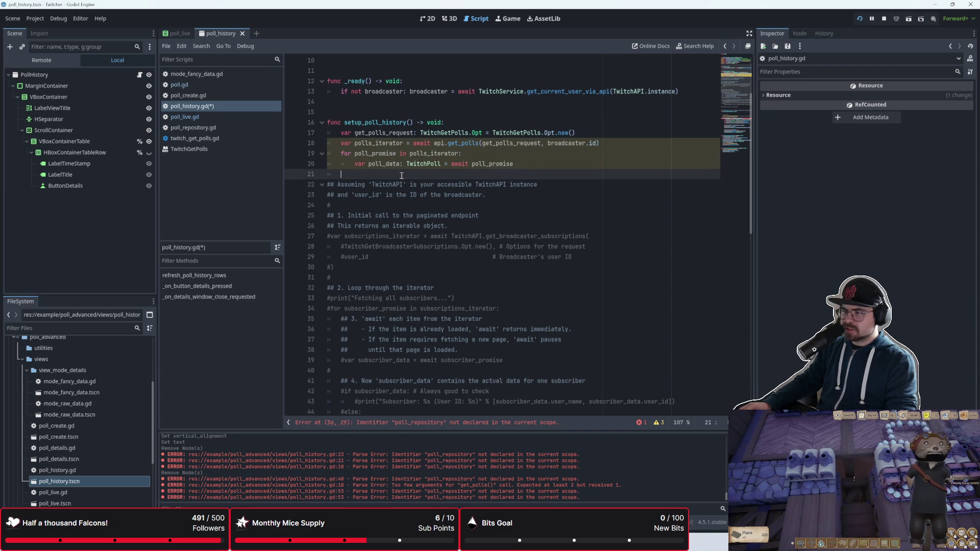
pyautogui.click(402, 176)
pyautogui.scroll(-3, 417, 206)
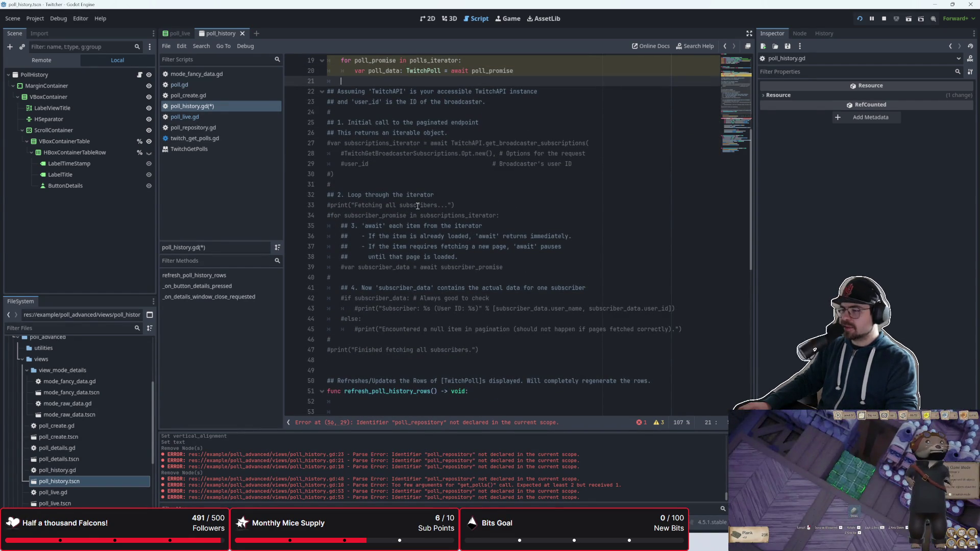
pyautogui.scroll(1, 415, 205)
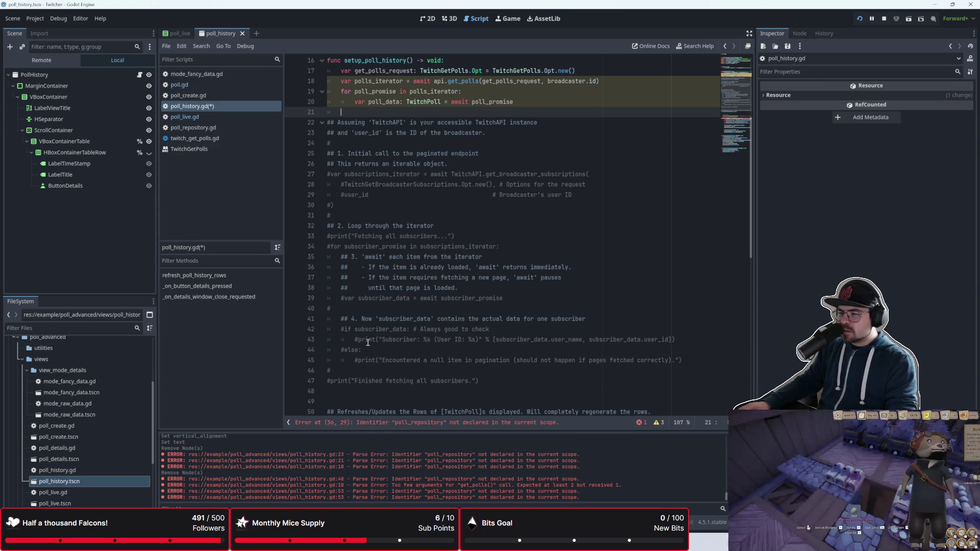
pyautogui.scroll(-1, 369, 329)
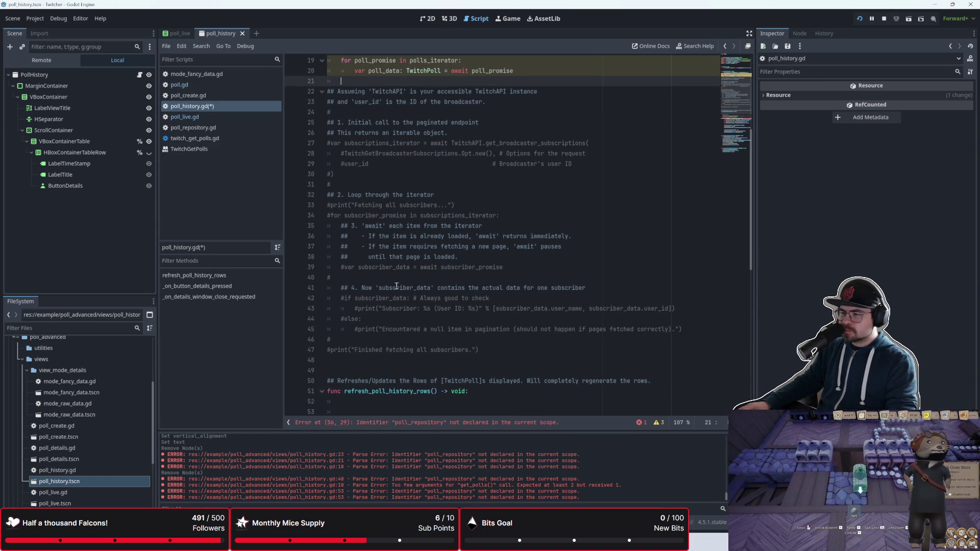
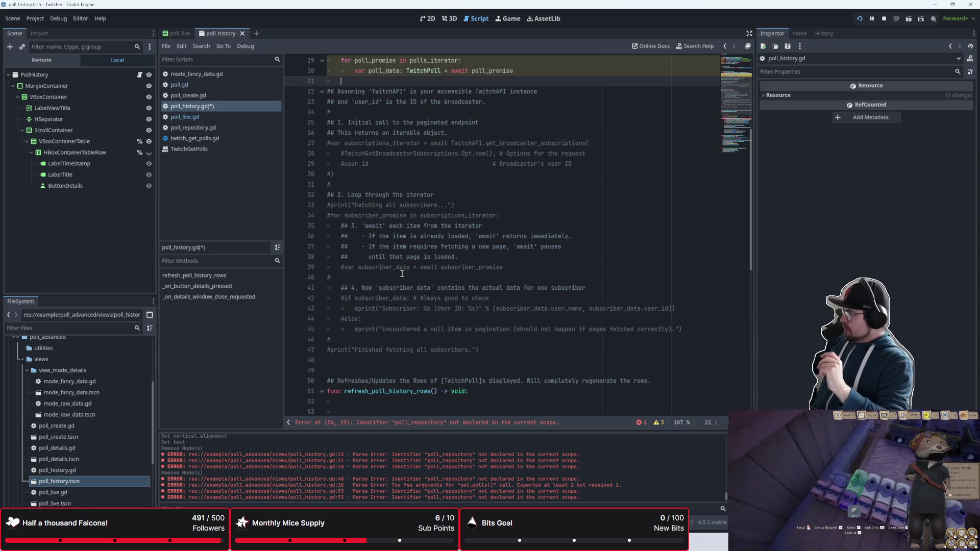
# Add blank lines after the end of the poll loop body.
pyautogui.scroll(3, 401, 255)
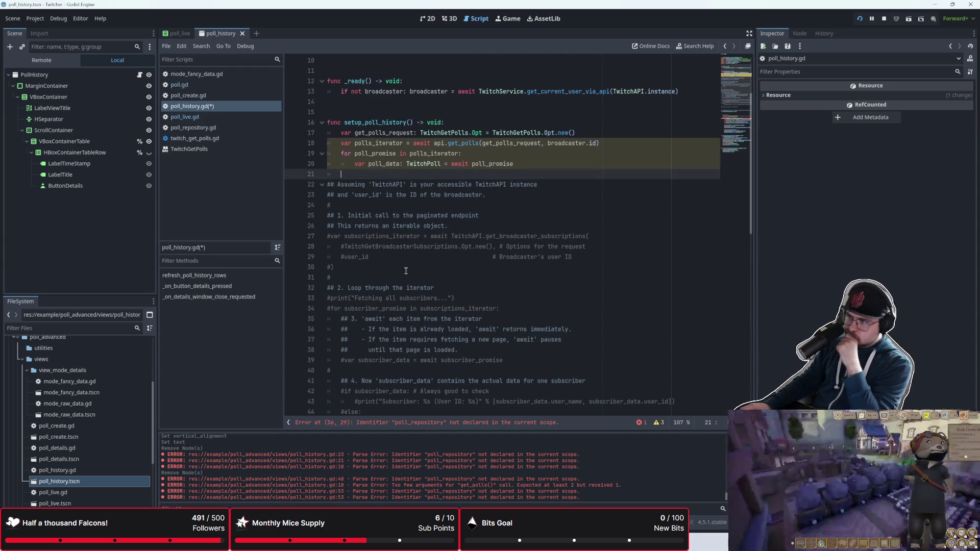
pyautogui.click(396, 187)
pyautogui.click(401, 176)
pyautogui.scroll(-1, 403, 178)
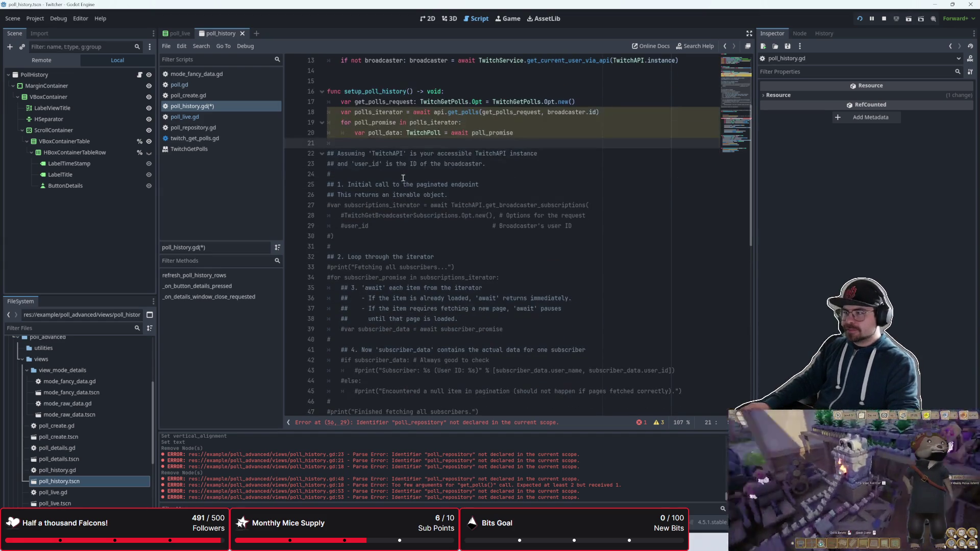
pyautogui.scroll(3, 448, 233)
pyautogui.press('Return')
pyautogui.press('Return')
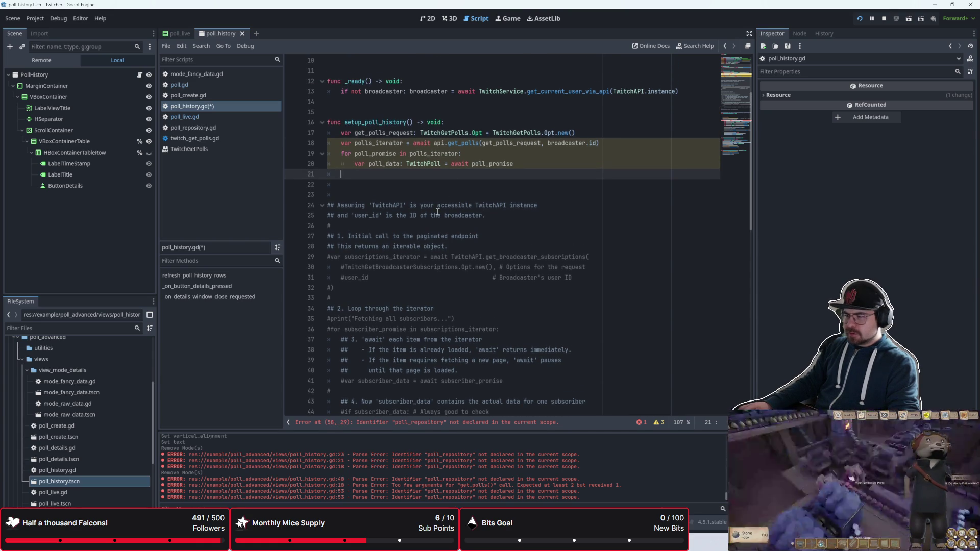
pyautogui.scroll(-1, 413, 274)
pyautogui.scroll(-1, 409, 332)
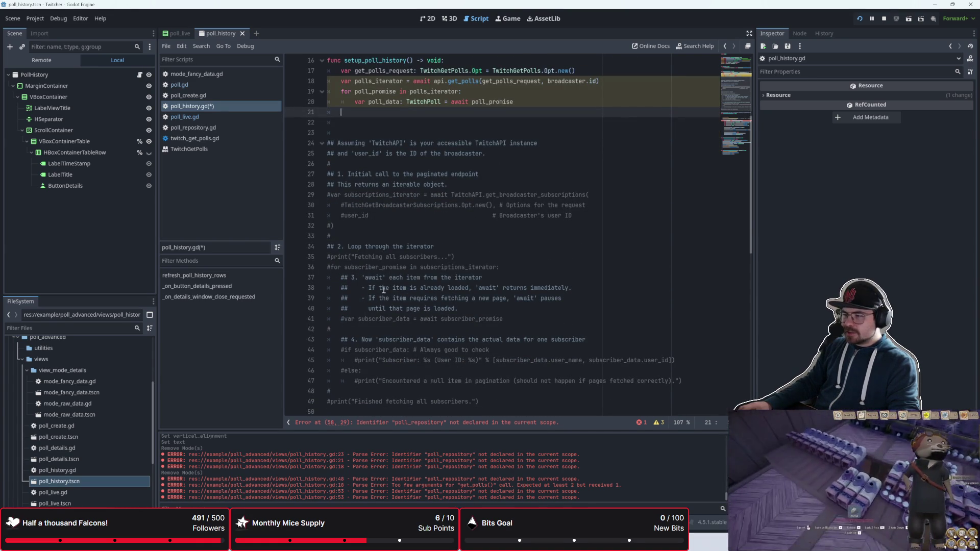
pyautogui.scroll(-1, 429, 327)
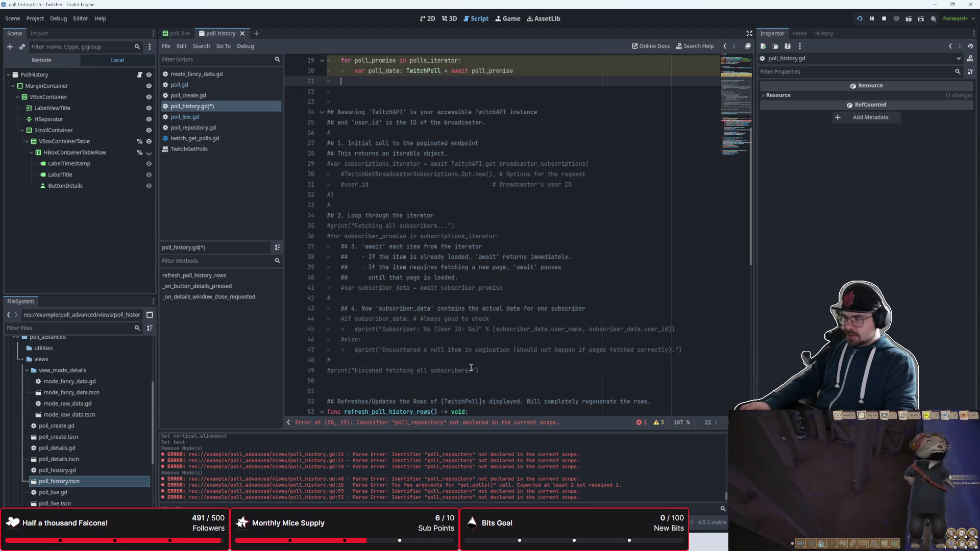
pyautogui.scroll(3, 414, 323)
# Start an 'if poll_data' condition inside the poll loop, then erase it again.
pyautogui.write('if')
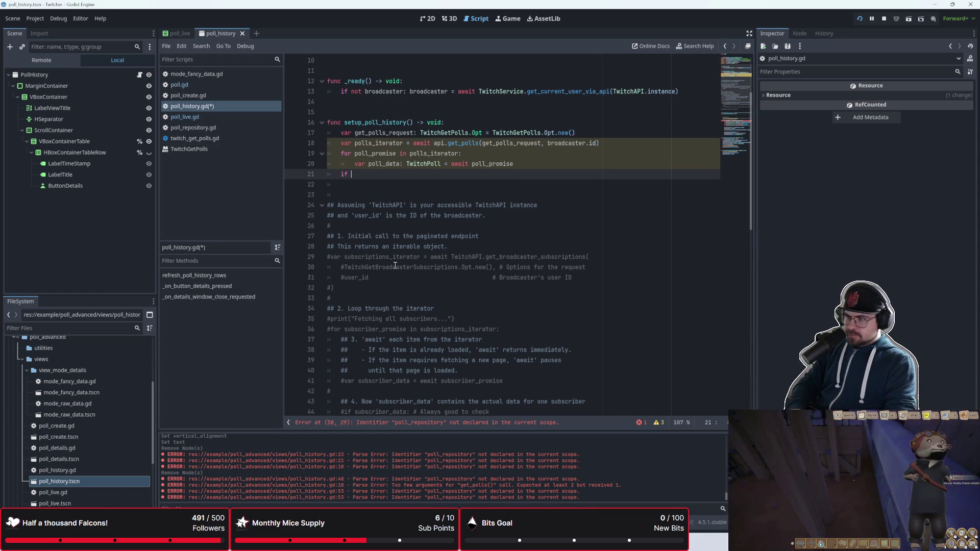
pyautogui.scroll(-2, 395, 265)
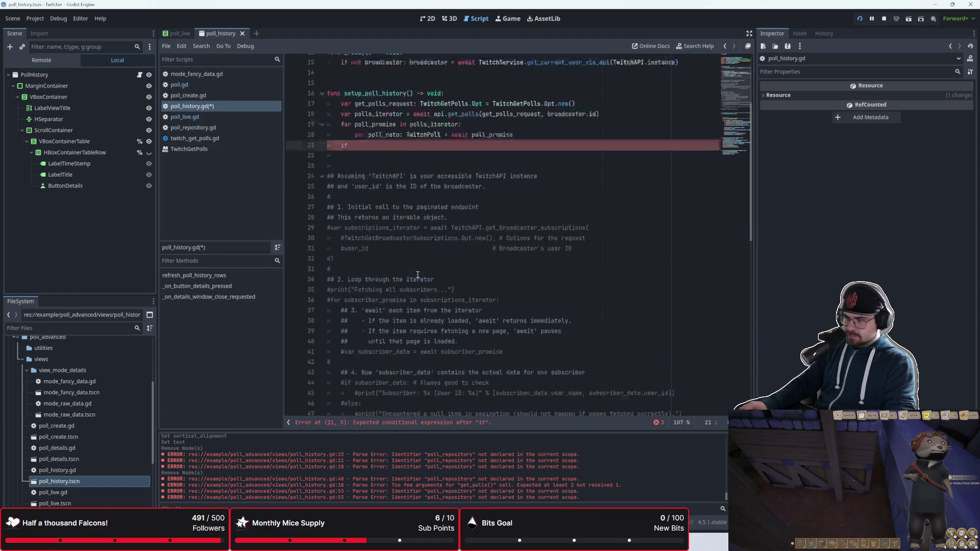
pyautogui.scroll(2, 421, 276)
pyautogui.press('BackSpace')
pyautogui.press('BackSpace')
pyautogui.scroll(-2, 421, 276)
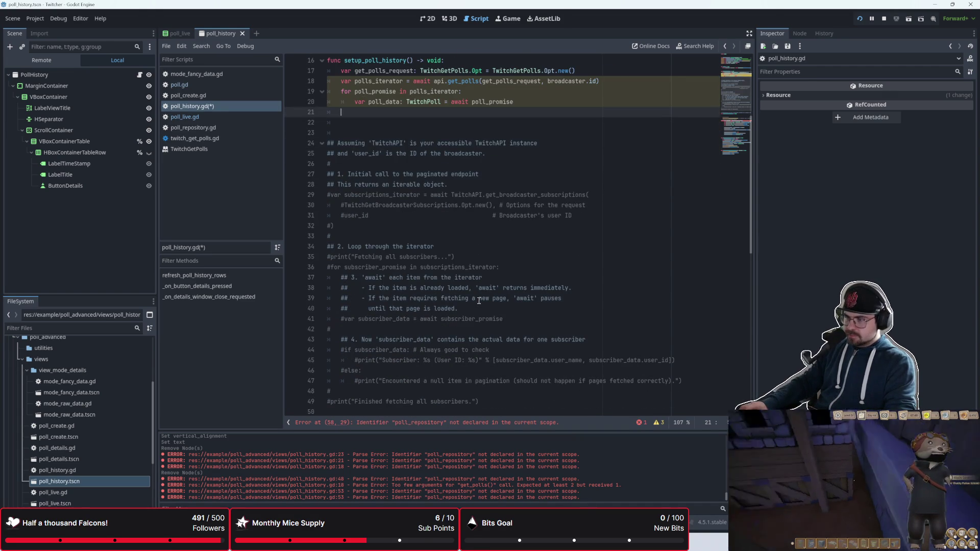
pyautogui.press('Tab')
pyautogui.write('of')
pyautogui.scroll(2, 479, 301)
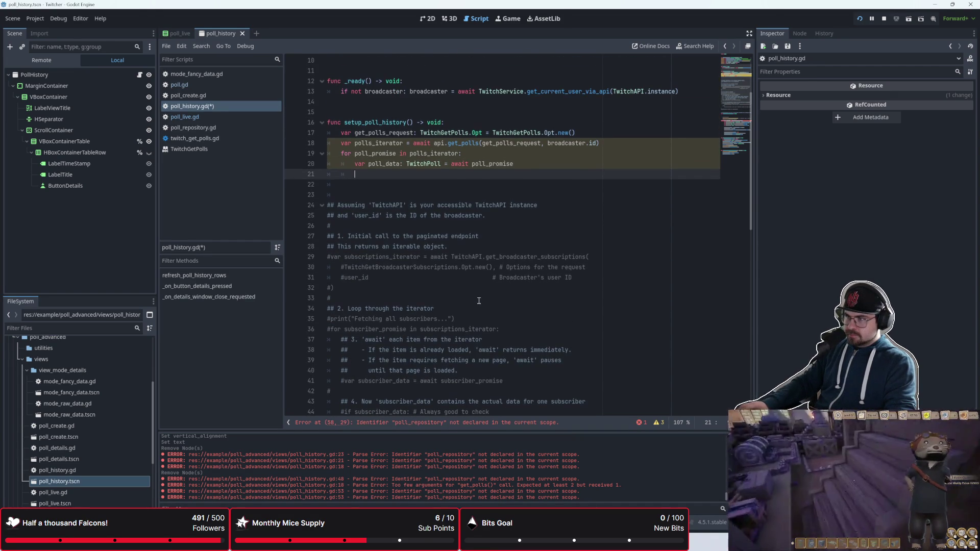
pyautogui.press('BackSpace')
pyautogui.press('BackSpace')
pyautogui.press('BackSpace')
pyautogui.write('if poll_D')
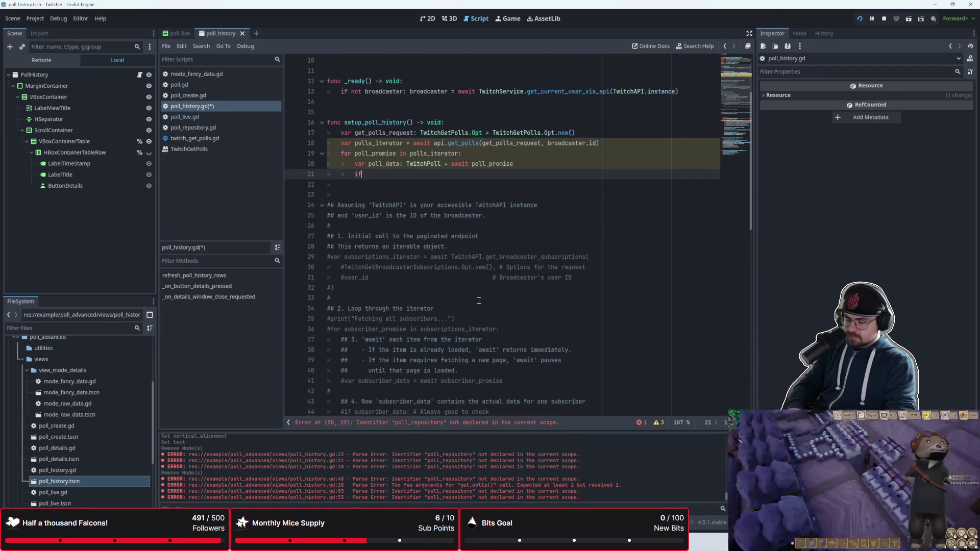
pyautogui.press('Return')
pyautogui.scroll(-3, 479, 301)
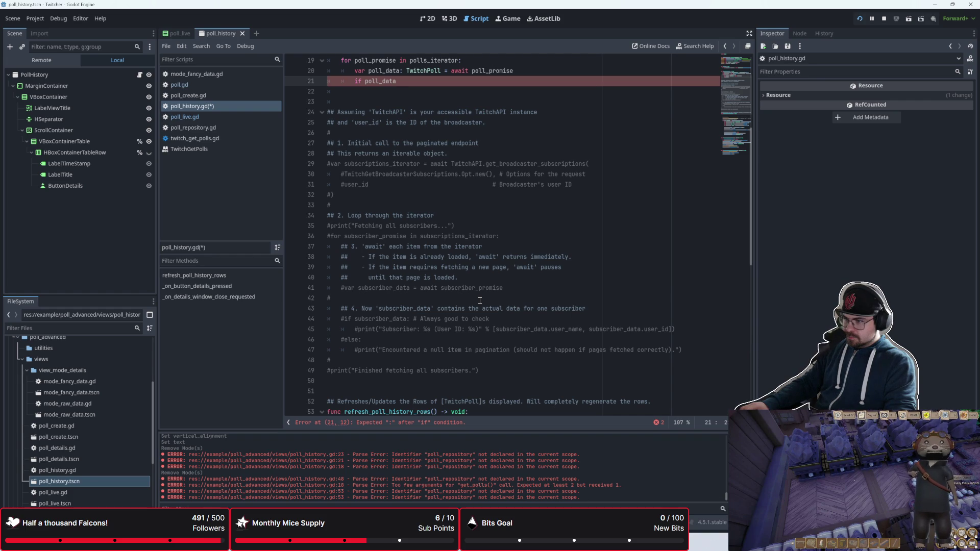
pyautogui.scroll(2, 479, 301)
pyautogui.scroll(-1, 479, 301)
pyautogui.scroll(-2, 479, 301)
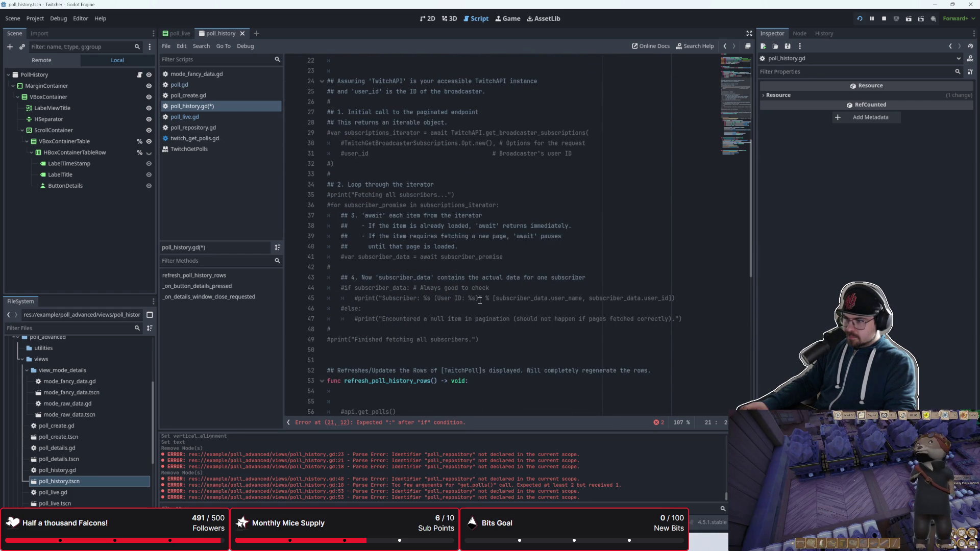
pyautogui.scroll(5, 480, 300)
pyautogui.press('BackSpace')
pyautogui.press('BackSpace')
pyautogui.press('BackSpace')
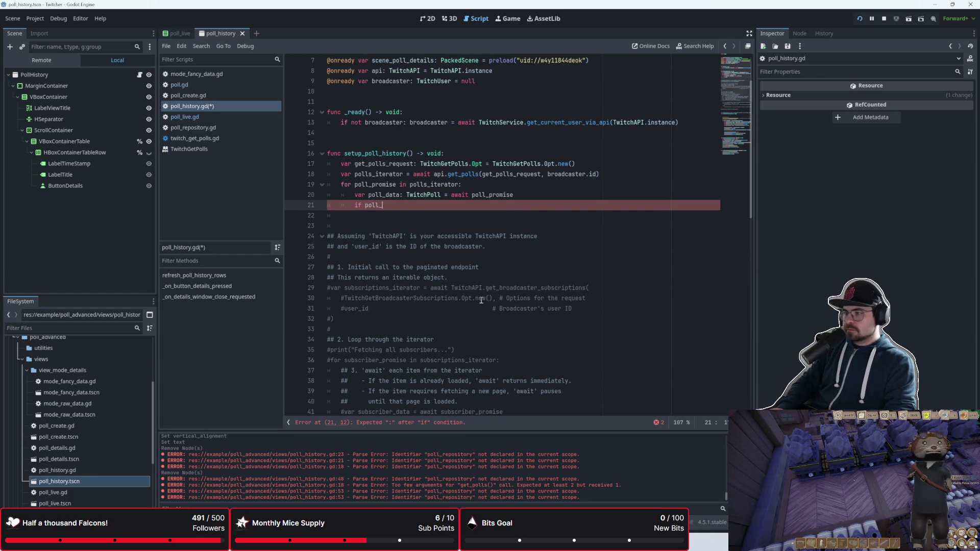
pyautogui.press('BackSpace')
pyautogui.press('BackSpace')
pyautogui.press('BackSpace')
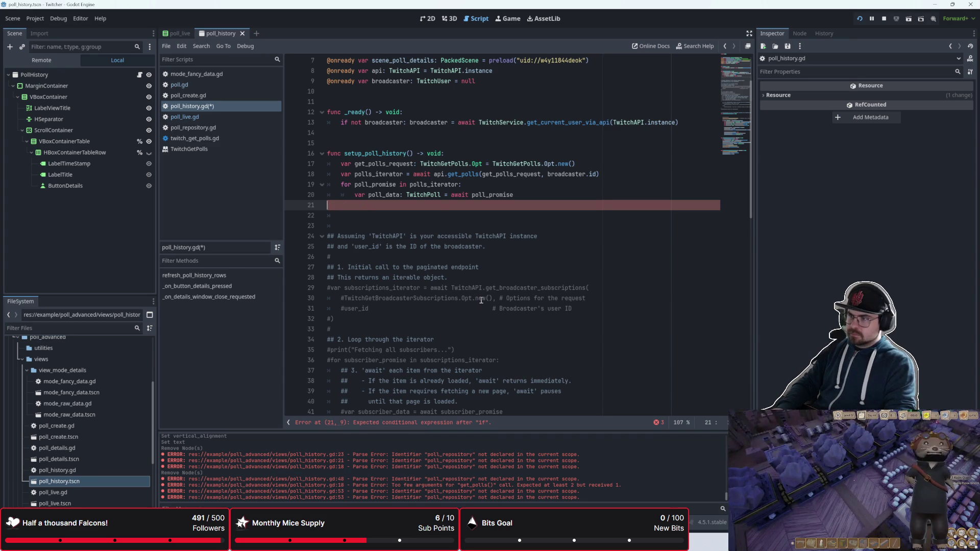
pyautogui.scroll(2, 480, 300)
# Above setup_poll_history, type 'func _fetch_poll_history_from_twitch() -> void'.
pyautogui.click(393, 202)
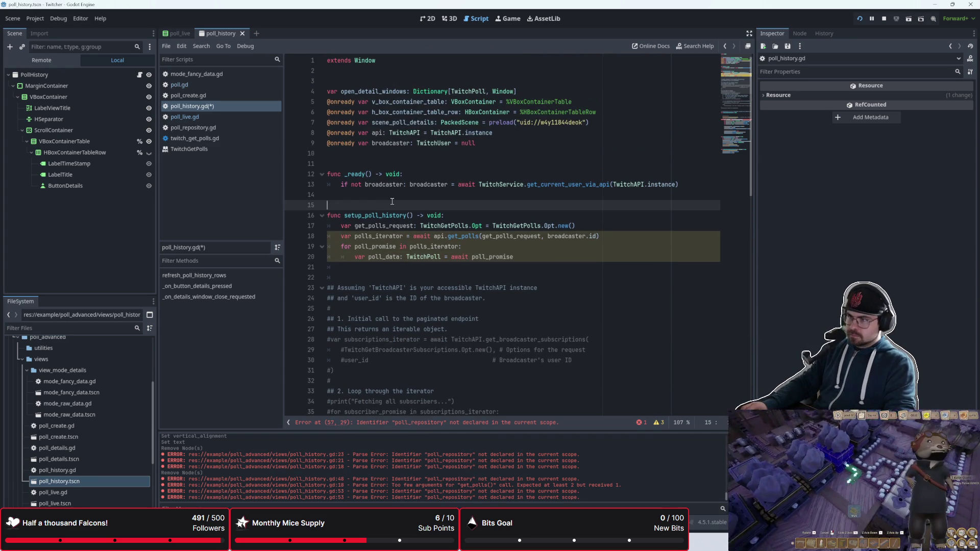
pyautogui.press('Return')
pyautogui.press('Return')
pyautogui.press('Up')
pyautogui.press('Up')
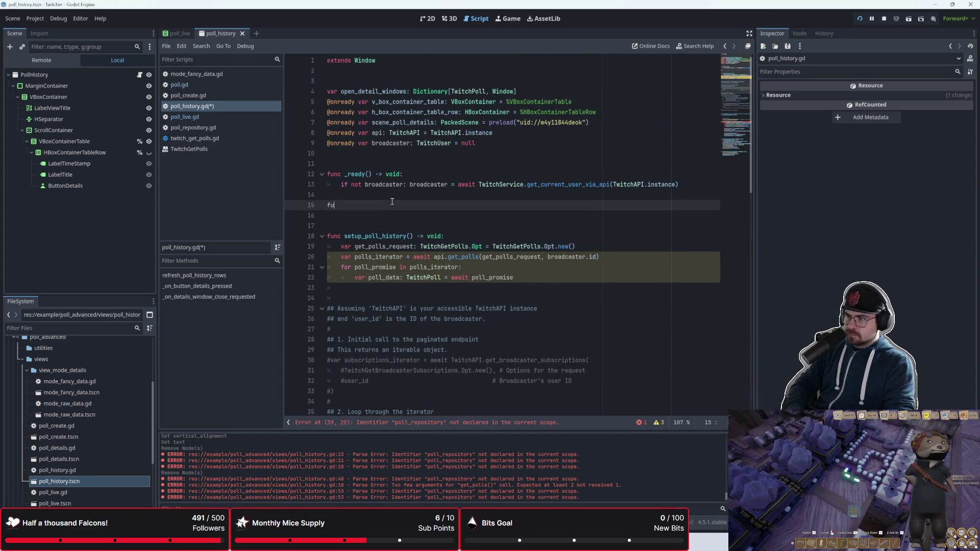
pyautogui.press('Return')
pyautogui.write('func _')
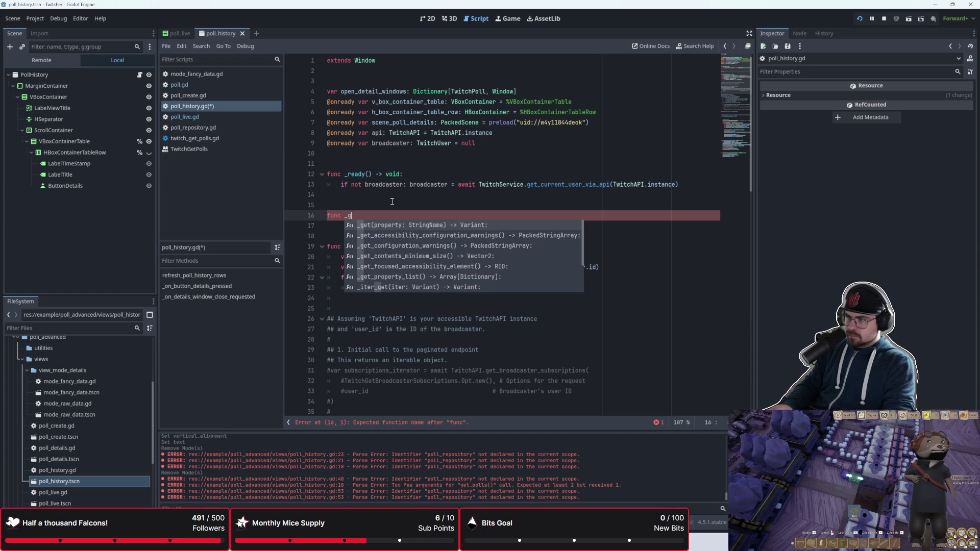
pyautogui.write('fetch_')
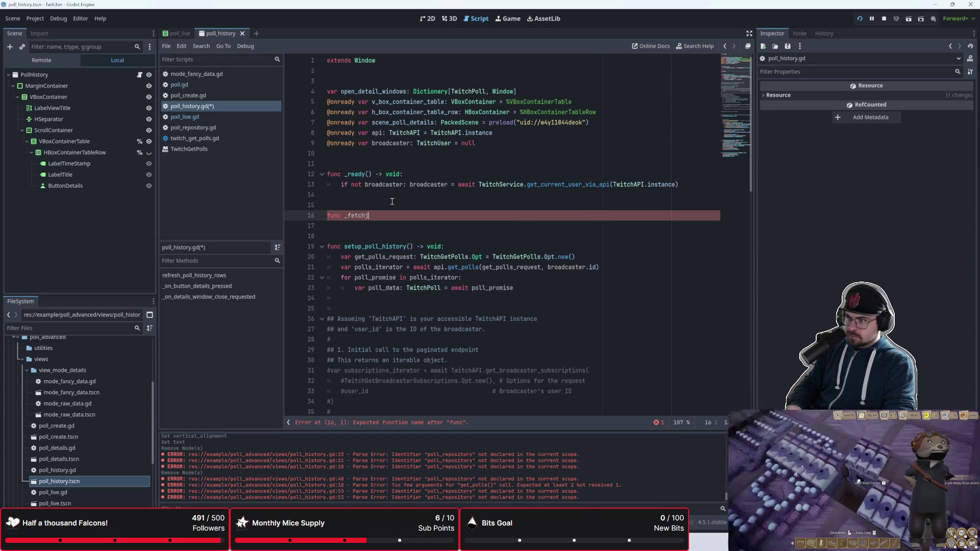
pyautogui.write('poll_his')
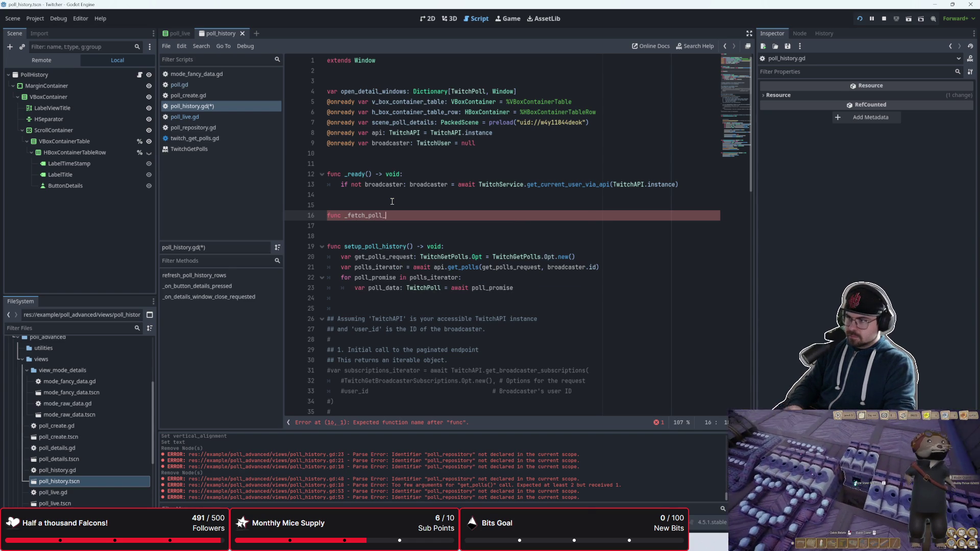
pyautogui.write('tory_from_twi')
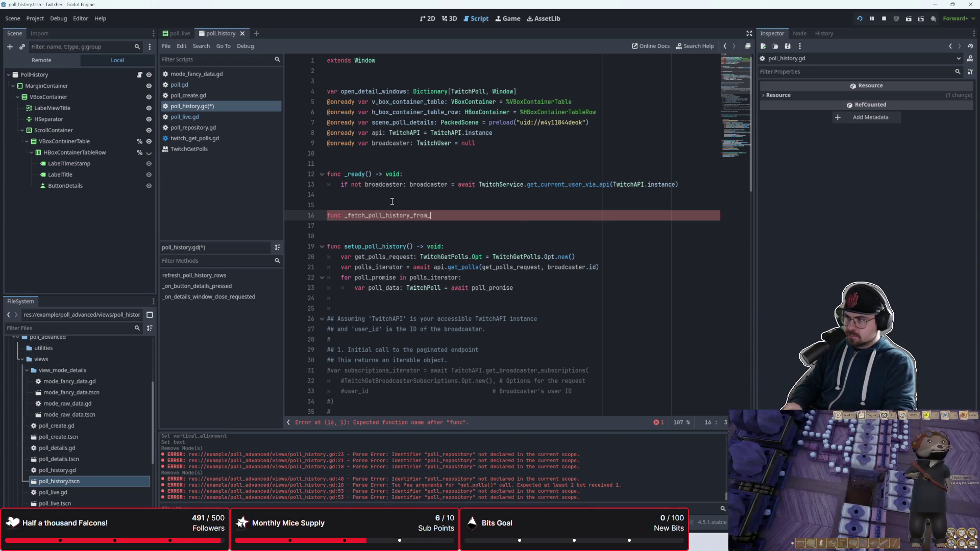
pyautogui.write('tch() -> vo')
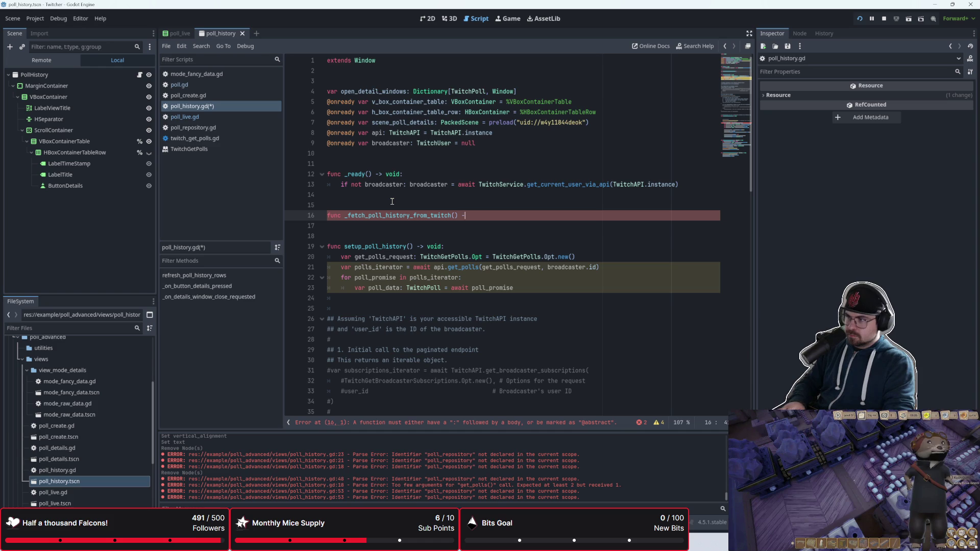
pyautogui.write('id:')
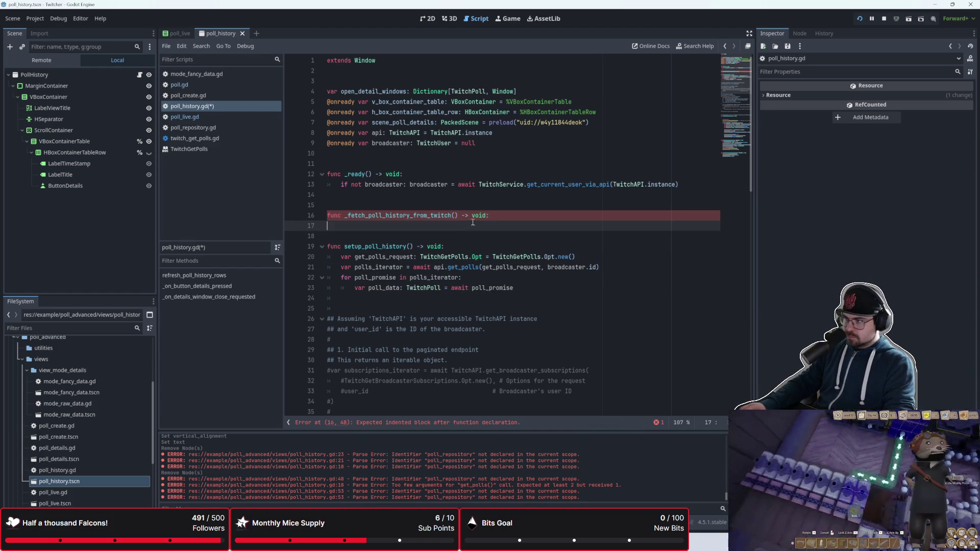
# Replace the void return type with Array[TwitchPoll] and move into the body.
pyautogui.doubleClick(488, 216)
pyautogui.write('Array')
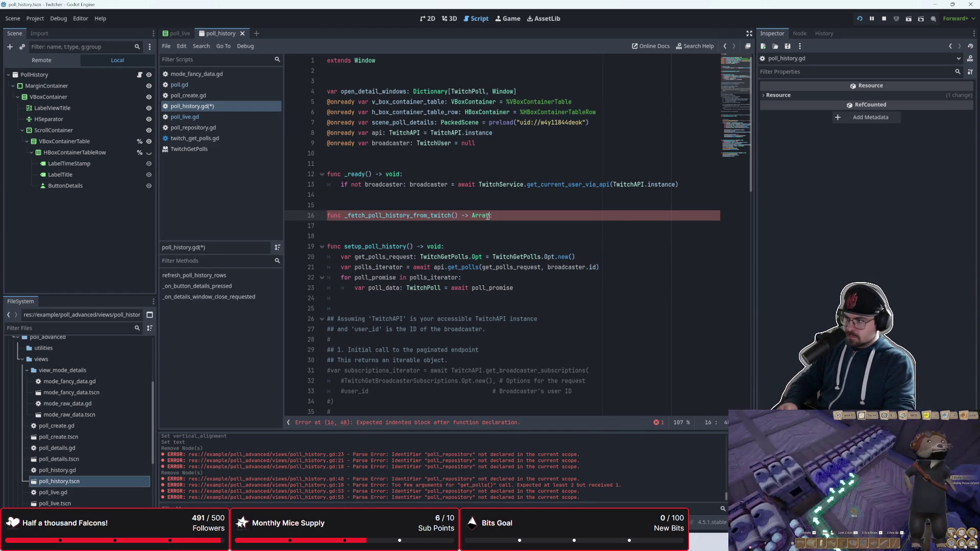
pyautogui.press('Escape')
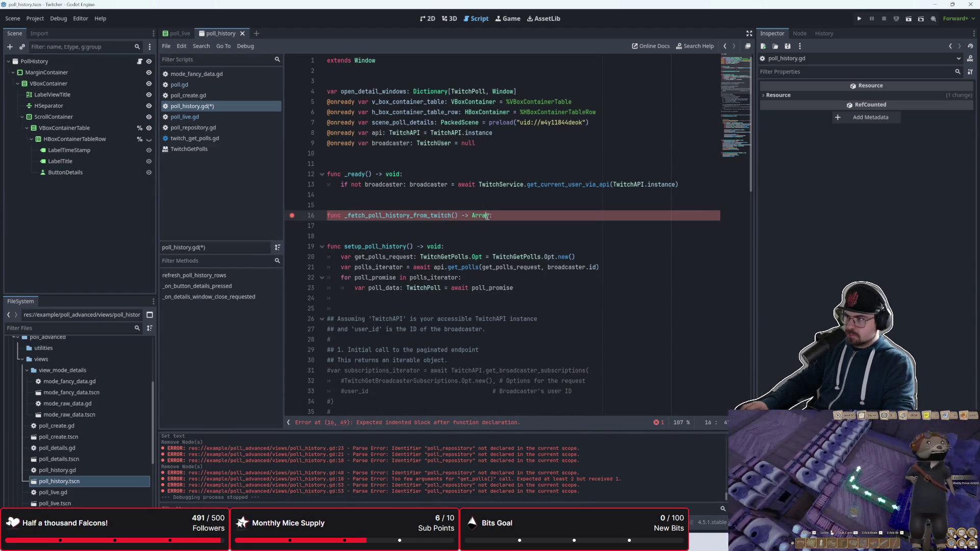
pyautogui.write('[Twit')
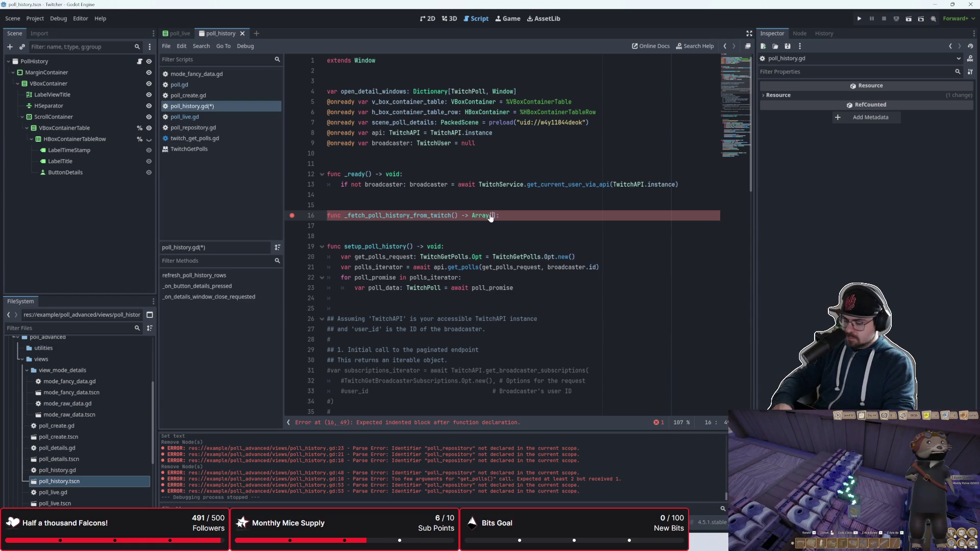
pyautogui.write('chPoll')
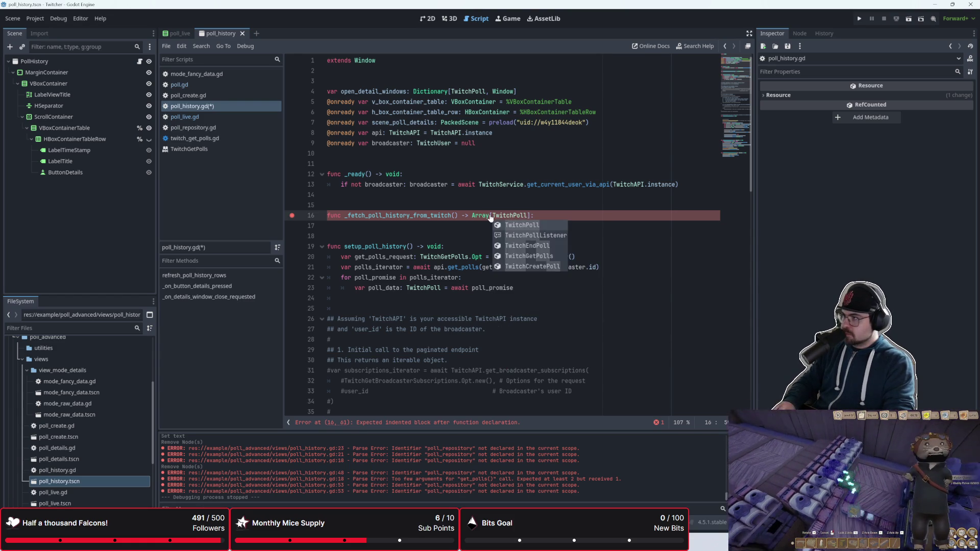
pyautogui.press('Down')
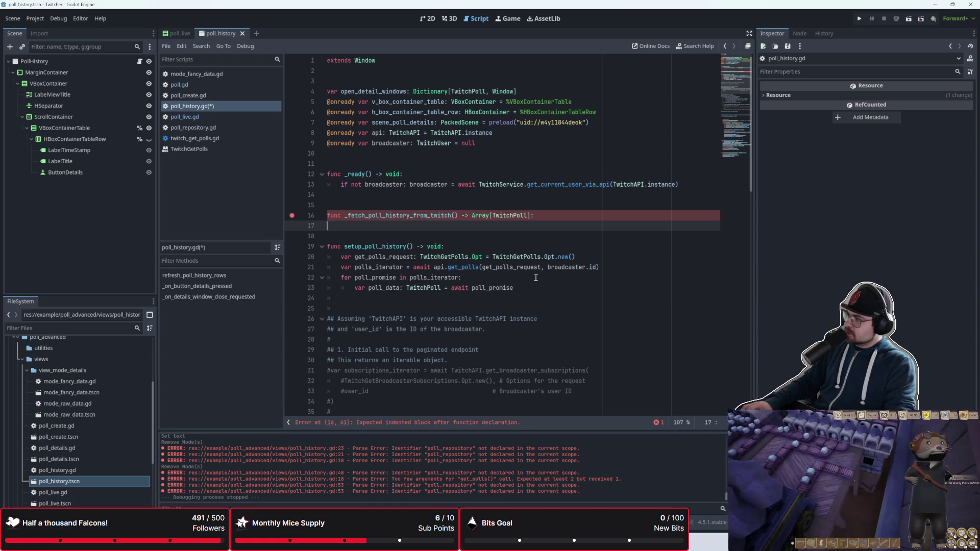
pyautogui.scroll(-2, 535, 278)
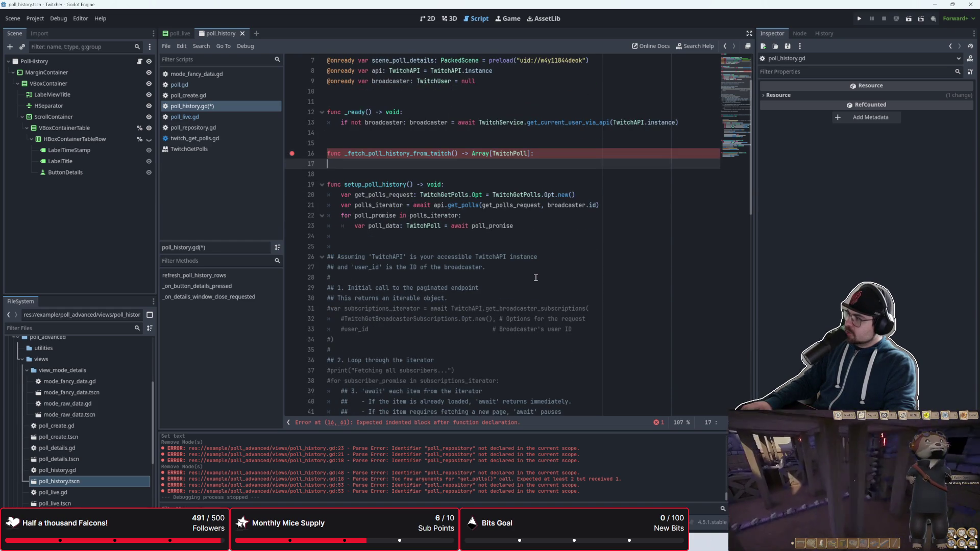
pyautogui.scroll(3, 535, 278)
pyautogui.click(385, 236)
pyautogui.moveTo(355, 235); pyautogui.dragTo(403, 236)
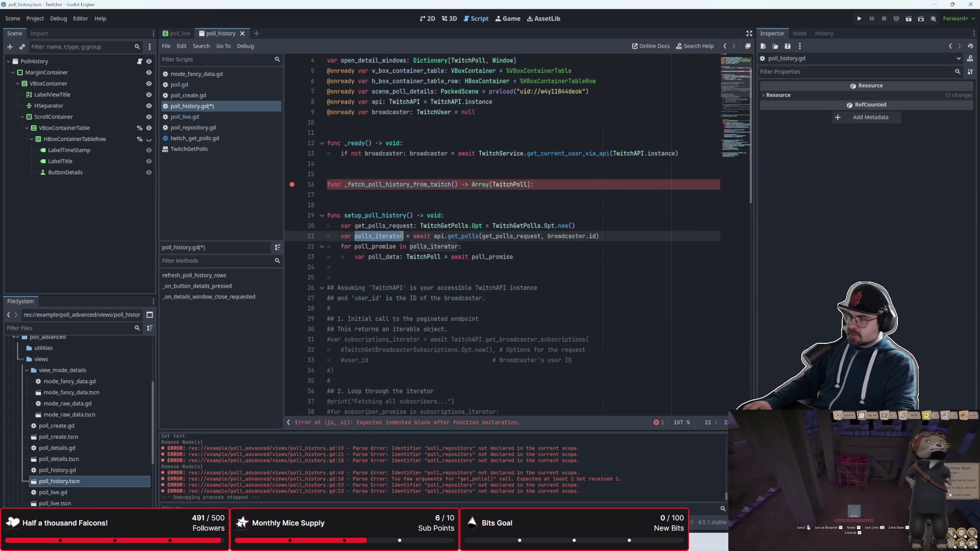
pyautogui.click(402, 235)
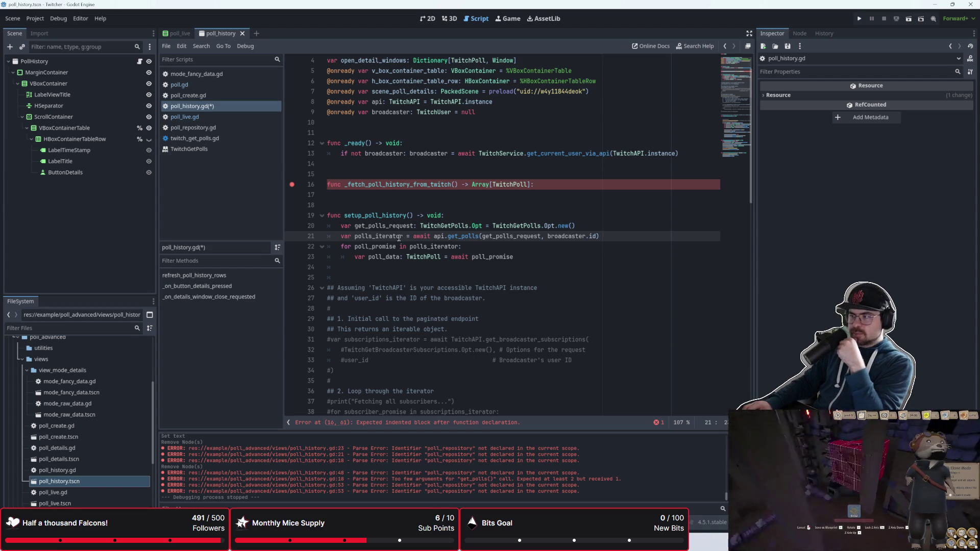
pyautogui.moveTo(355, 236); pyautogui.dragTo(403, 236)
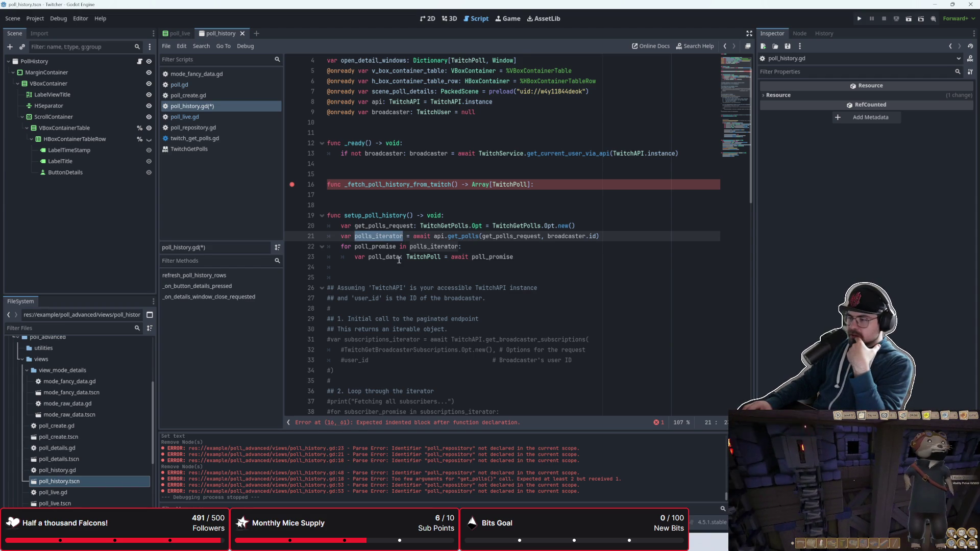
pyautogui.click(399, 258)
pyautogui.moveTo(354, 236); pyautogui.dragTo(403, 236)
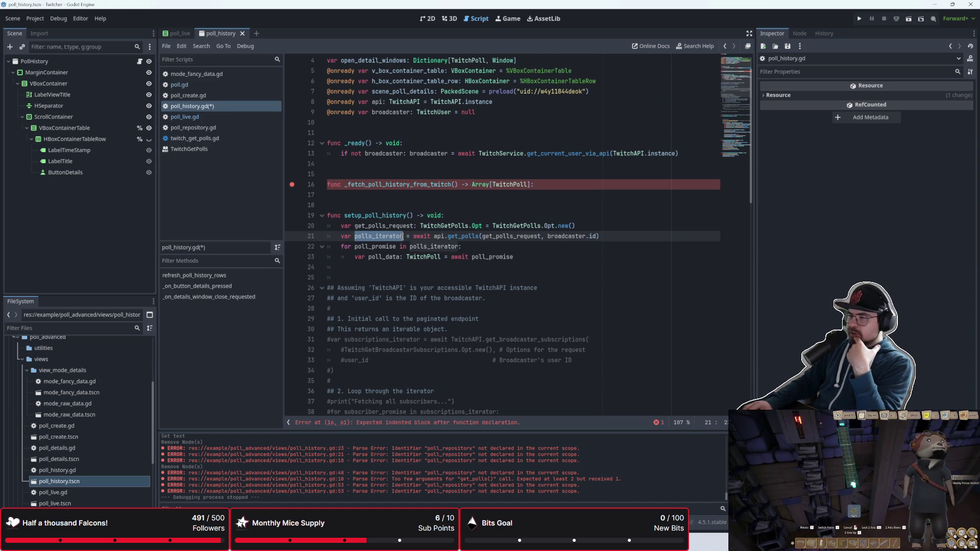
pyautogui.click(402, 237)
pyautogui.moveTo(355, 247); pyautogui.dragTo(396, 247)
pyautogui.click(396, 247)
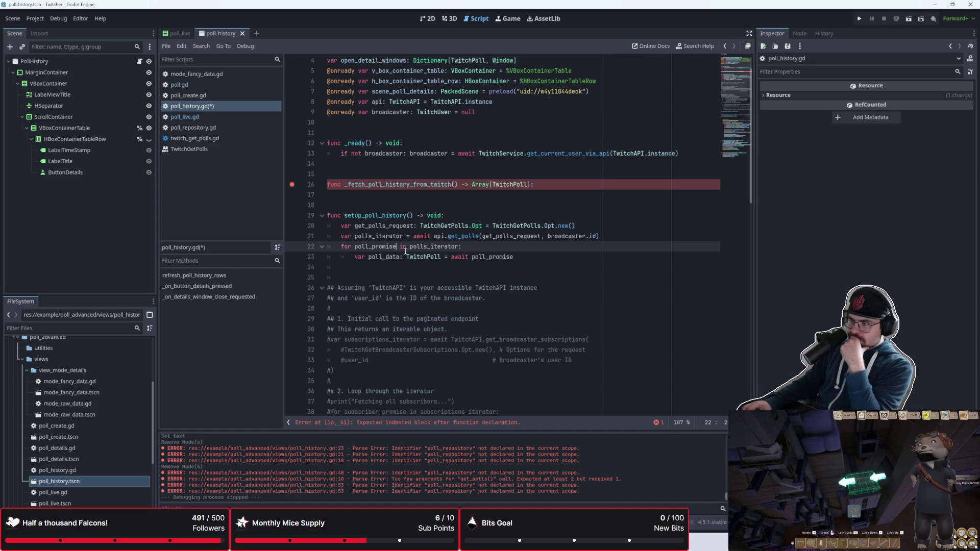
pyautogui.click(403, 236)
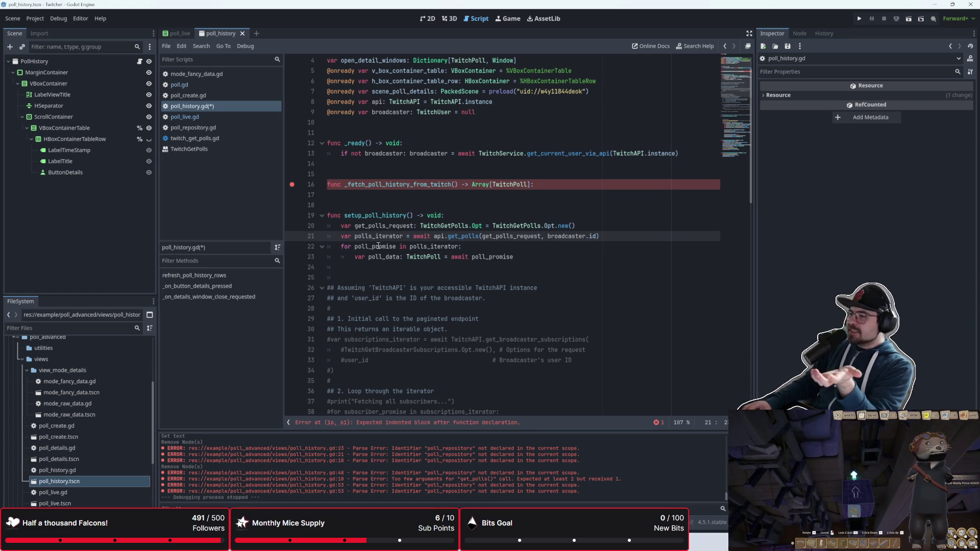
pyautogui.moveTo(376, 237); pyautogui.dragTo(403, 237)
pyautogui.click(405, 237)
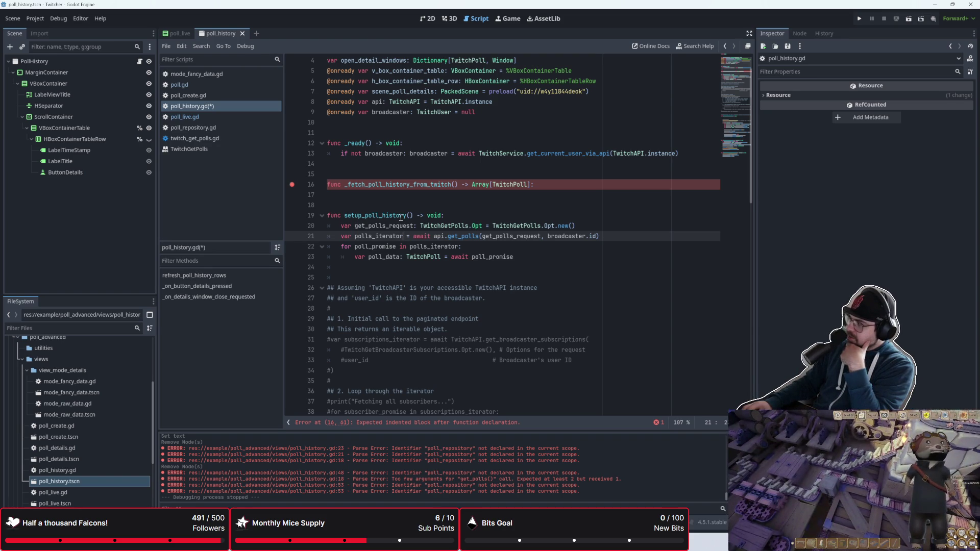
pyautogui.press('F1')
pyautogui.write('Ite')
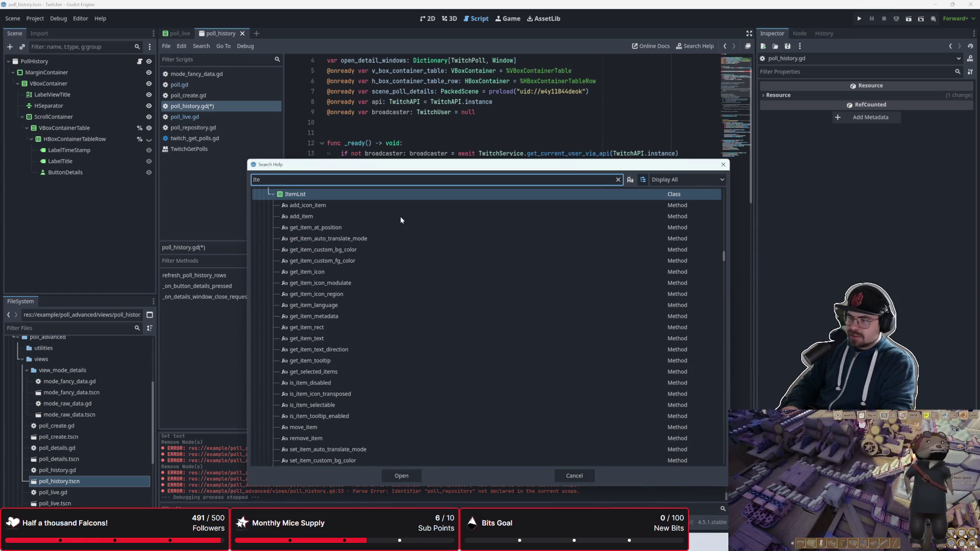
pyautogui.write('rator')
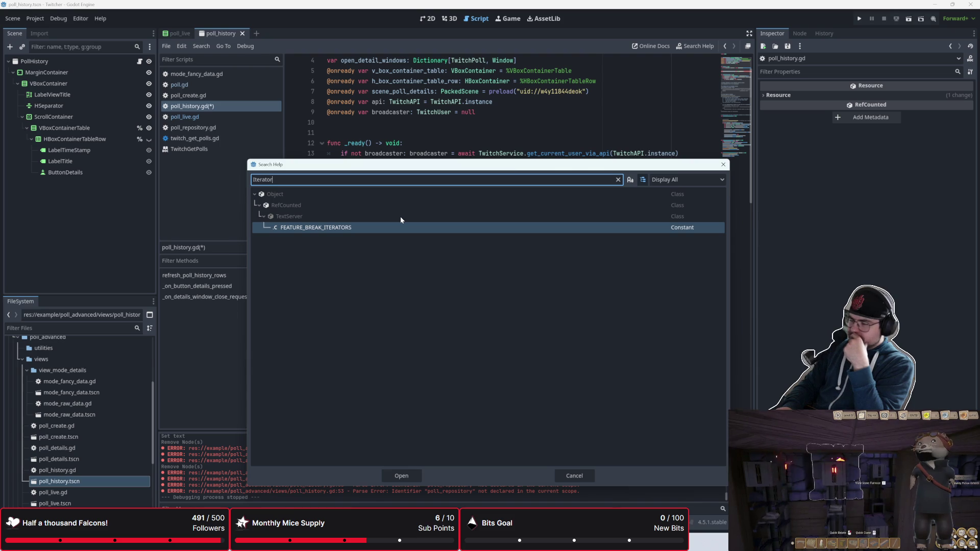
pyautogui.press('Escape')
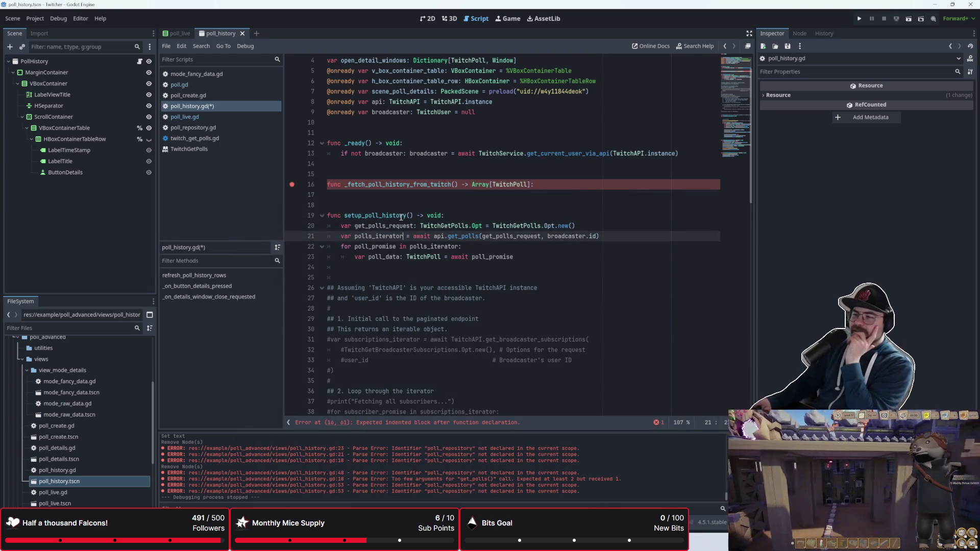
pyautogui.click(404, 207)
pyautogui.scroll(-1, 433, 291)
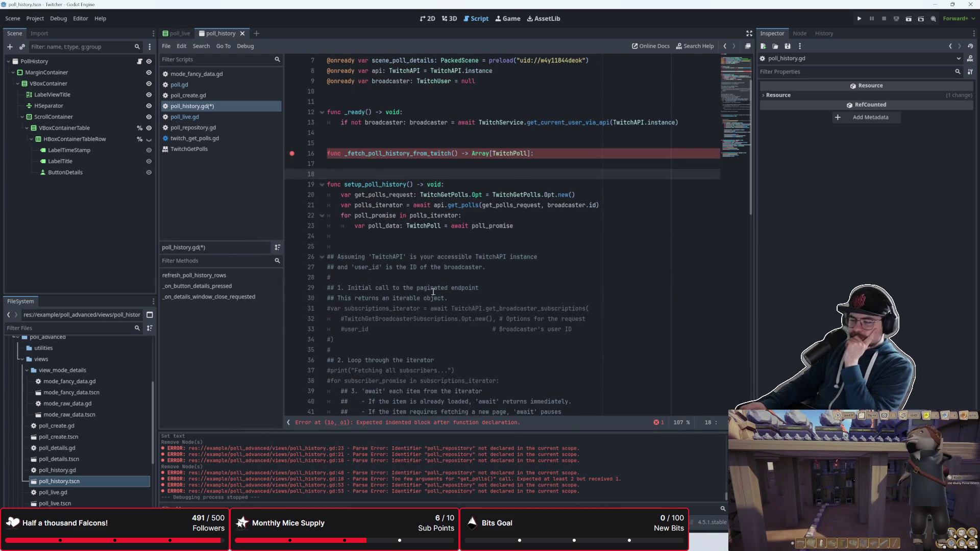
pyautogui.scroll(2, 444, 245)
pyautogui.click(454, 195)
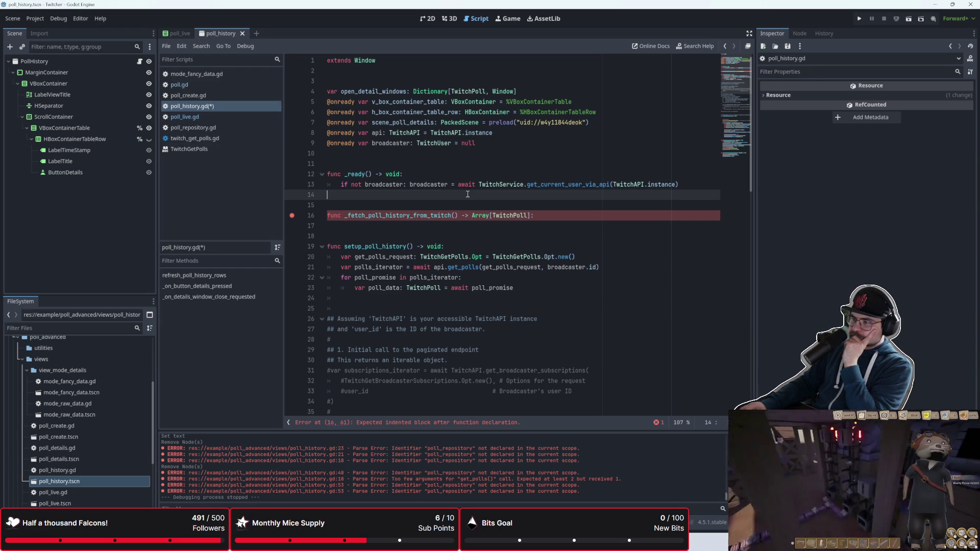
pyautogui.click(452, 242)
pyautogui.click(455, 227)
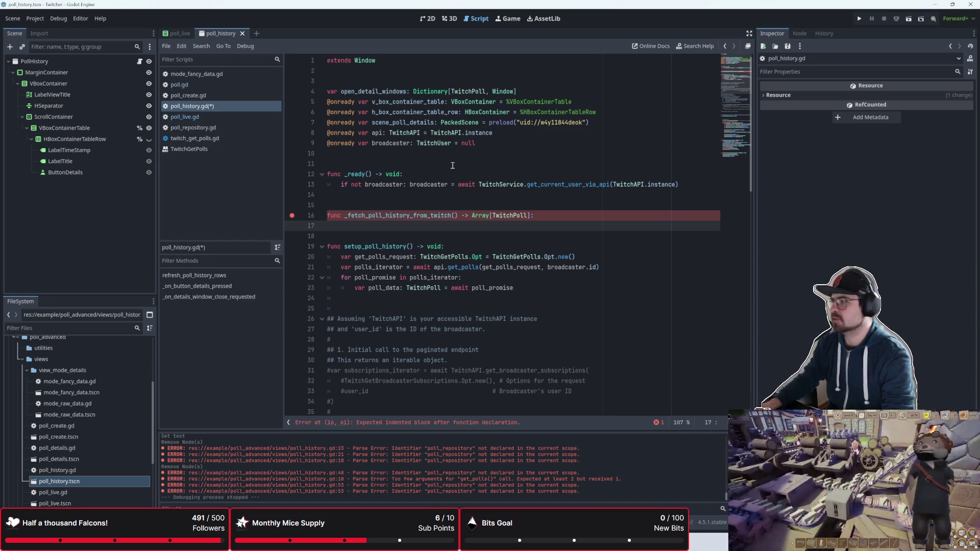
pyautogui.click(361, 134)
# Look up TwitchPoll in the help search and open its class reference.
pyautogui.press('F1')
pyautogui.write('TwitchPoll')
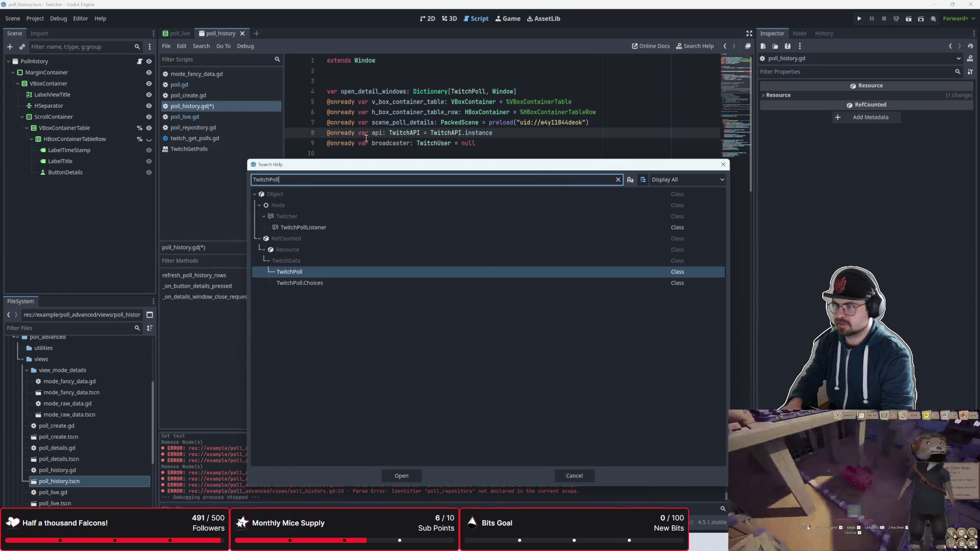
pyautogui.press('Return')
pyautogui.scroll(-5, 377, 142)
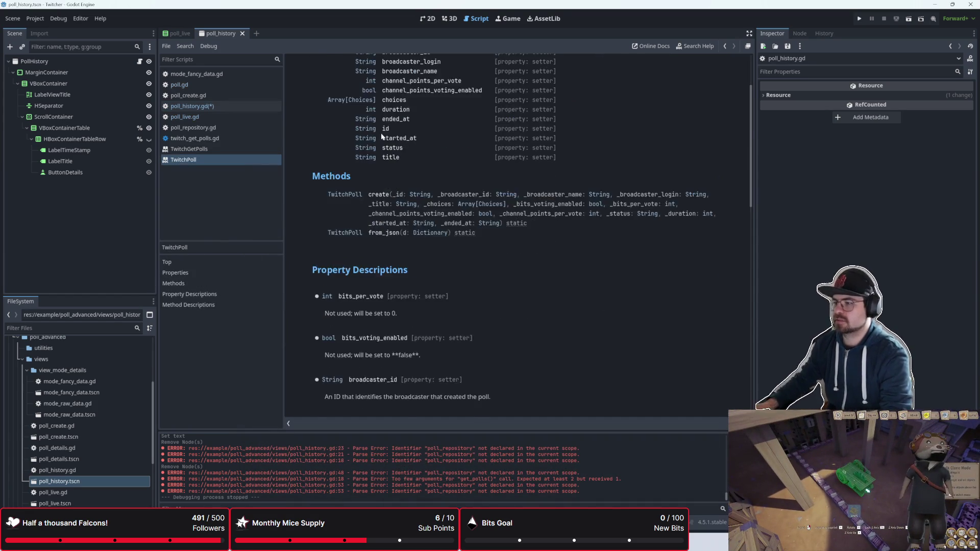
pyautogui.scroll(5, 383, 141)
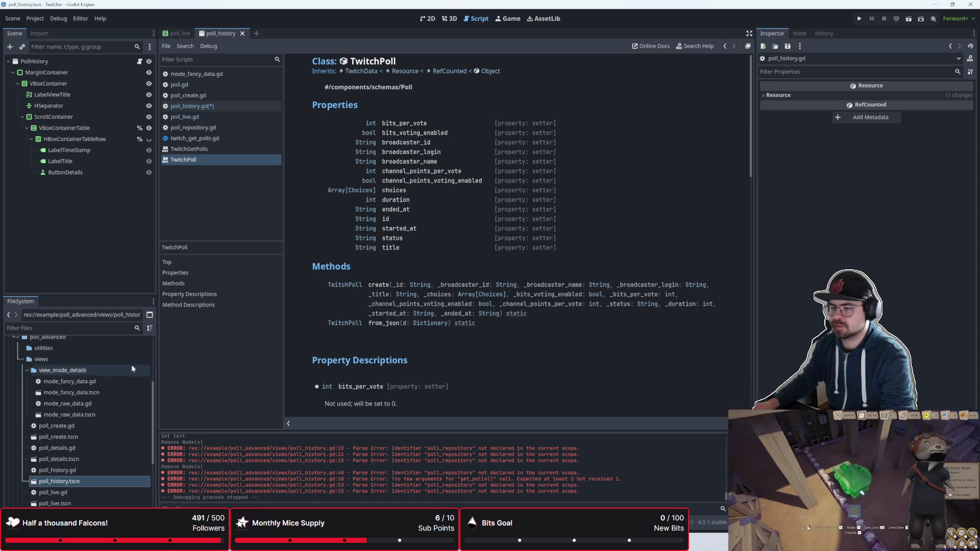
# Filter FileSystem for 'twitch_poll', open twitch_poll.gd, and review its property descriptions.
pyautogui.click(80, 329)
pyautogui.write('twitch_poll')
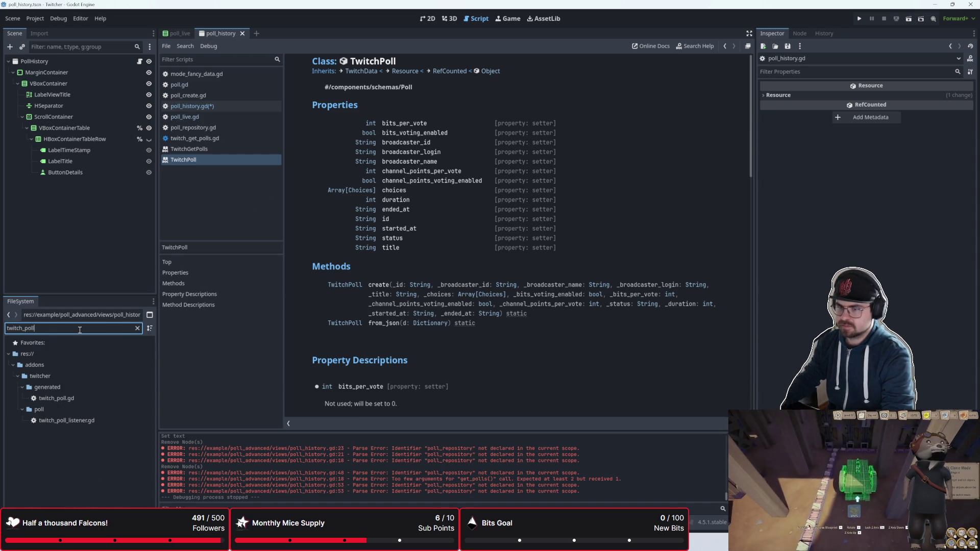
pyautogui.doubleClick(80, 400)
pyautogui.click(242, 172)
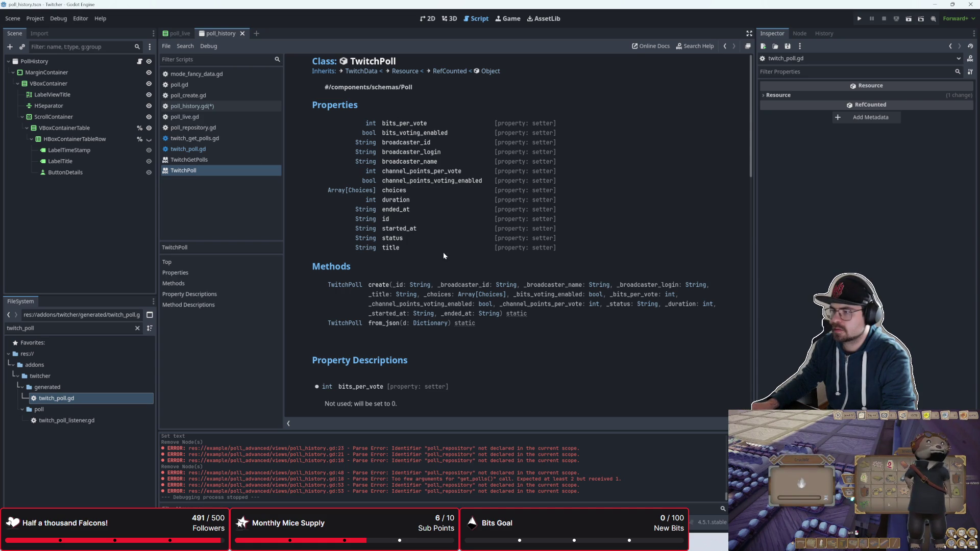
pyautogui.scroll(-5, 443, 252)
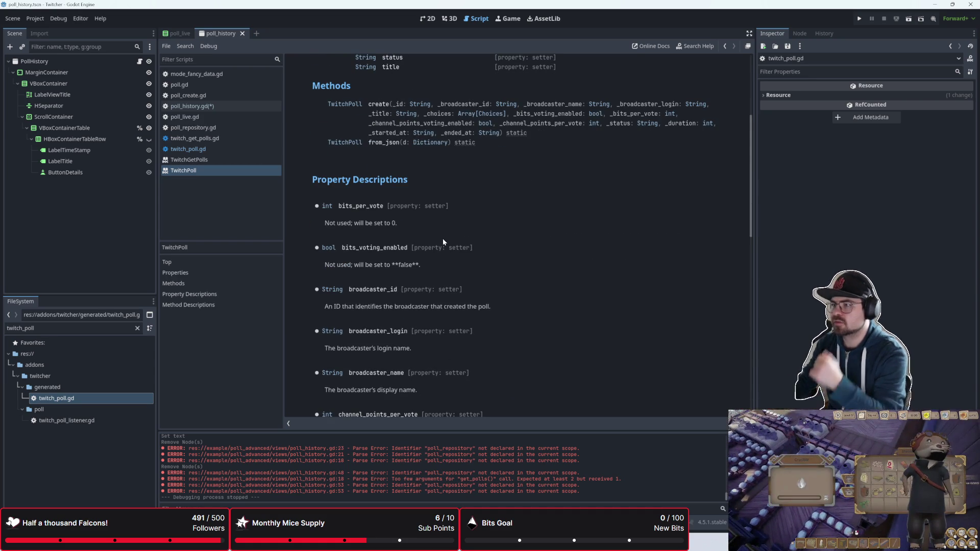
pyautogui.scroll(-3, 443, 241)
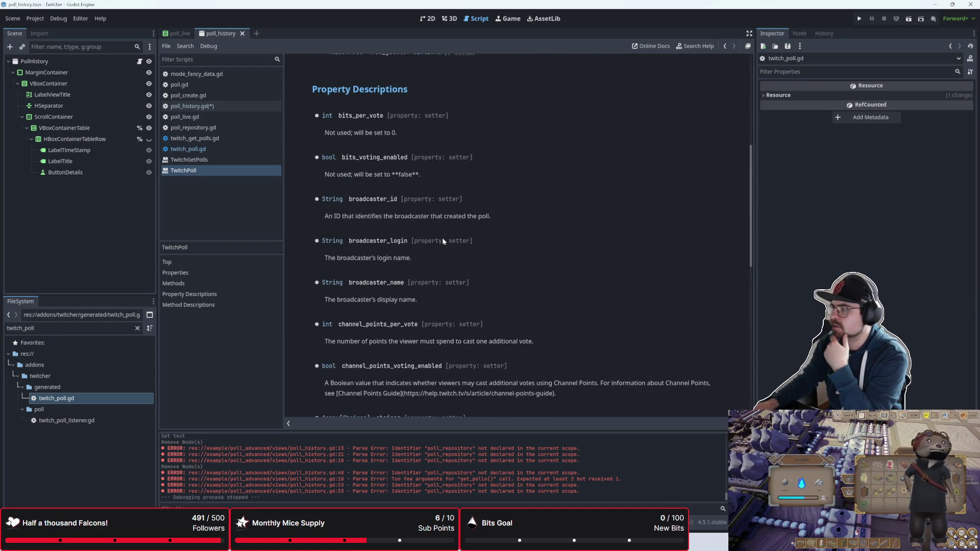
pyautogui.click(216, 149)
pyautogui.scroll(10, 484, 219)
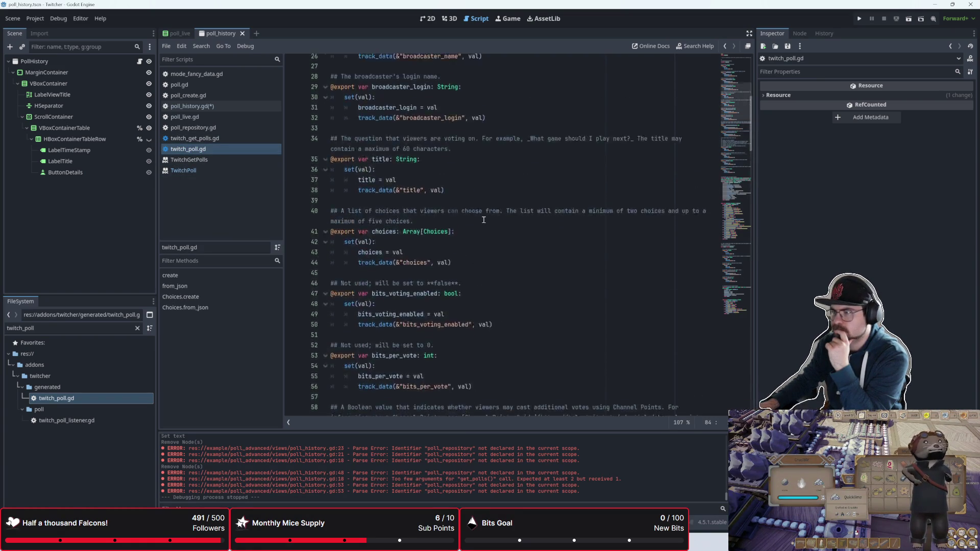
pyautogui.scroll(8, 483, 220)
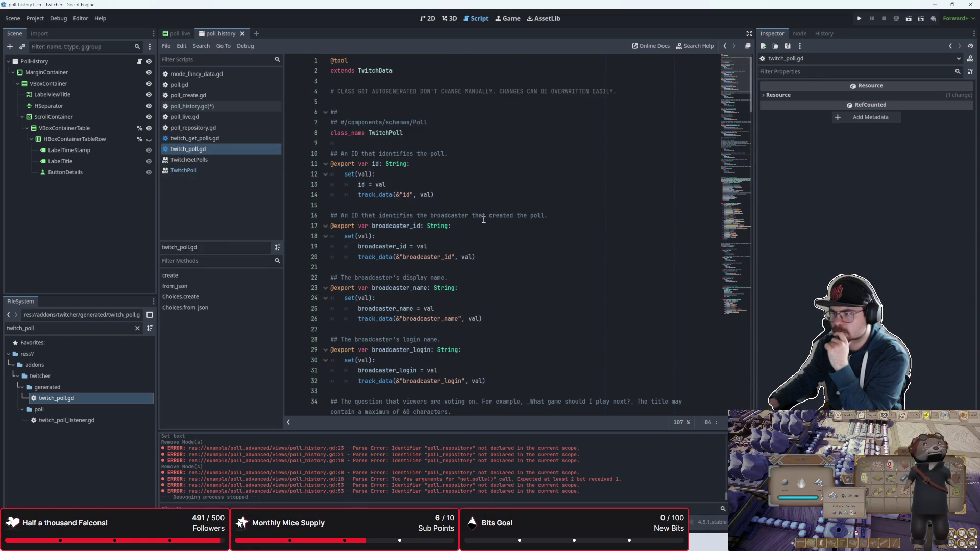
pyautogui.scroll(-20, 483, 219)
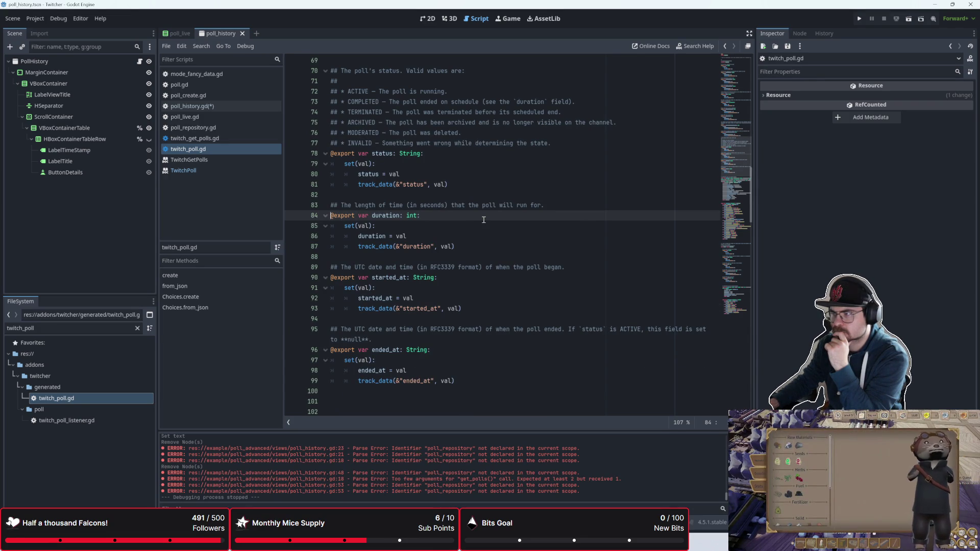
pyautogui.scroll(1, 483, 219)
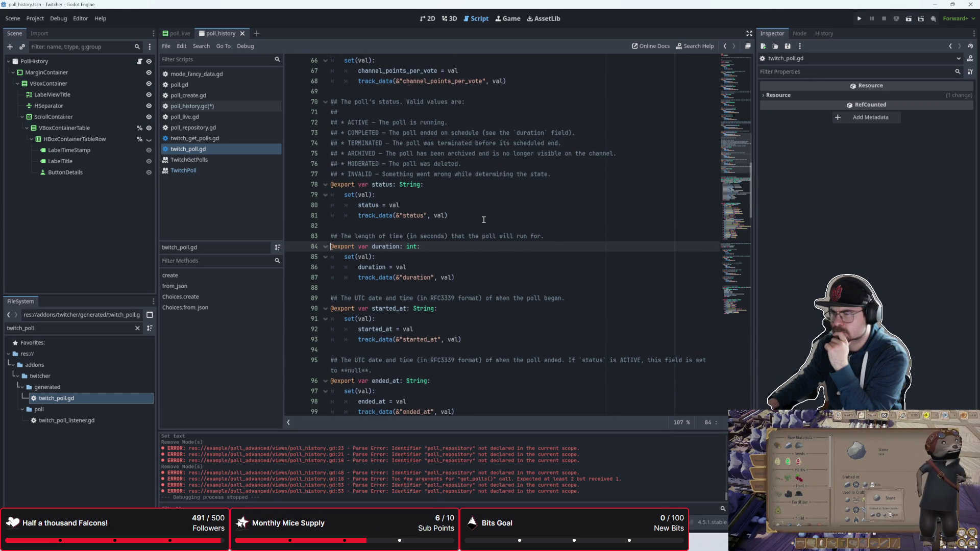
pyautogui.scroll(-1, 482, 220)
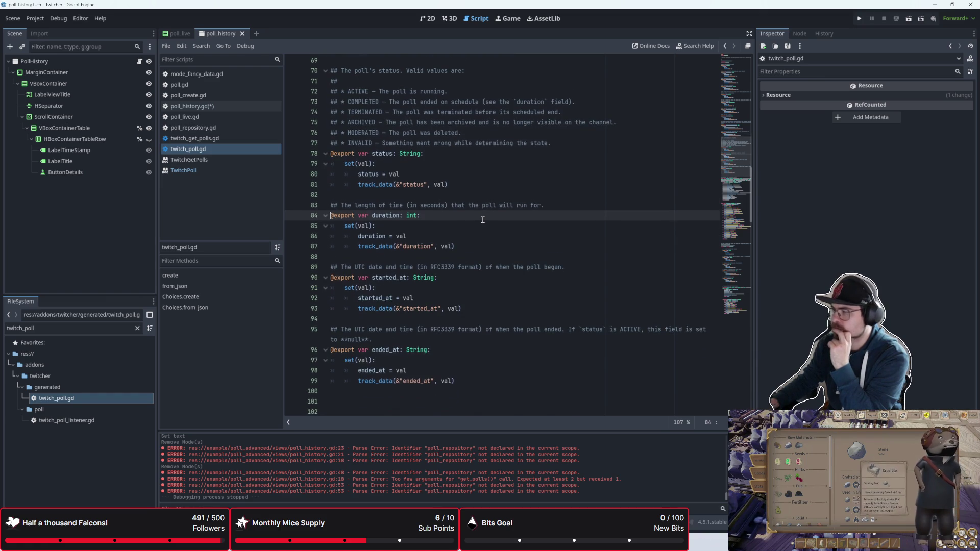
pyautogui.scroll(-1, 482, 219)
pyautogui.scroll(-2, 482, 220)
pyautogui.scroll(-1, 482, 219)
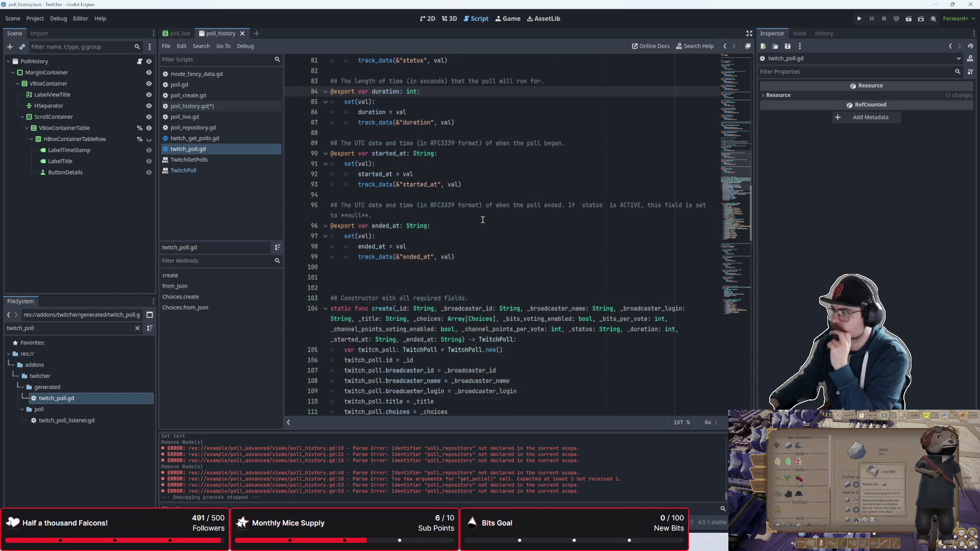
pyautogui.scroll(-1, 482, 219)
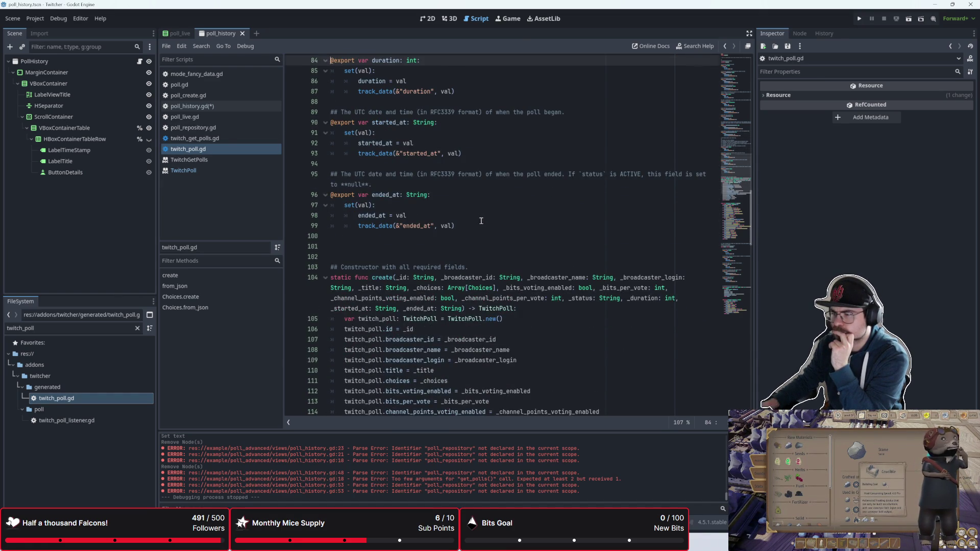
pyautogui.scroll(-2, 482, 219)
pyautogui.scroll(-2, 482, 219)
pyautogui.scroll(-1, 481, 220)
pyautogui.scroll(-15, 480, 221)
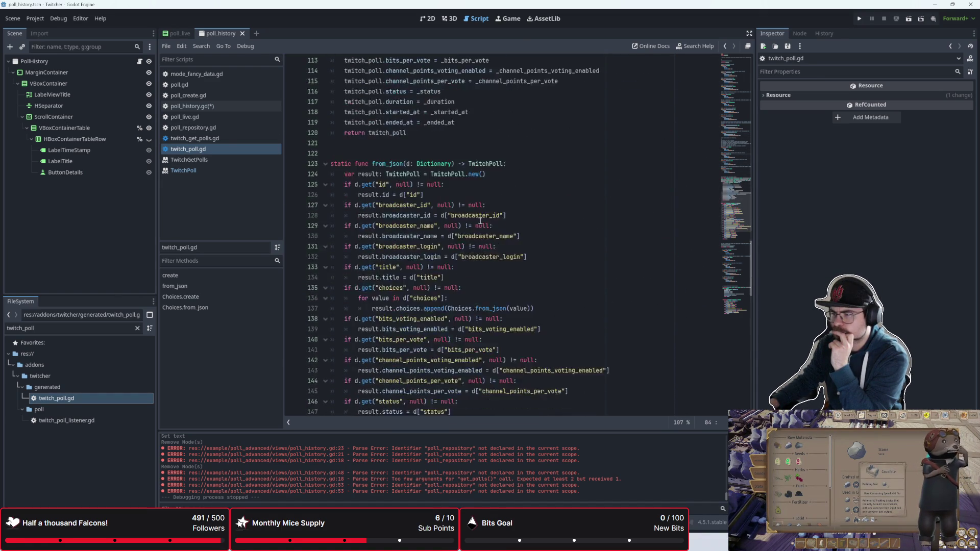
pyautogui.scroll(-6, 479, 221)
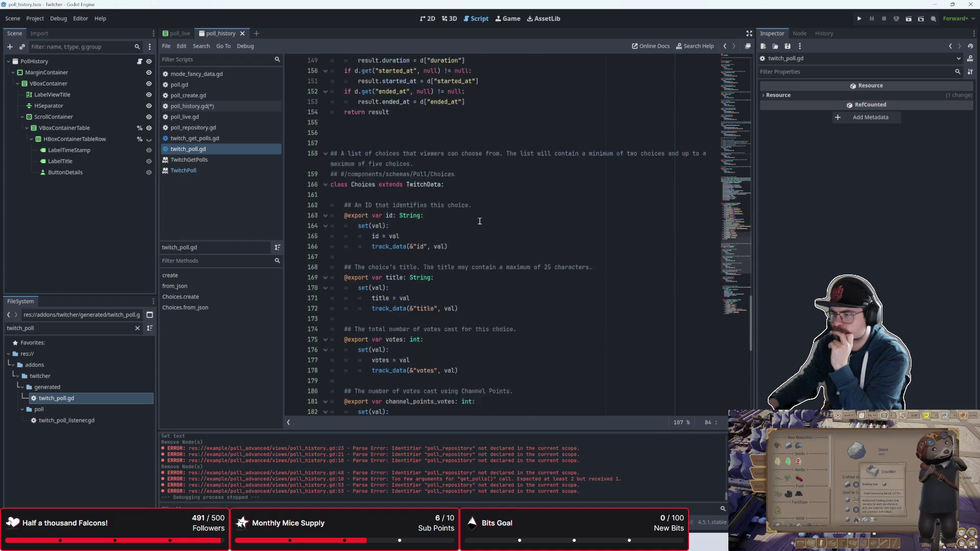
pyautogui.scroll(-8, 479, 221)
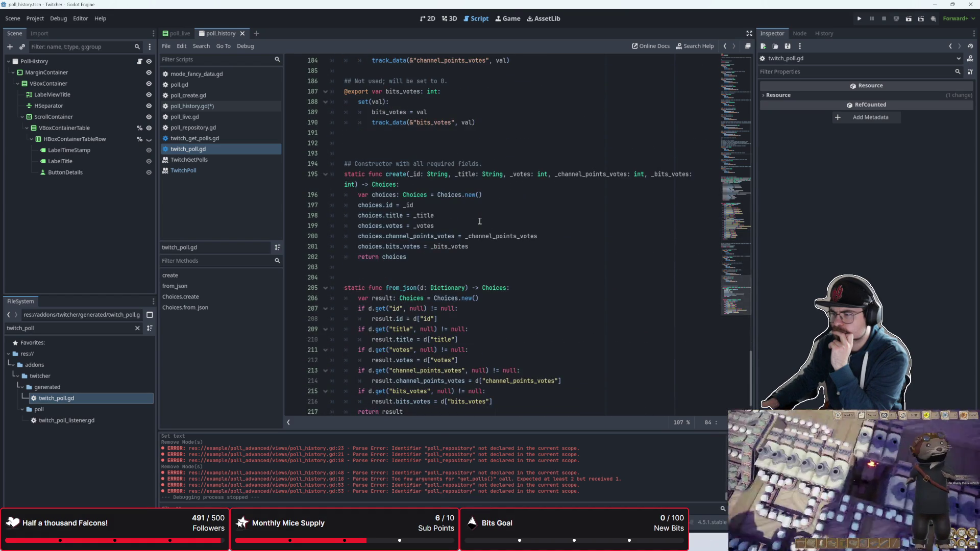
pyautogui.scroll(-1, 479, 221)
pyautogui.scroll(7, 479, 221)
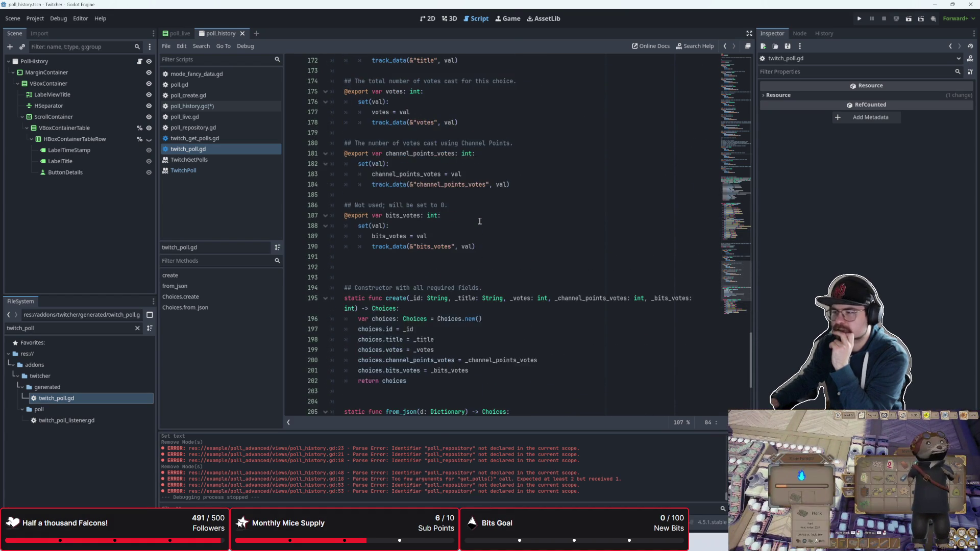
pyautogui.scroll(20, 477, 221)
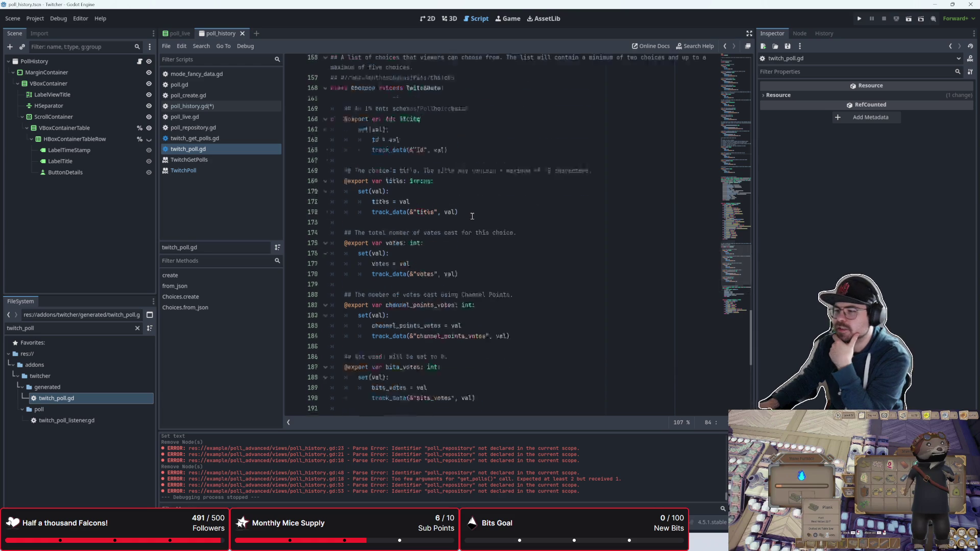
pyautogui.scroll(20, 472, 216)
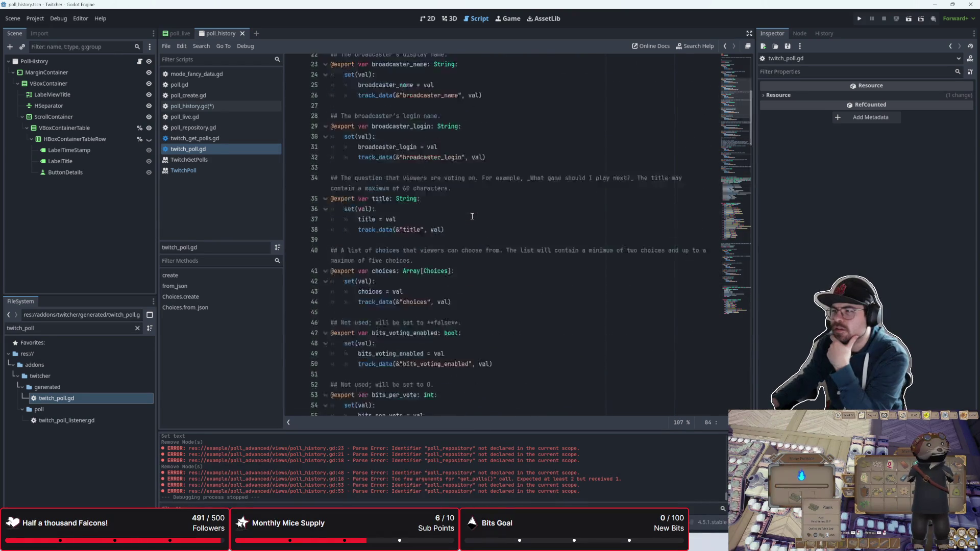
pyautogui.scroll(-8, 471, 216)
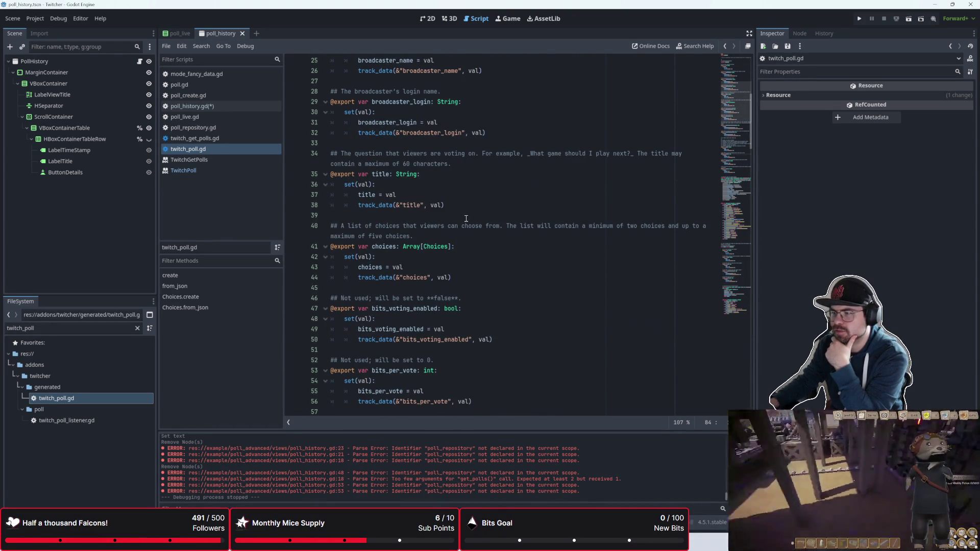
pyautogui.scroll(-14, 466, 219)
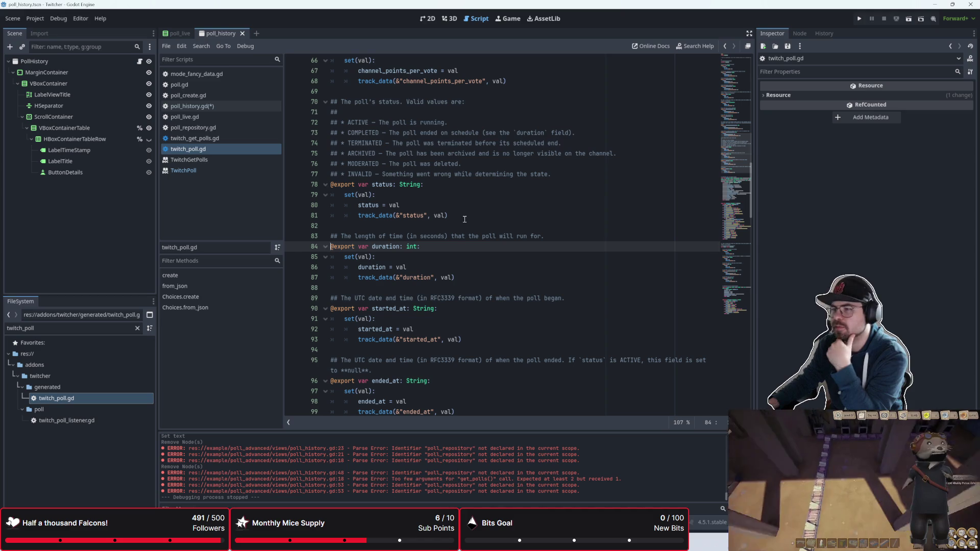
pyautogui.scroll(3, 465, 219)
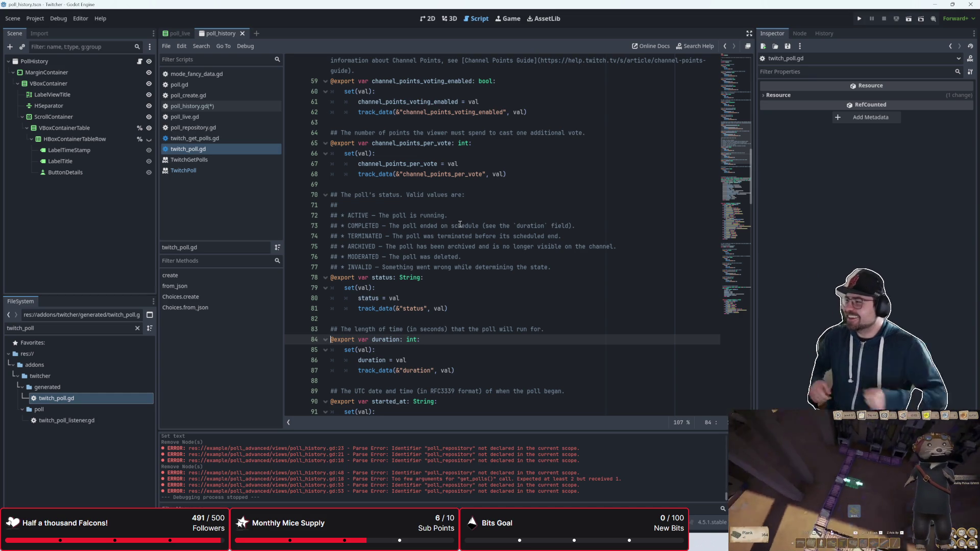
pyautogui.scroll(10, 460, 224)
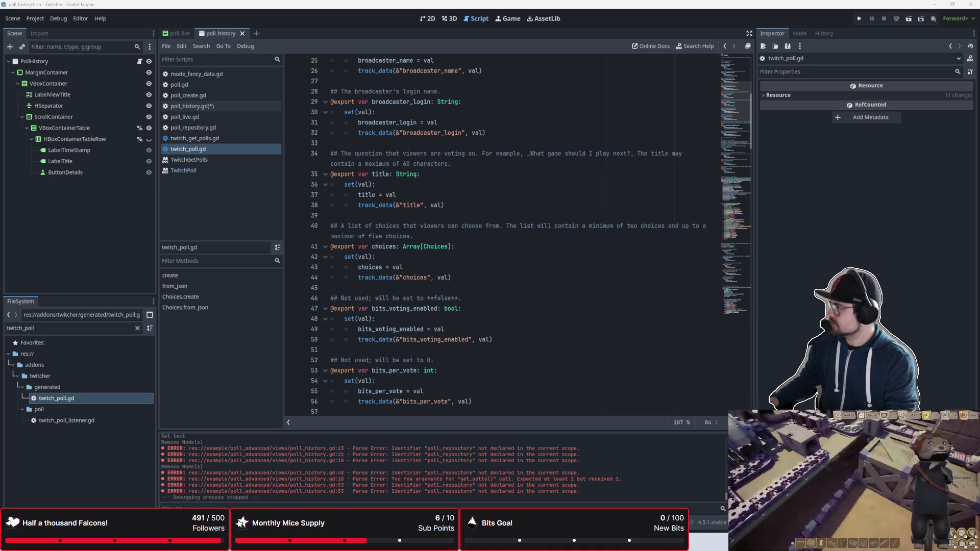
pyautogui.click(543, 296)
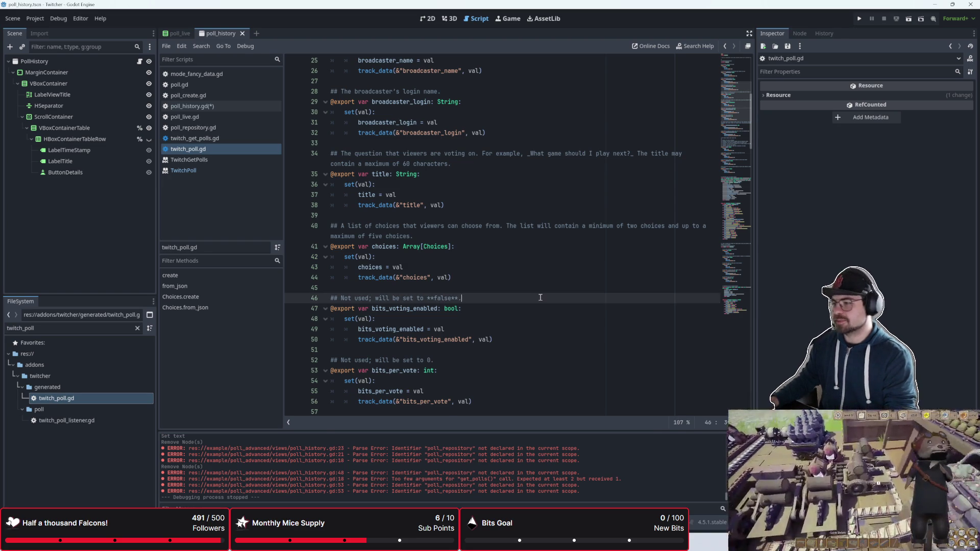
# Search the help for TwitchGetPolls and open its class reference.
pyautogui.hotkey('ctrl', 'f')
pyautogui.write('Twit')
pyautogui.press('BackSpace')
pyautogui.press('BackSpace')
pyautogui.press('BackSpace')
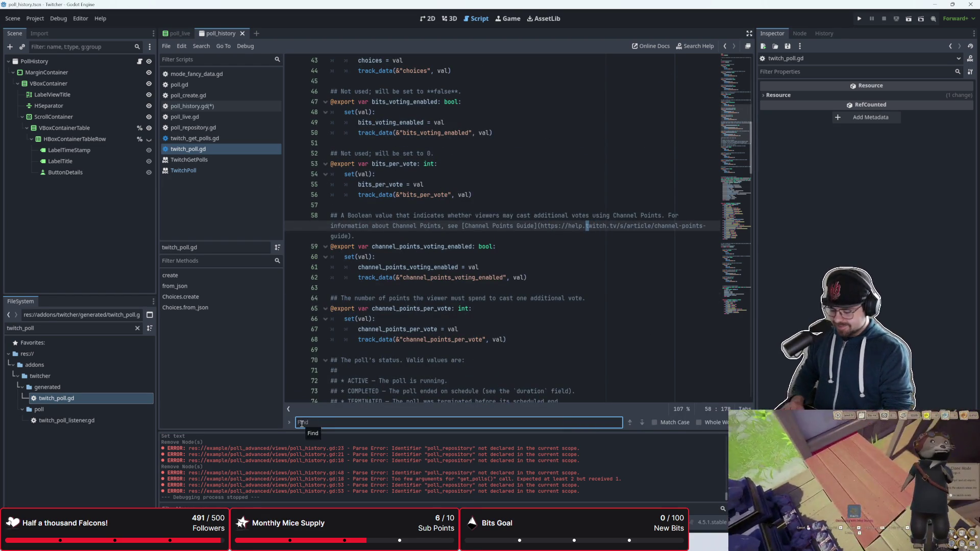
pyautogui.press('F1')
pyautogui.write('TwitchGetPolls')
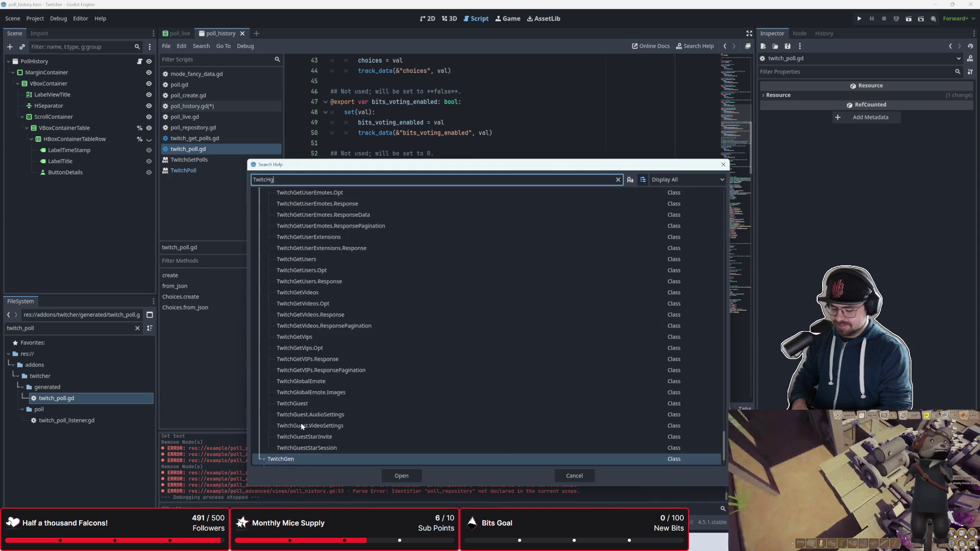
pyautogui.press('Return')
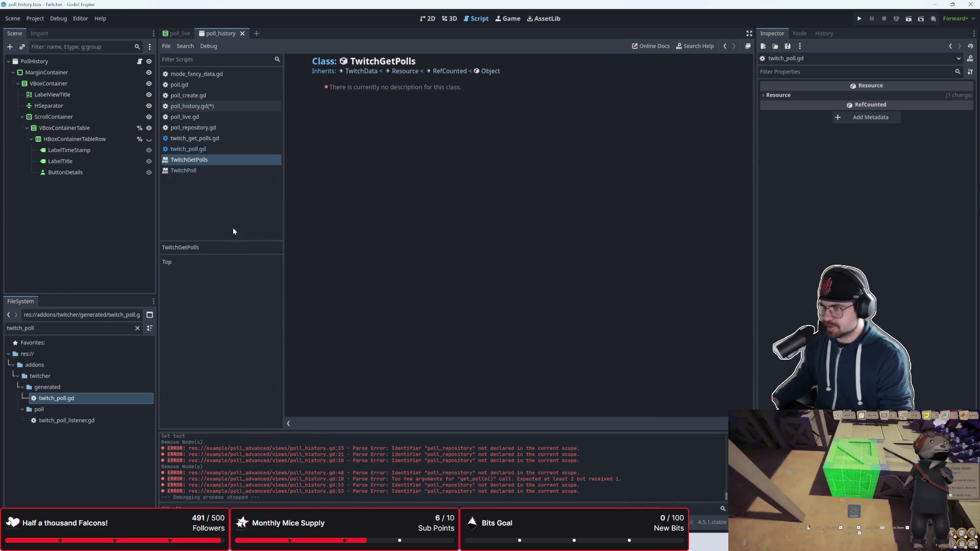
# Show twitch_get_polls.gd code, close the TwitchGetPolls reference page, and scroll through the script.
pyautogui.click(98, 327)
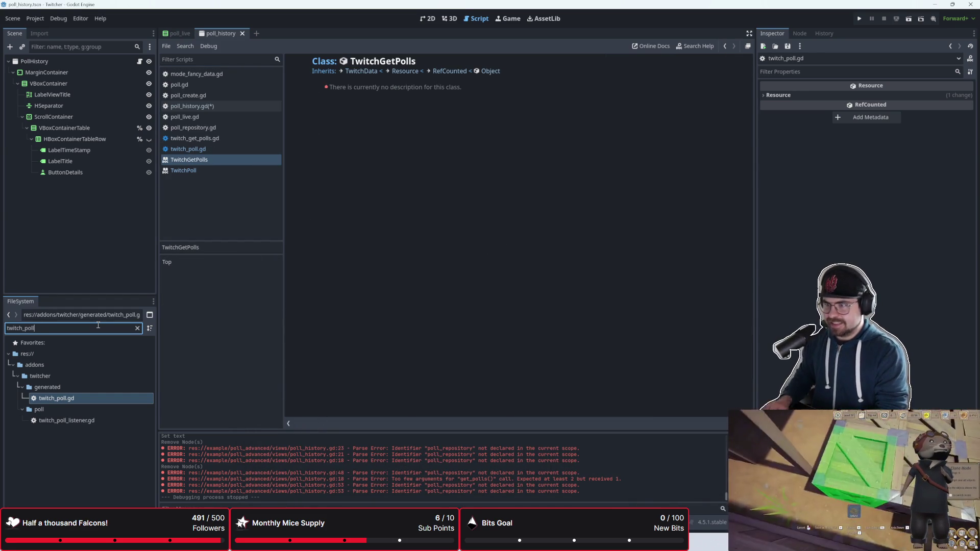
pyautogui.click(249, 139)
pyautogui.rightClick(216, 159)
pyautogui.click(230, 172)
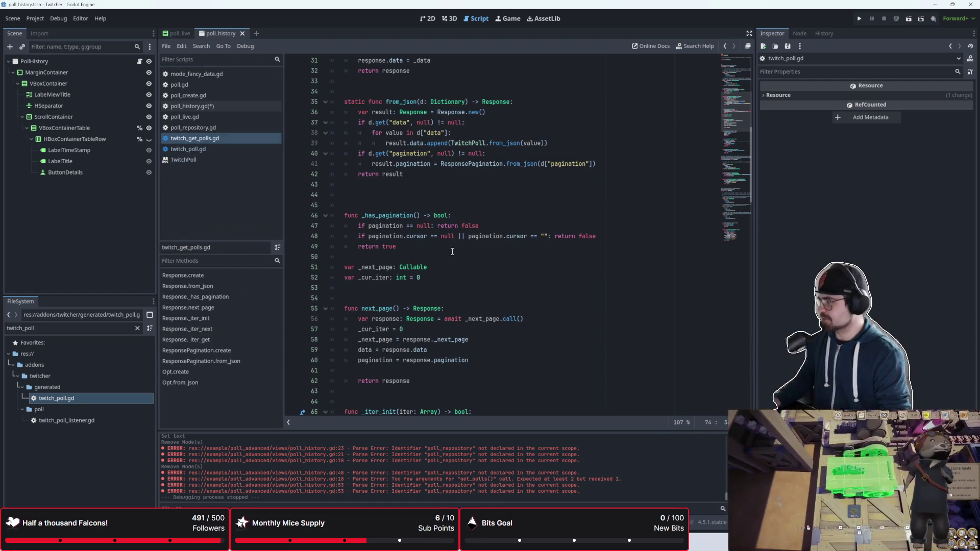
pyautogui.scroll(10, 455, 303)
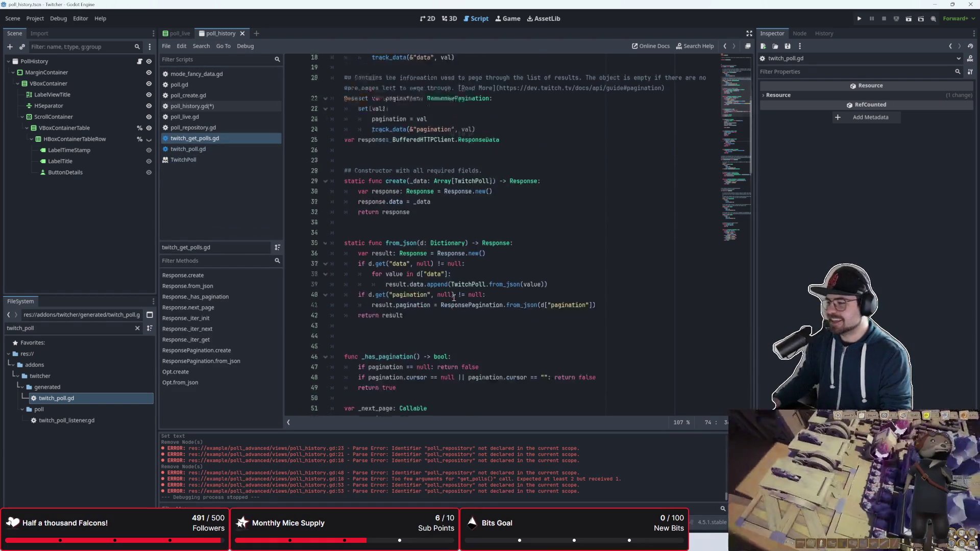
pyautogui.scroll(-8, 445, 279)
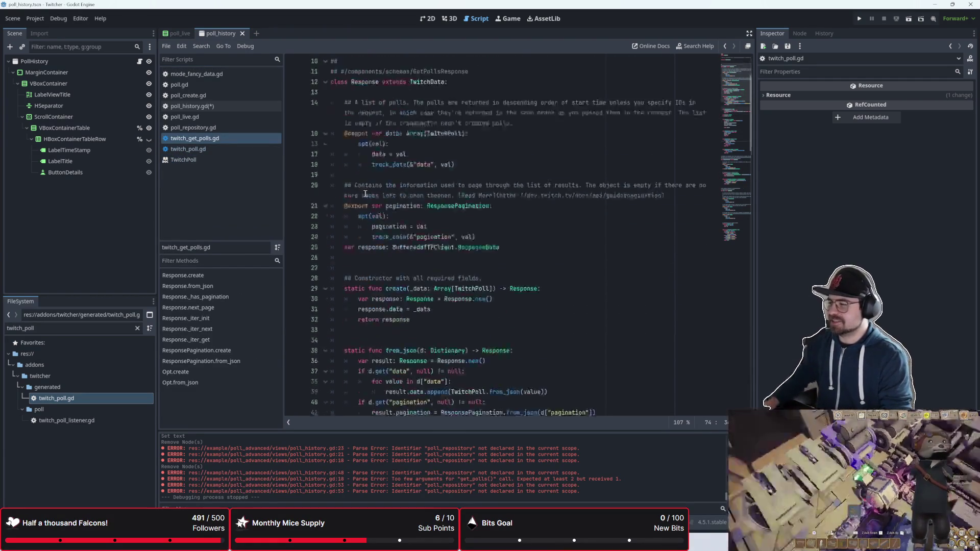
pyautogui.scroll(5, 359, 197)
pyautogui.scroll(-9, 359, 197)
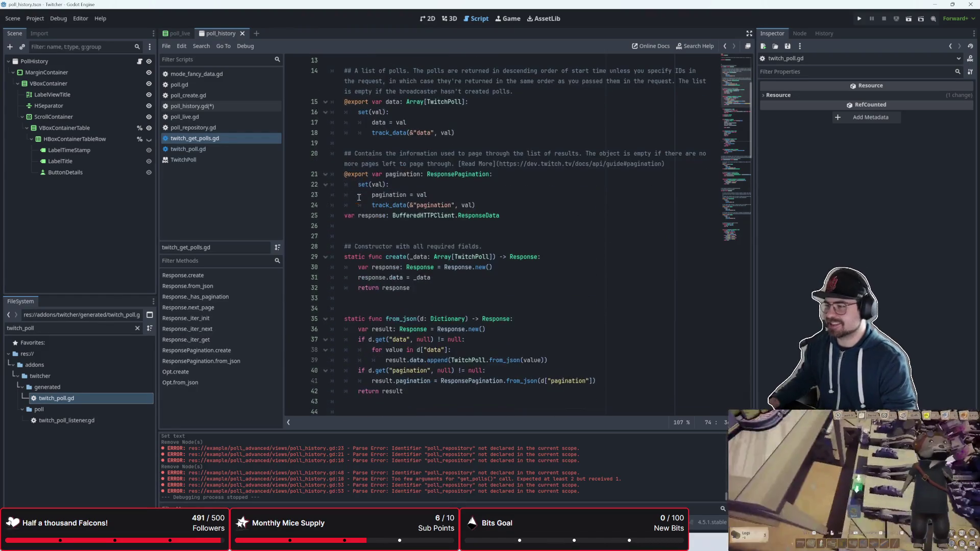
pyautogui.scroll(6, 359, 208)
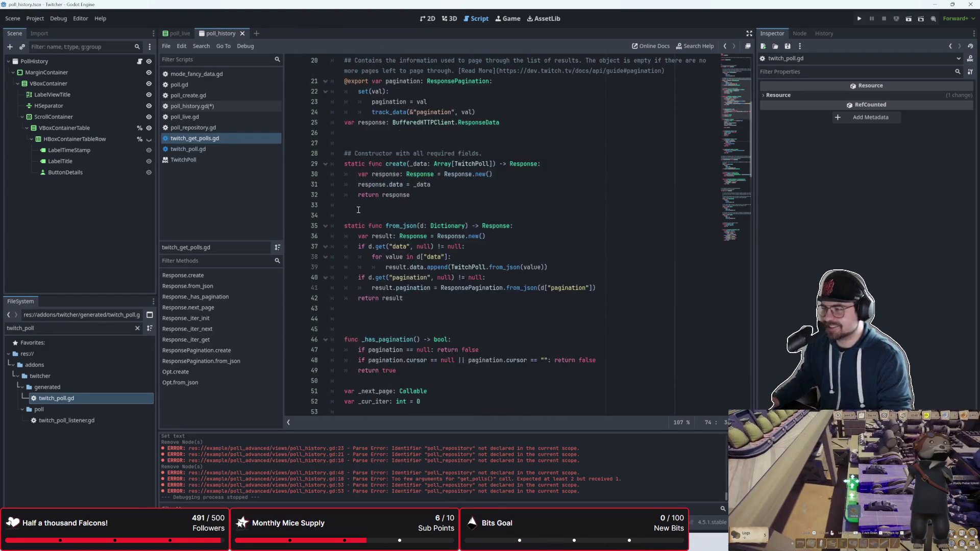
pyautogui.scroll(-7, 347, 212)
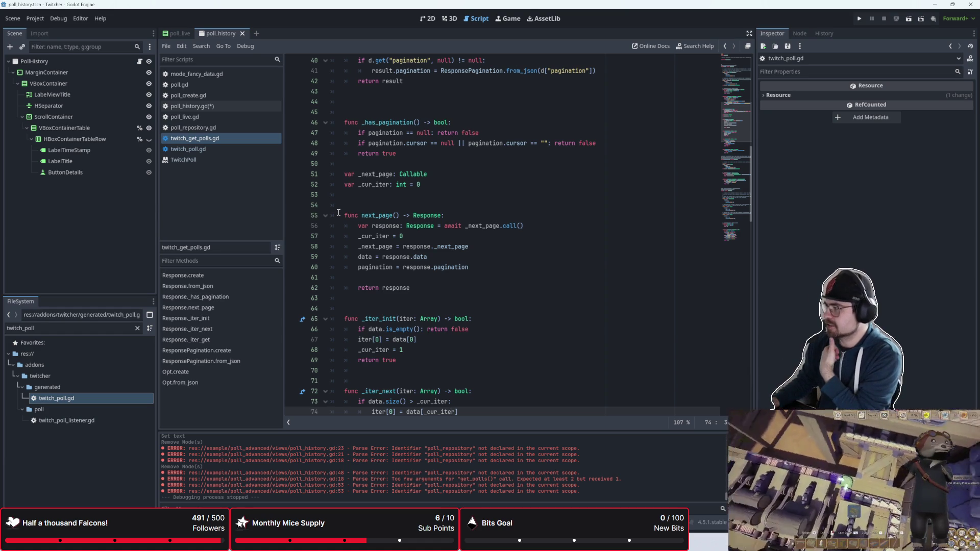
pyautogui.scroll(-2, 336, 215)
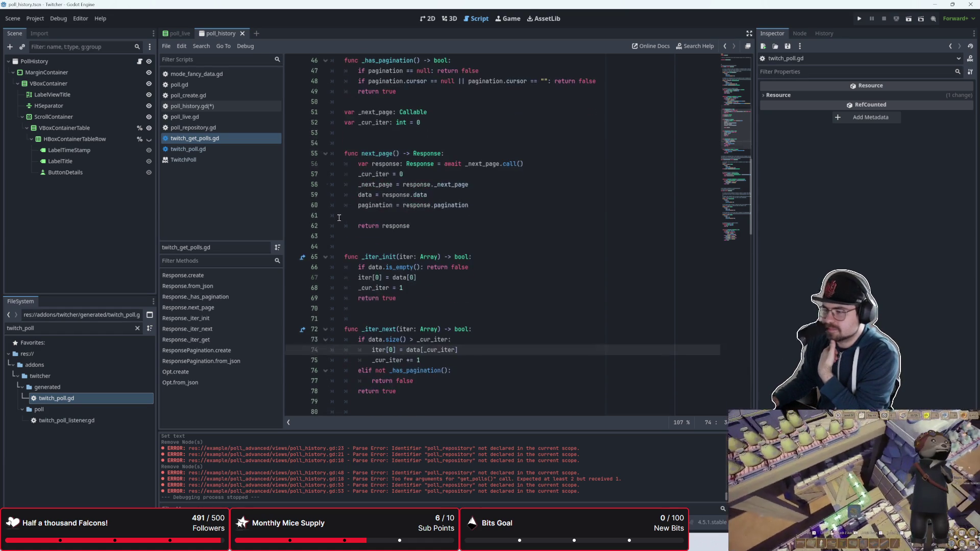
pyautogui.scroll(15, 339, 217)
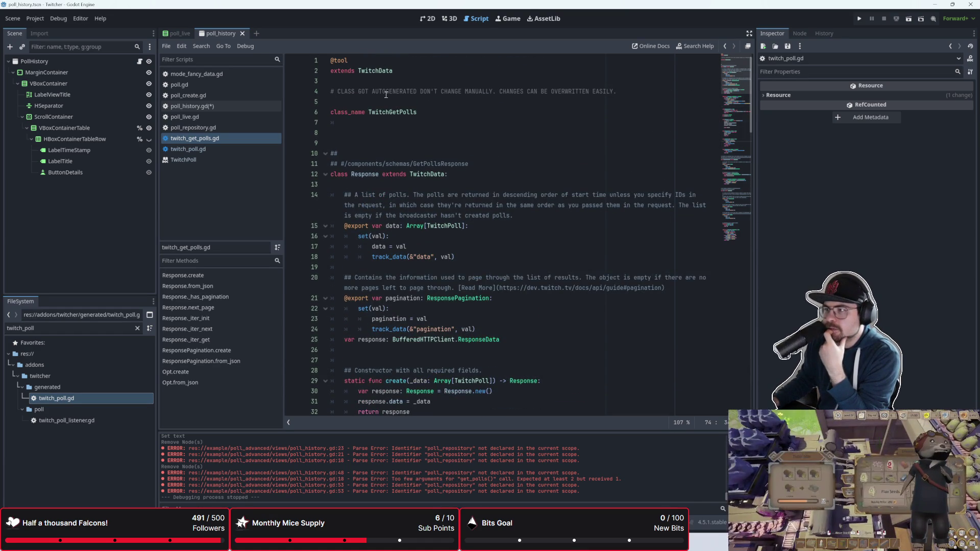
pyautogui.scroll(-15, 376, 163)
pyautogui.scroll(-10, 377, 163)
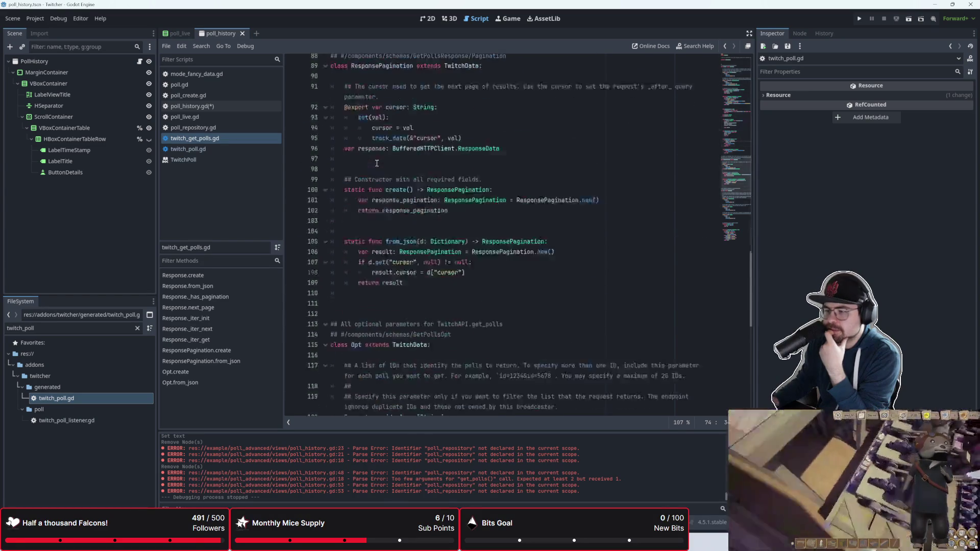
pyautogui.scroll(5, 376, 163)
pyautogui.scroll(-2, 377, 163)
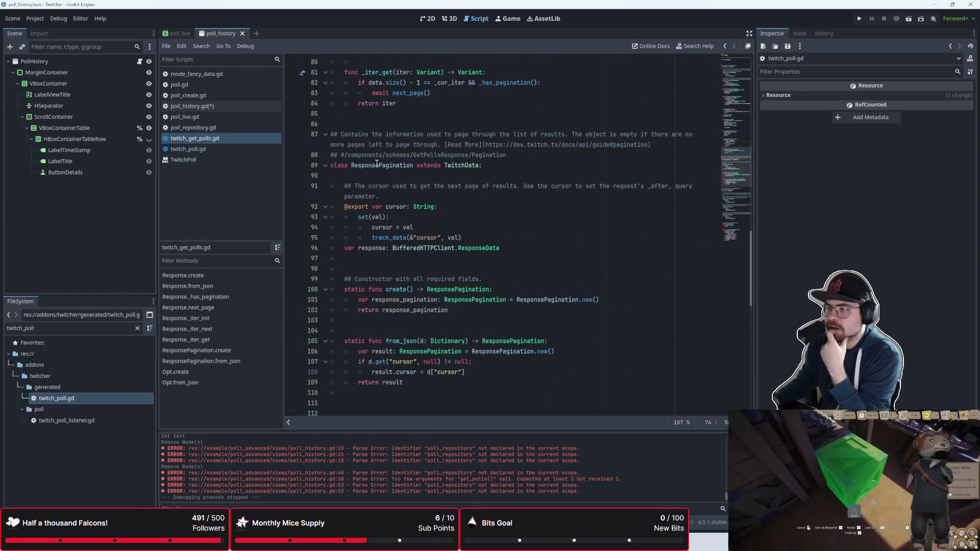
pyautogui.scroll(-2, 375, 166)
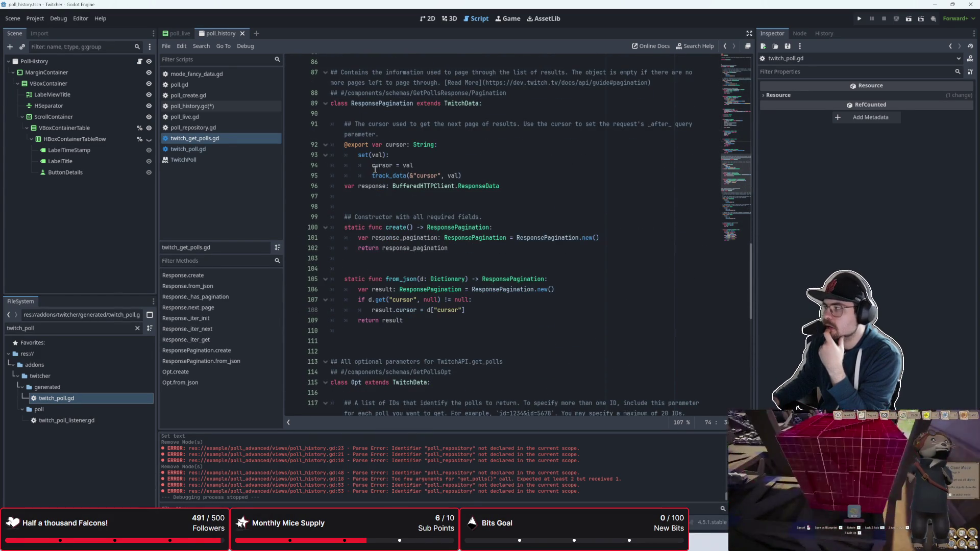
pyautogui.scroll(-4, 374, 169)
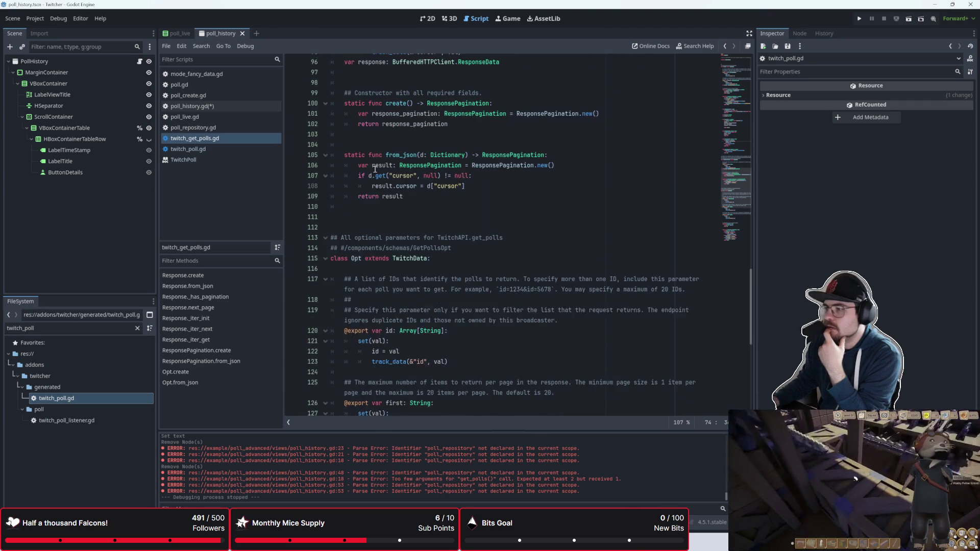
pyautogui.scroll(-3, 374, 169)
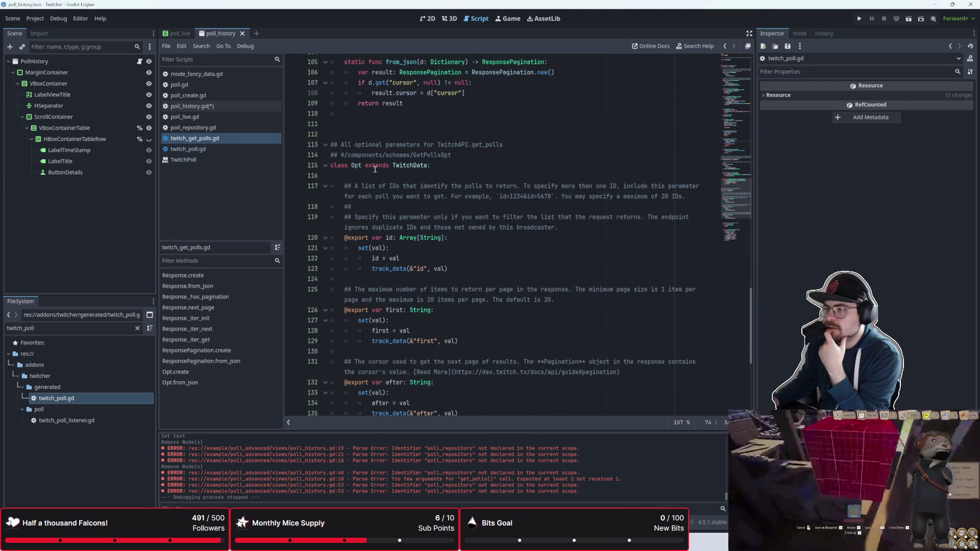
pyautogui.scroll(-1, 375, 169)
pyautogui.scroll(20, 375, 169)
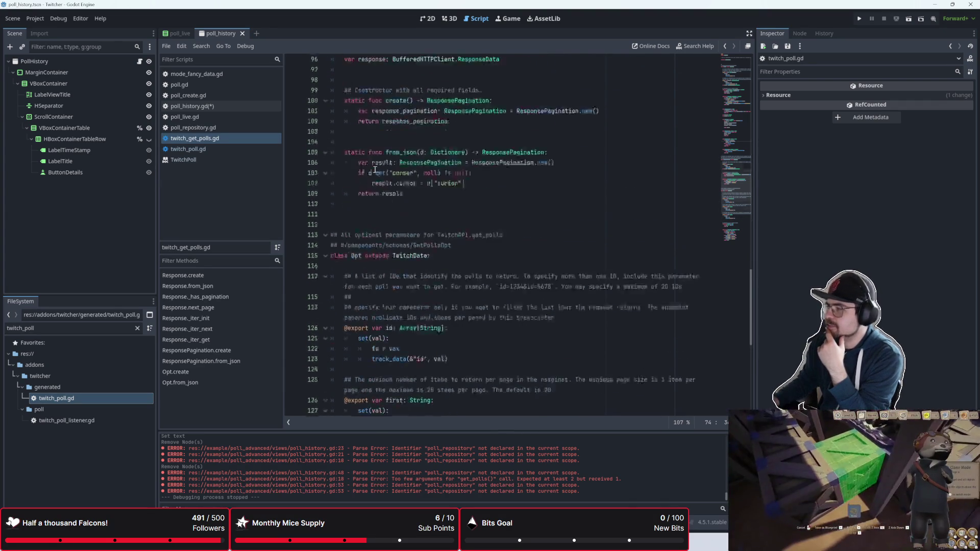
pyautogui.scroll(10, 375, 169)
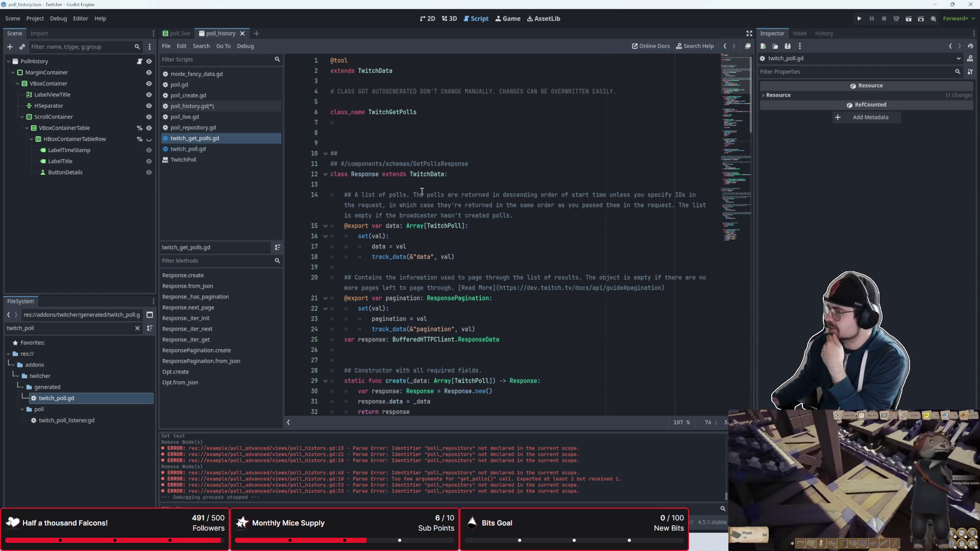
# Glance at the TwitchPoll documentation, then return to the twitch_get_polls.gd code.
pyautogui.click(231, 163)
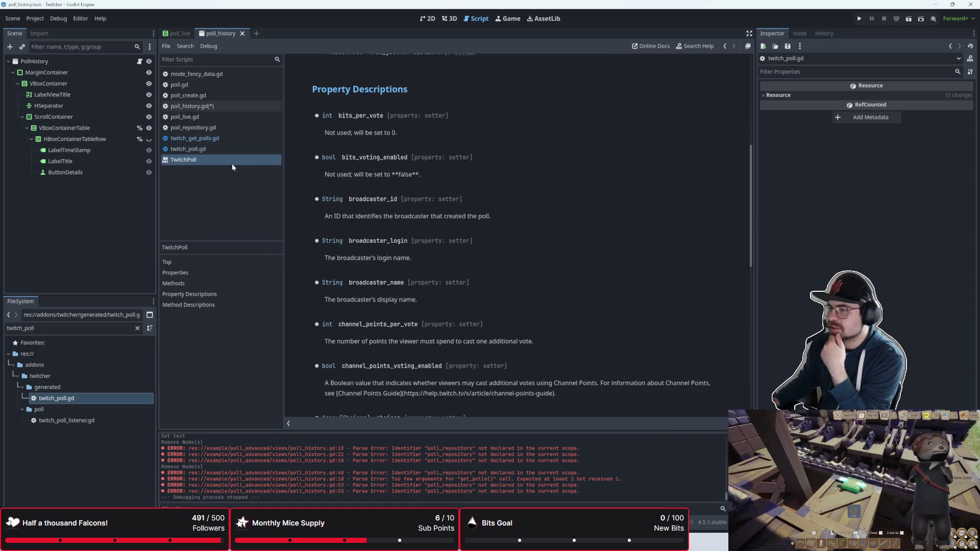
pyautogui.click(260, 139)
pyautogui.click(370, 164)
pyautogui.scroll(-7, 370, 165)
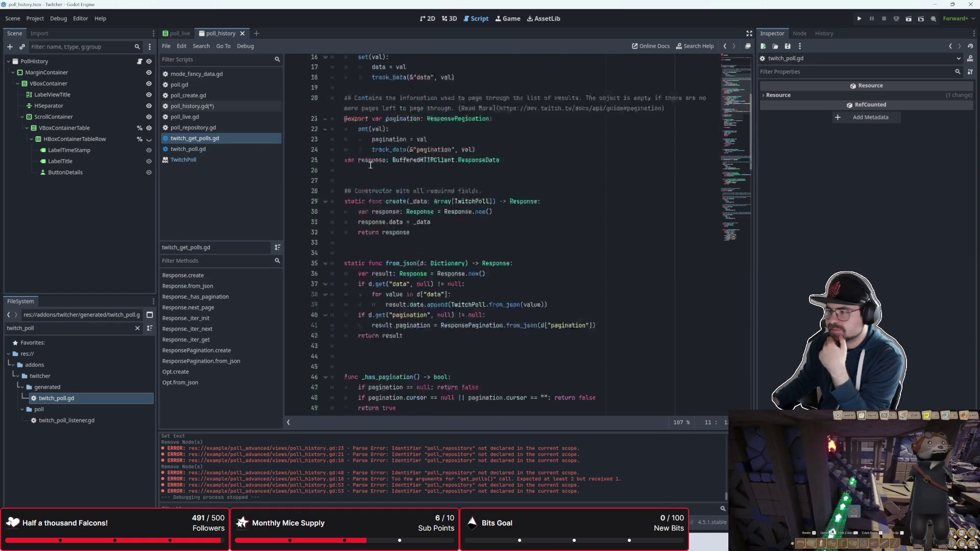
pyautogui.hotkey('ctrl', 'alt', 'o')
pyautogui.press('Escape')
# Scroll through Response's next_page, _iter_init, _iter_next, _iter_get and the ResponsePagination cursor.
pyautogui.scroll(3, 370, 164)
pyautogui.scroll(-13, 370, 164)
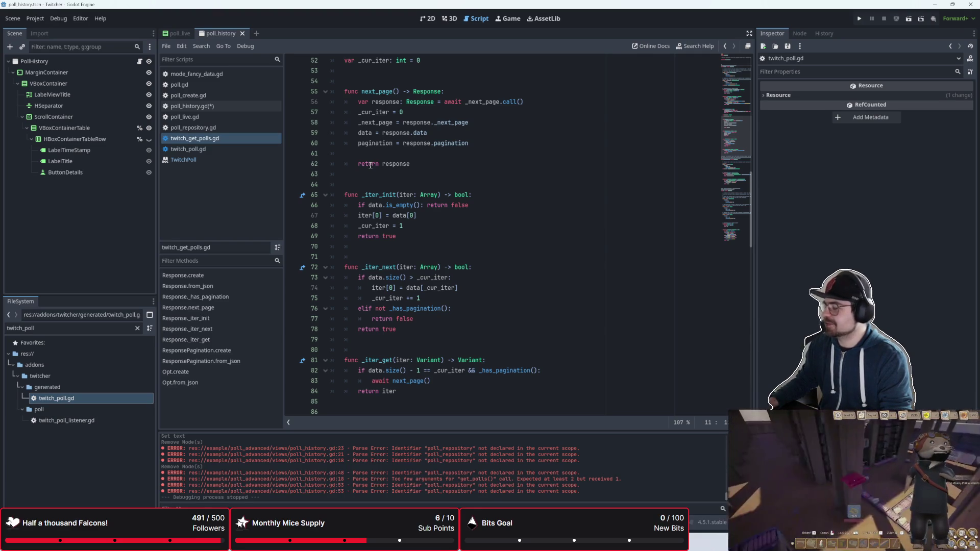
pyautogui.scroll(-6, 370, 164)
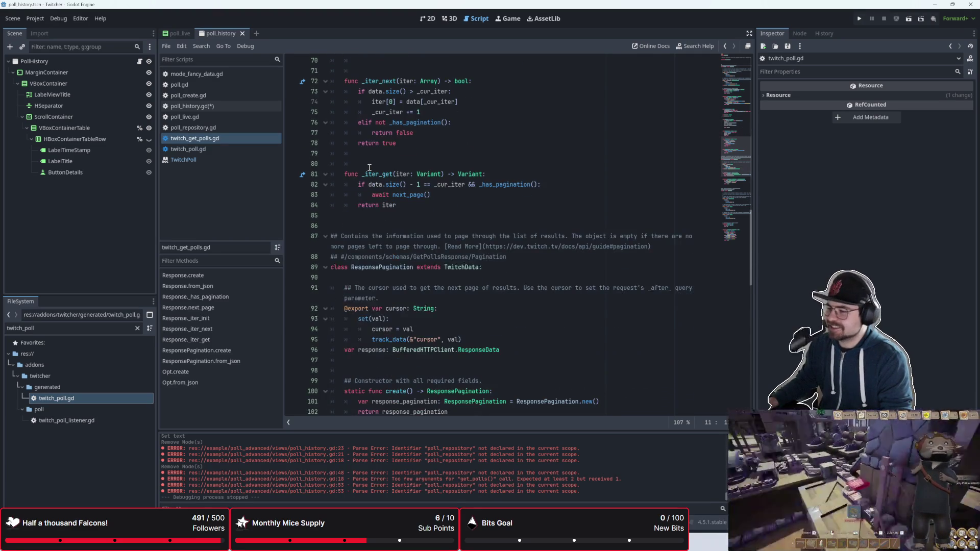
pyautogui.scroll(-5, 369, 167)
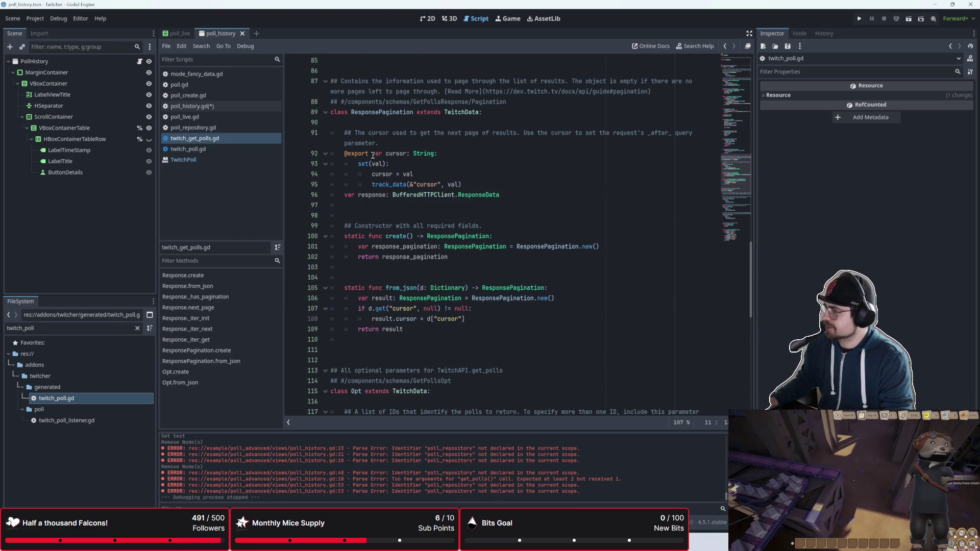
pyautogui.scroll(-7, 372, 156)
pyautogui.scroll(-2, 378, 153)
pyautogui.scroll(12, 378, 153)
pyautogui.scroll(-1, 378, 153)
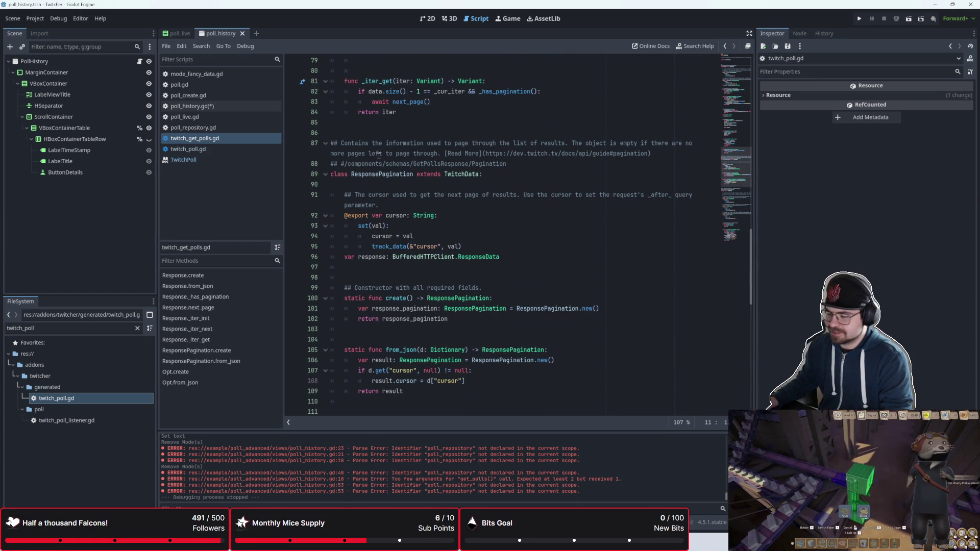
pyautogui.scroll(-4, 378, 156)
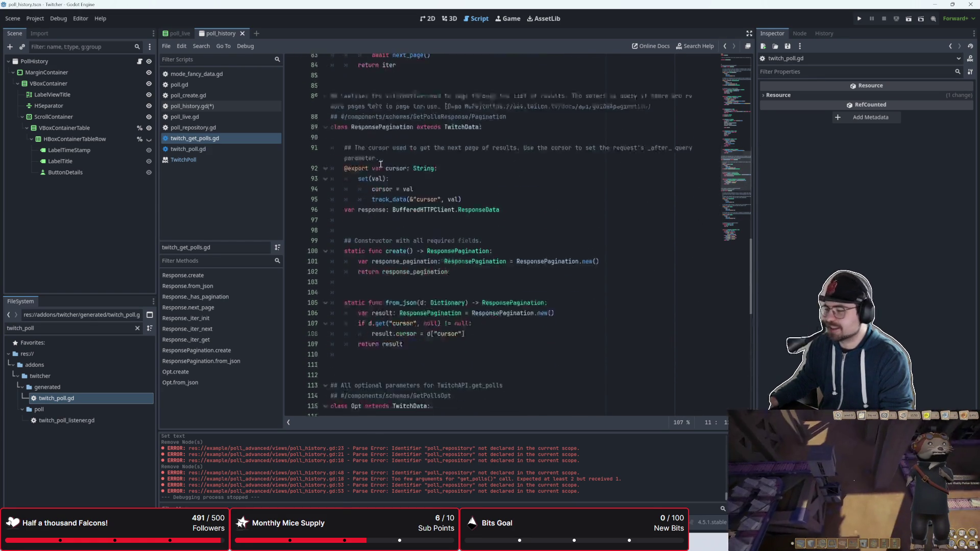
pyautogui.scroll(6, 380, 163)
pyautogui.scroll(7, 380, 164)
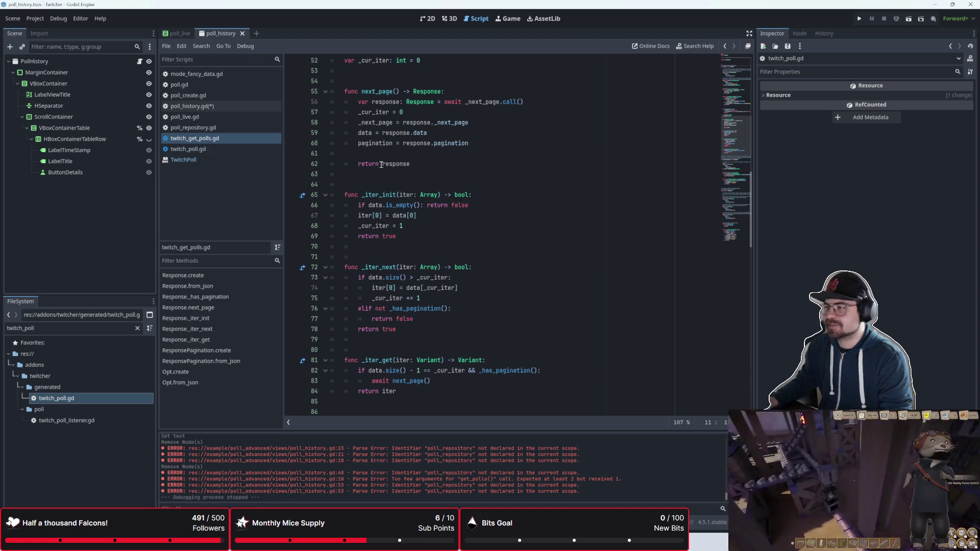
pyautogui.scroll(-1, 382, 168)
pyautogui.click(457, 206)
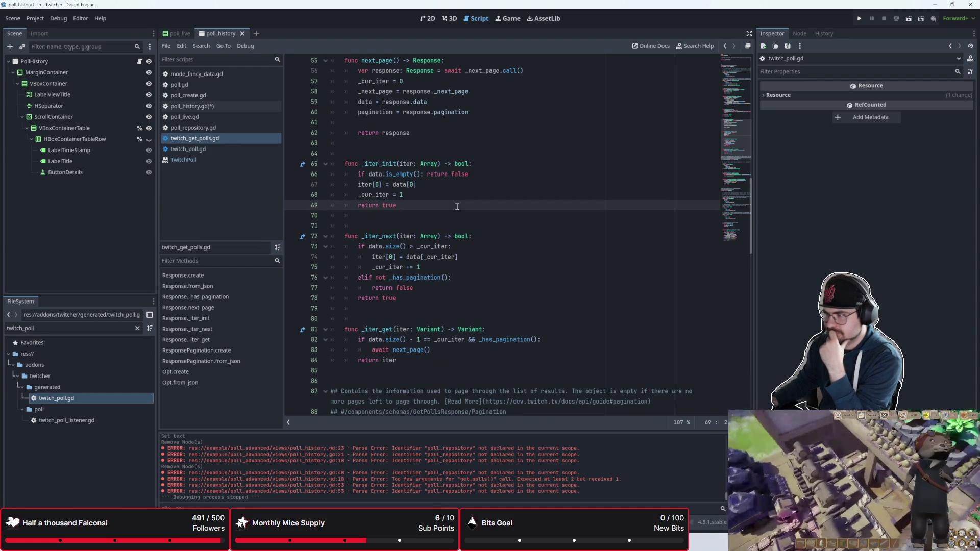
pyautogui.click(468, 195)
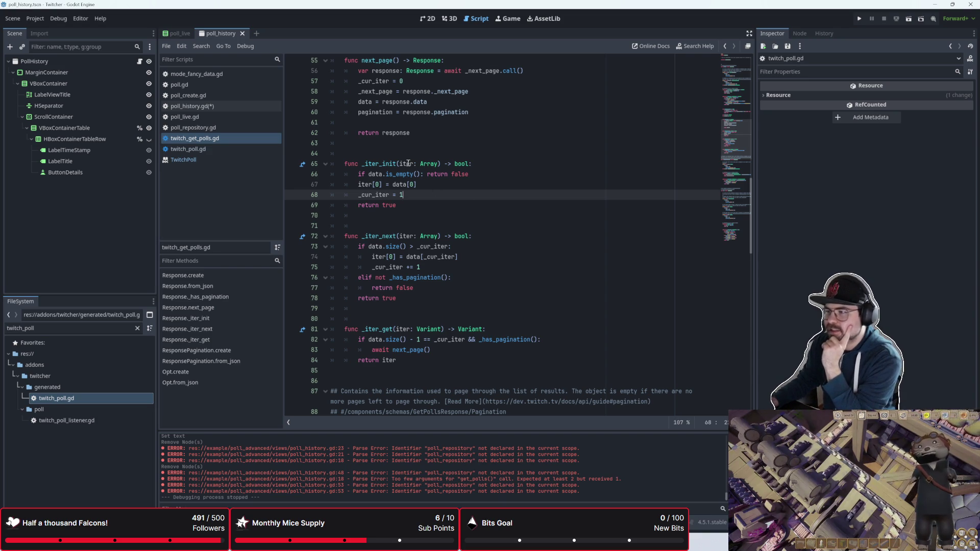
pyautogui.moveTo(422, 163)
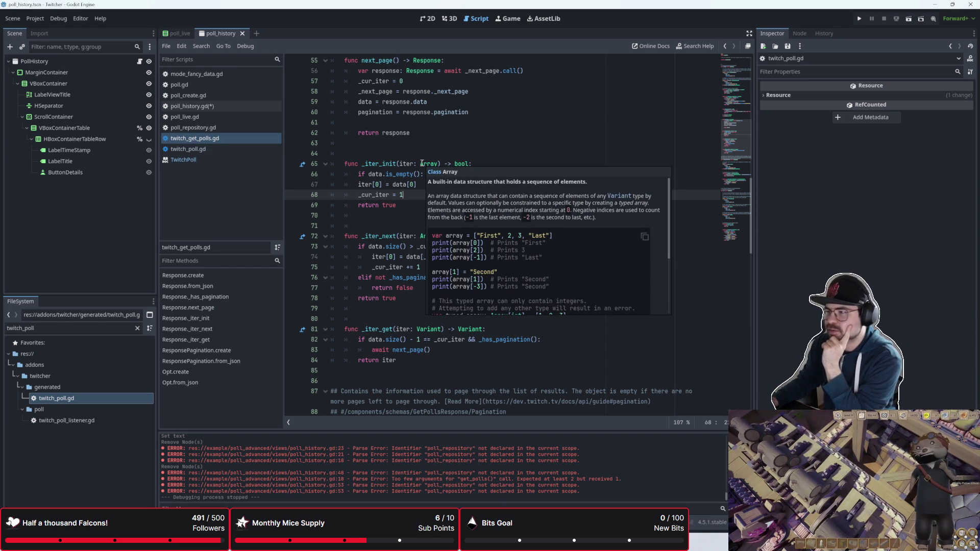
pyautogui.click(427, 151)
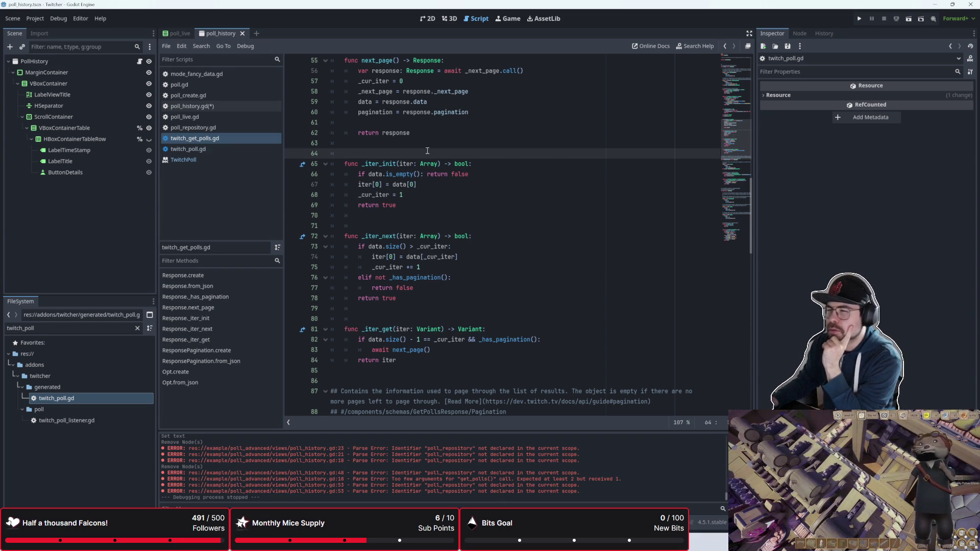
pyautogui.moveTo(400, 188)
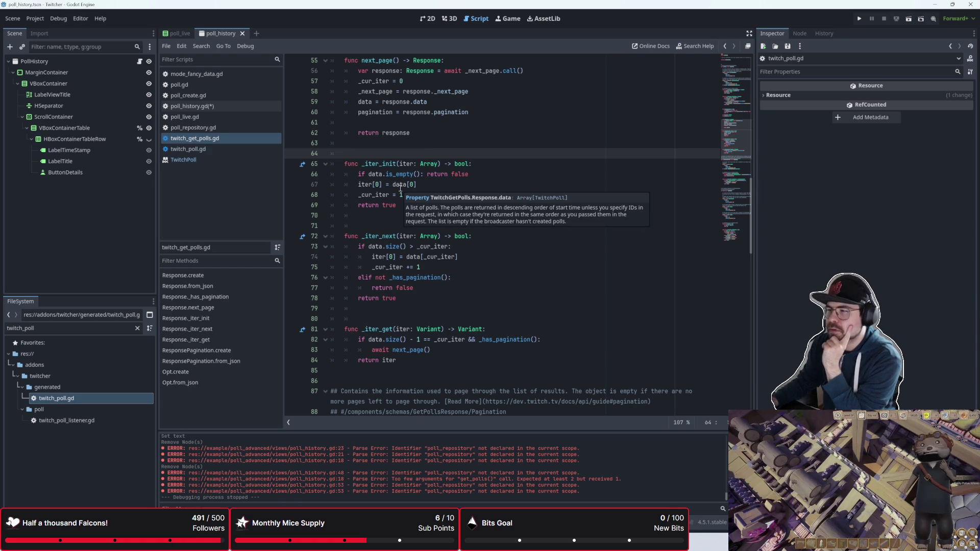
pyautogui.moveTo(364, 185)
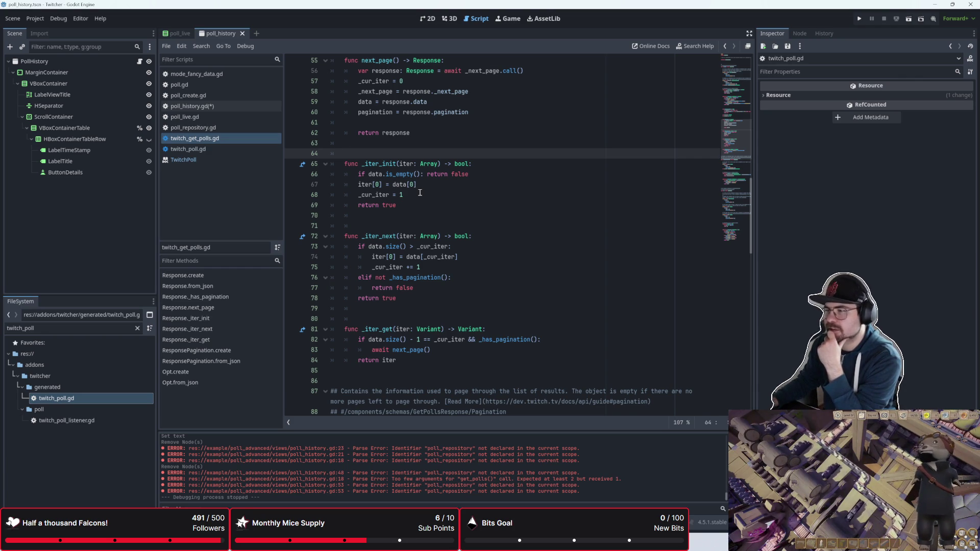
pyautogui.click(420, 193)
pyautogui.click(420, 212)
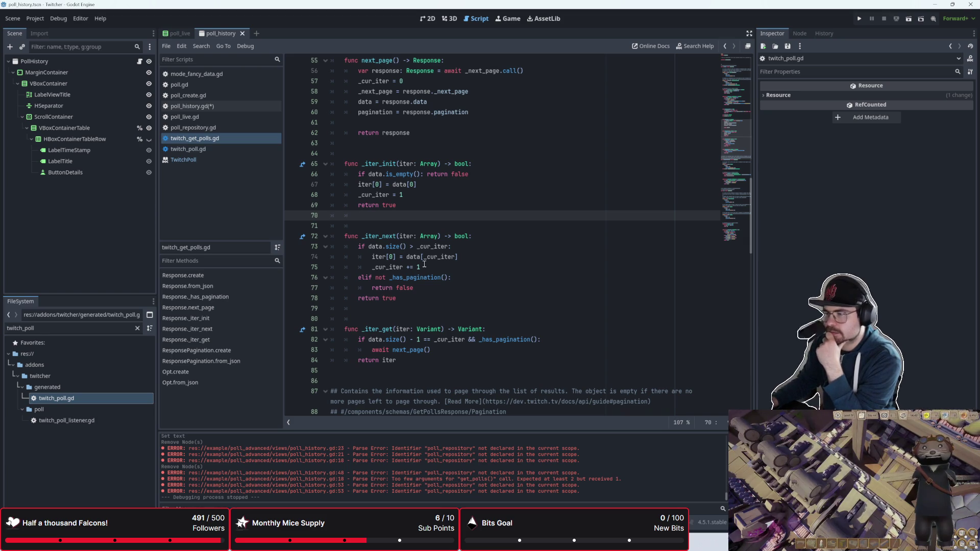
pyautogui.click(424, 266)
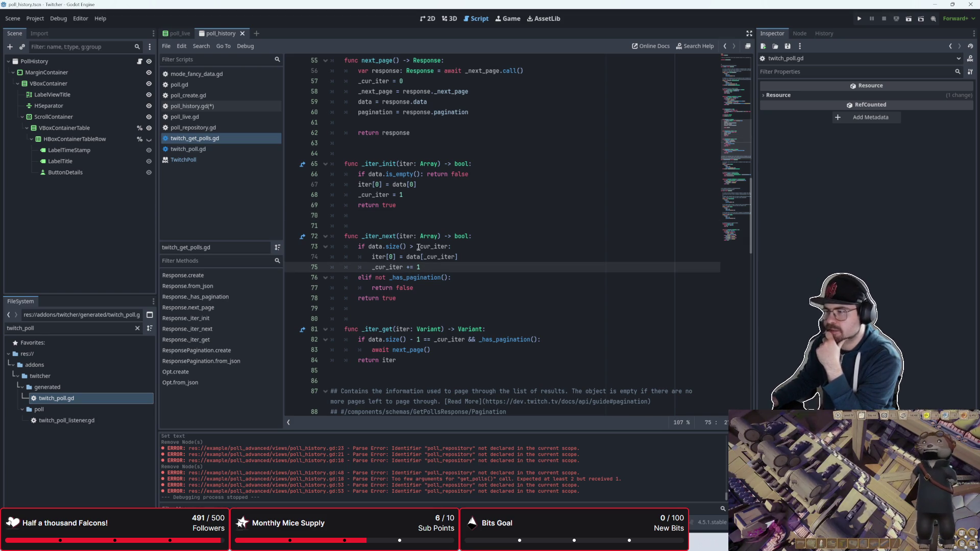
pyautogui.click(420, 246)
pyautogui.click(425, 267)
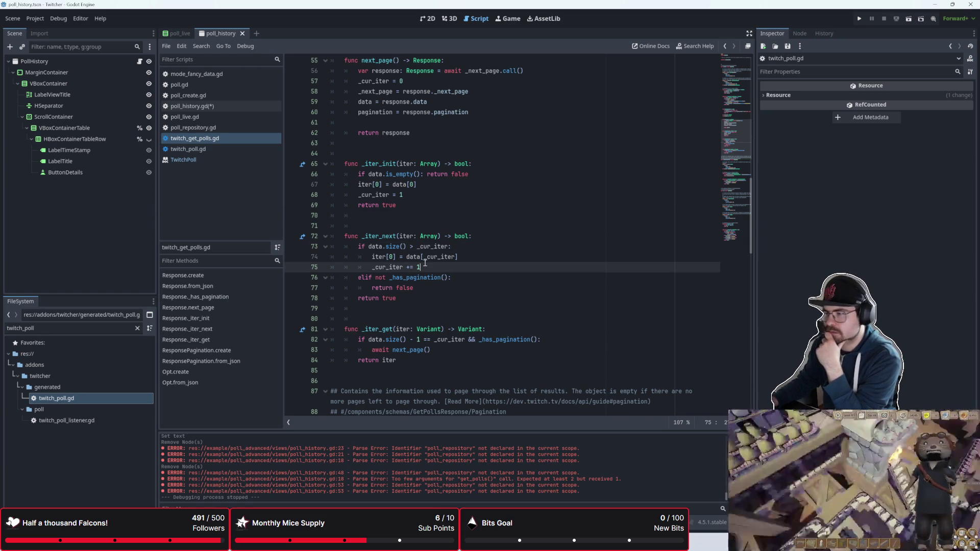
pyautogui.scroll(-1, 425, 262)
pyautogui.click(425, 258)
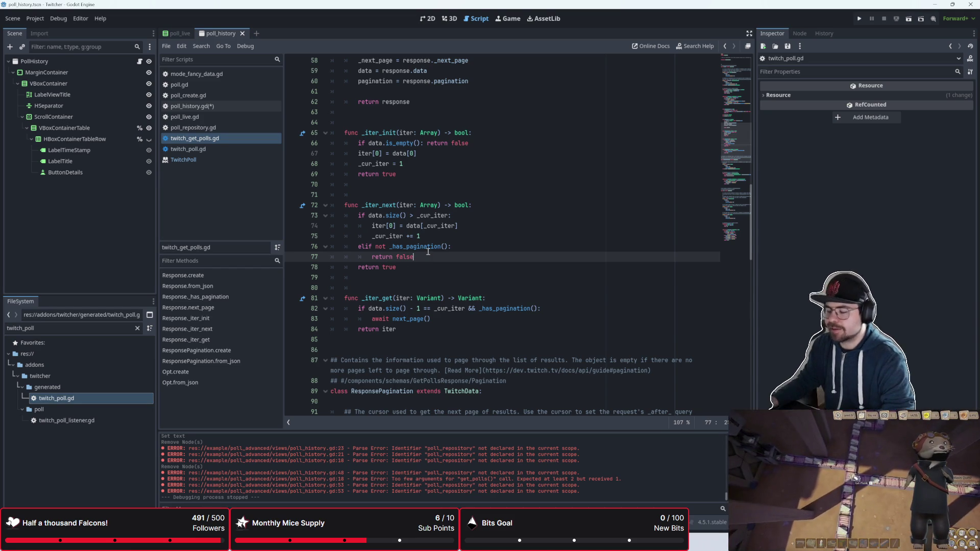
# Inspect the _iter_get function and await next_page line in twitch_get_polls.gd.
pyautogui.moveTo(428, 253)
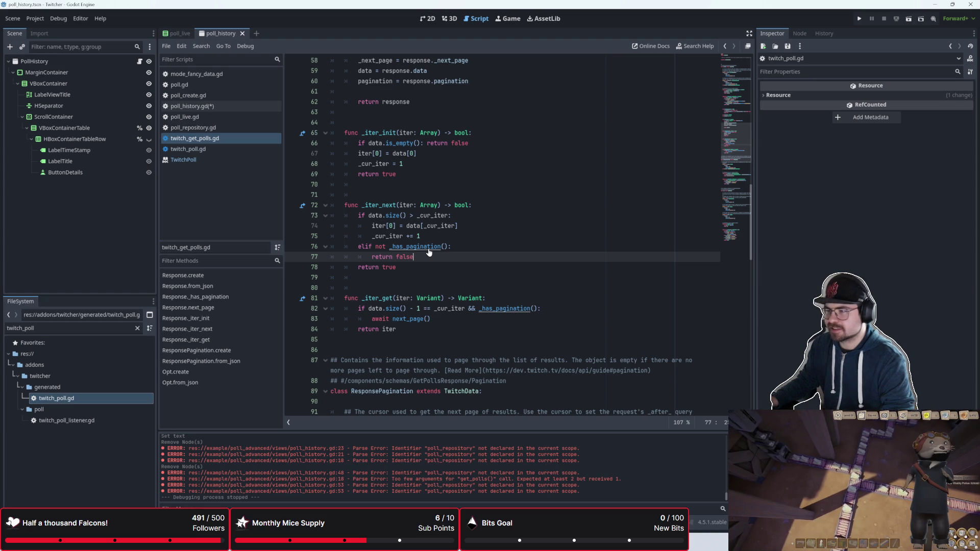
pyautogui.scroll(-2, 425, 275)
pyautogui.click(436, 225)
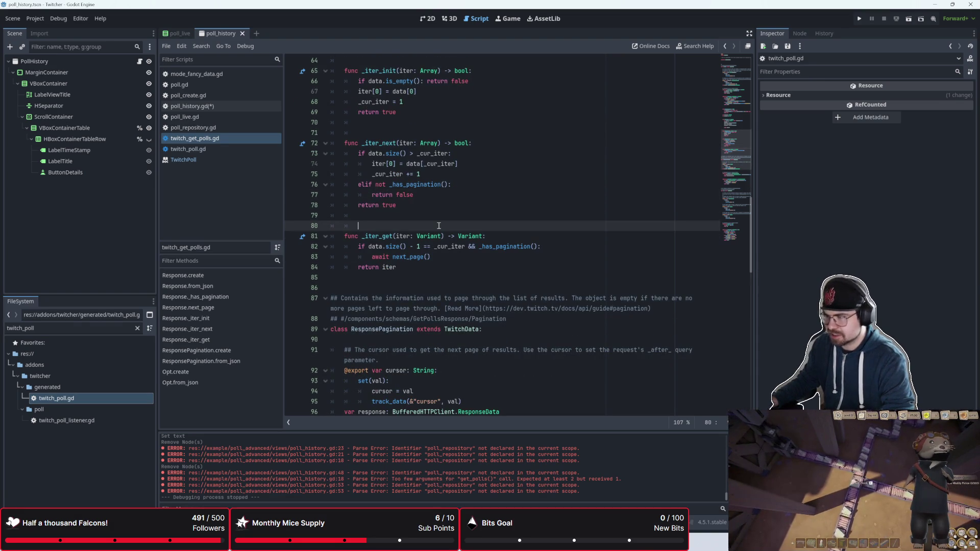
pyautogui.click(437, 203)
pyautogui.scroll(3, 438, 203)
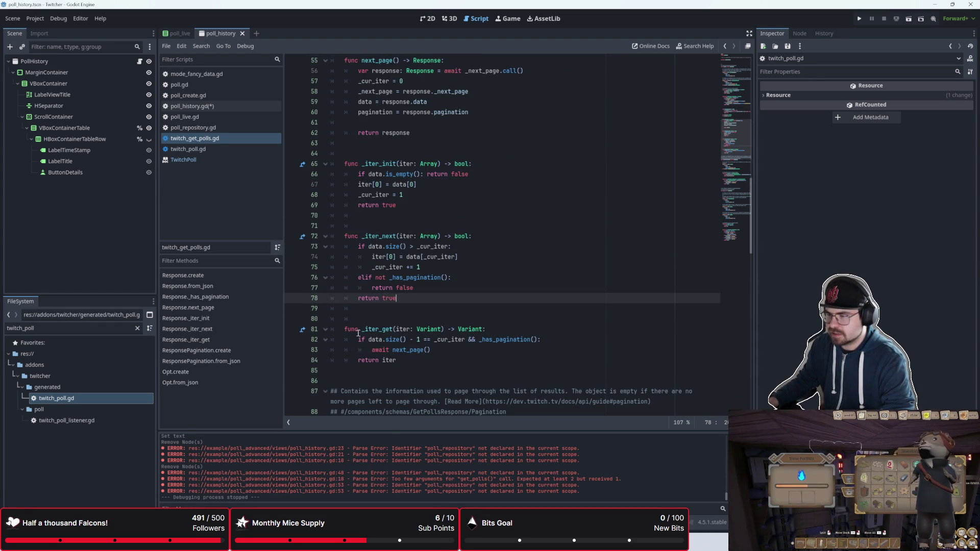
pyautogui.doubleClick(388, 329)
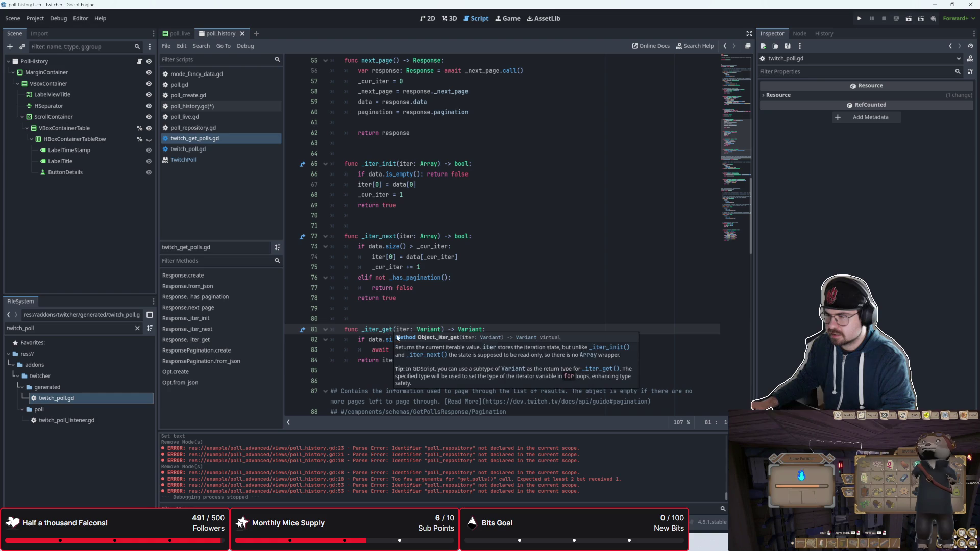
pyautogui.click(380, 369)
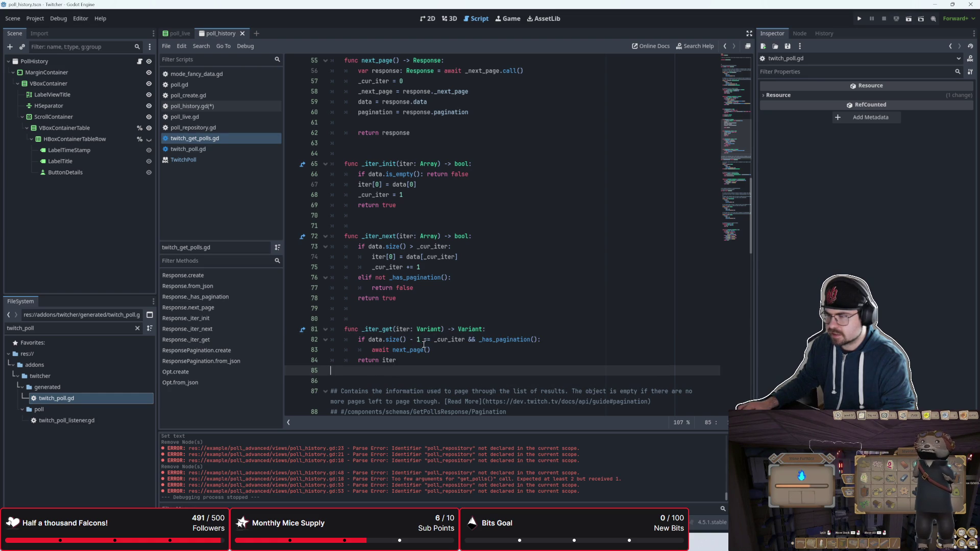
pyautogui.moveTo(398, 343)
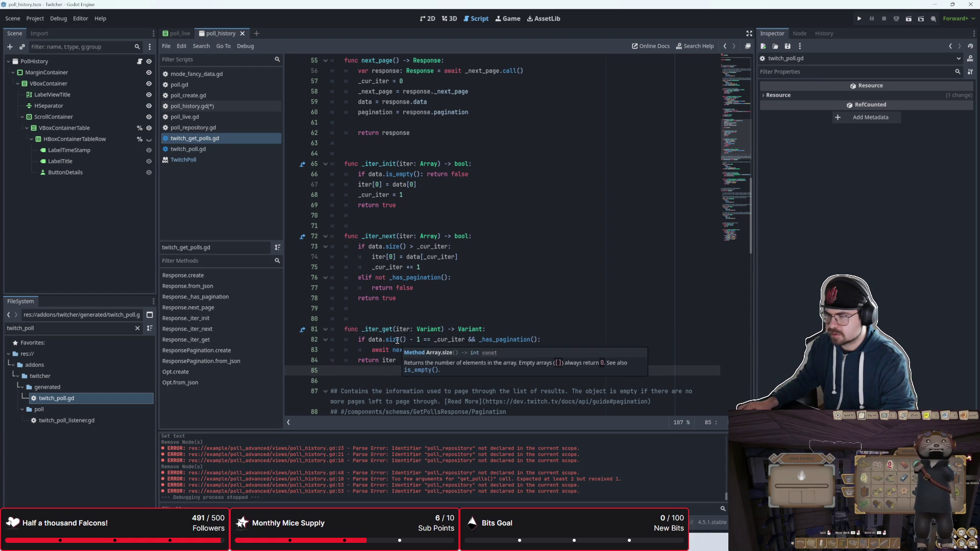
pyautogui.click(466, 309)
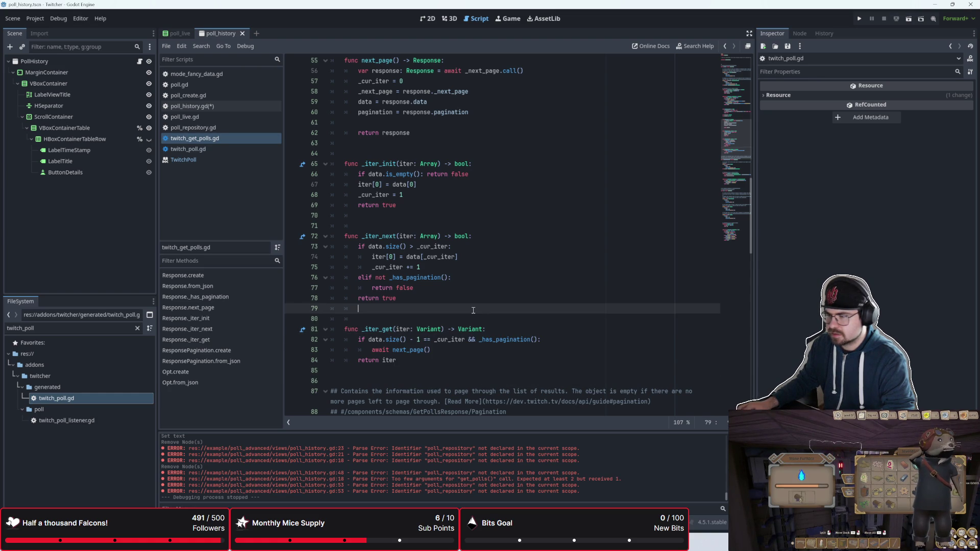
pyautogui.click(473, 318)
pyautogui.moveTo(398, 342)
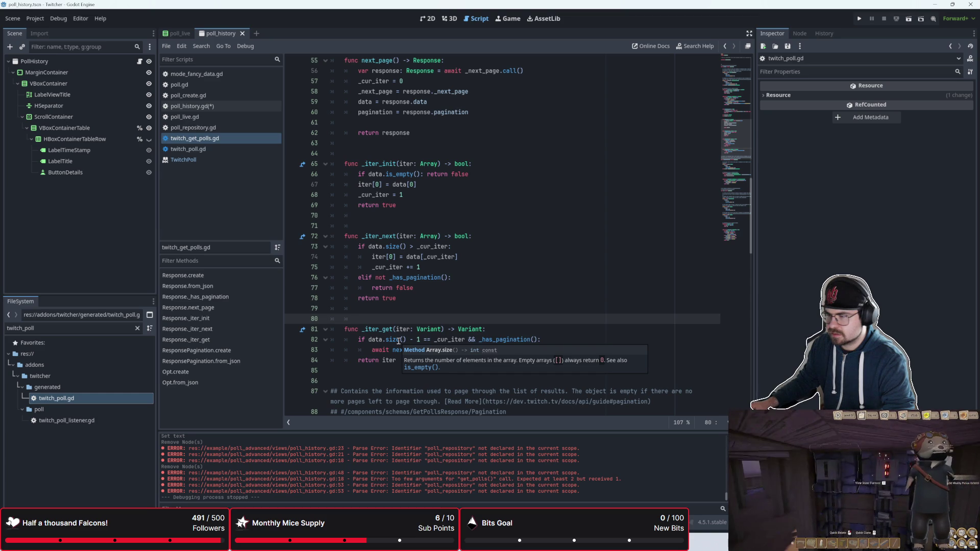
pyautogui.press('Down')
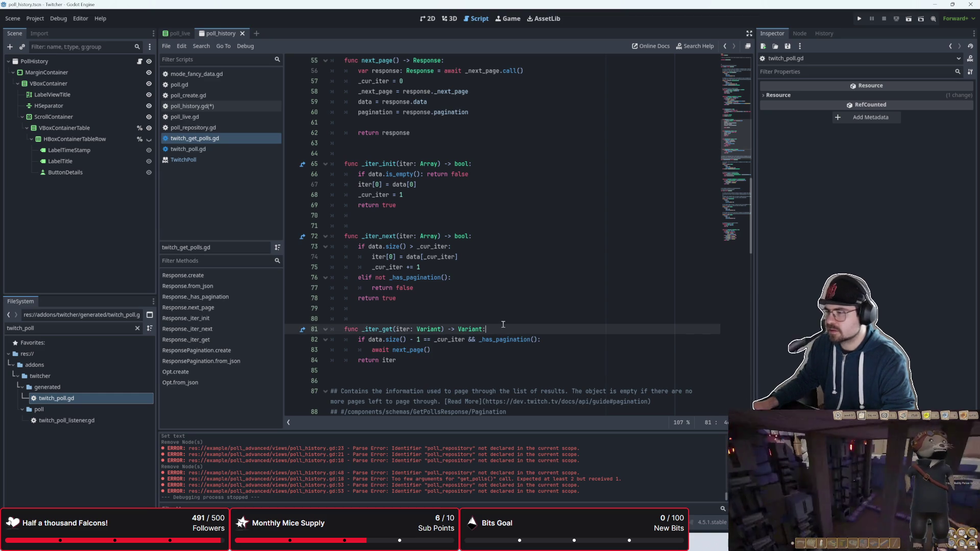
pyautogui.click(461, 349)
pyautogui.scroll(-1, 449, 337)
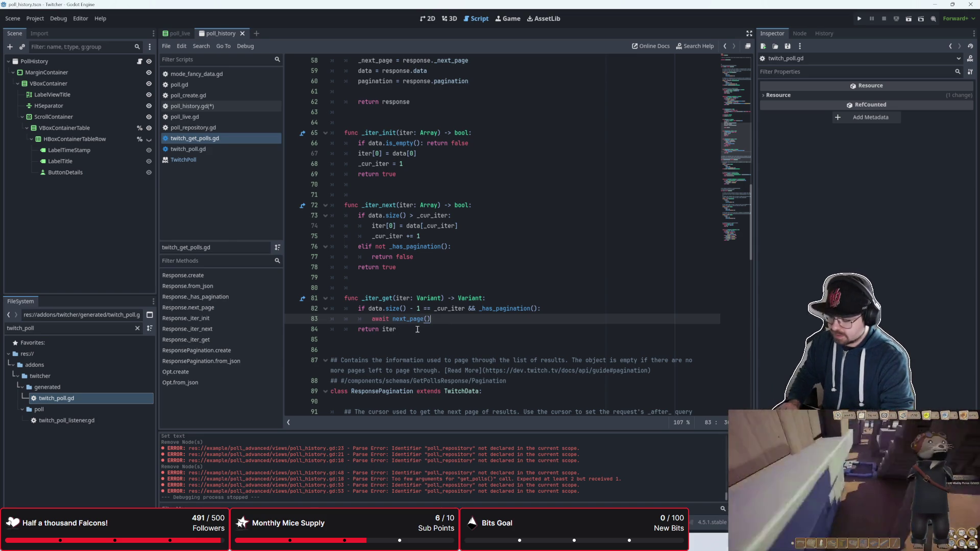
# Search the help for 'iter' and open the Object entry describing _iter_get.
pyautogui.press('F1')
pyautogui.write('iter')
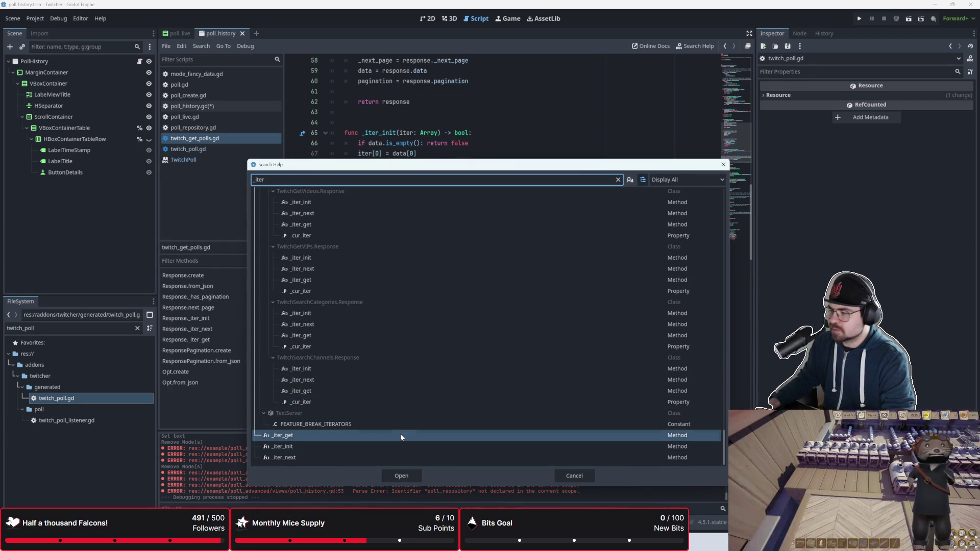
pyautogui.scroll(5, 411, 435)
pyautogui.scroll(-5, 411, 435)
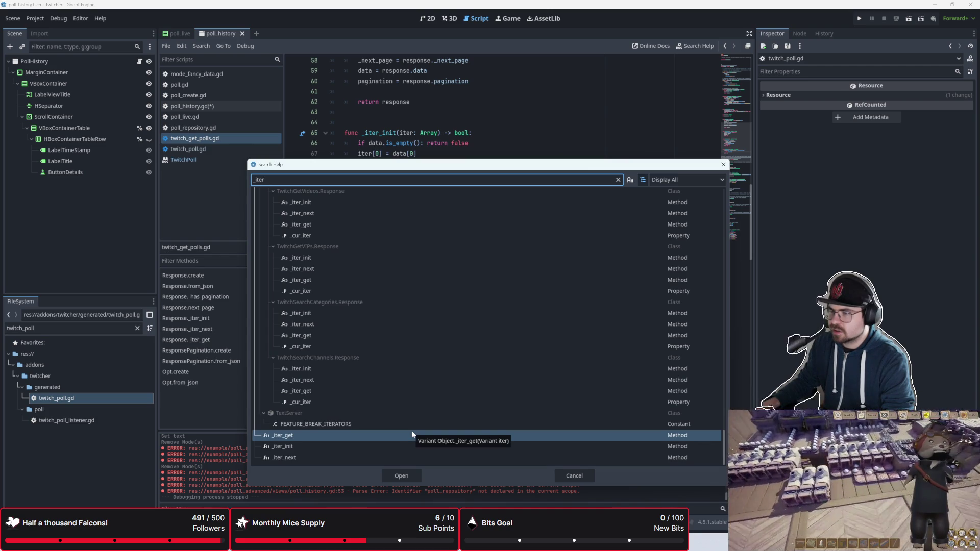
pyautogui.scroll(5, 412, 435)
pyautogui.scroll(15, 412, 433)
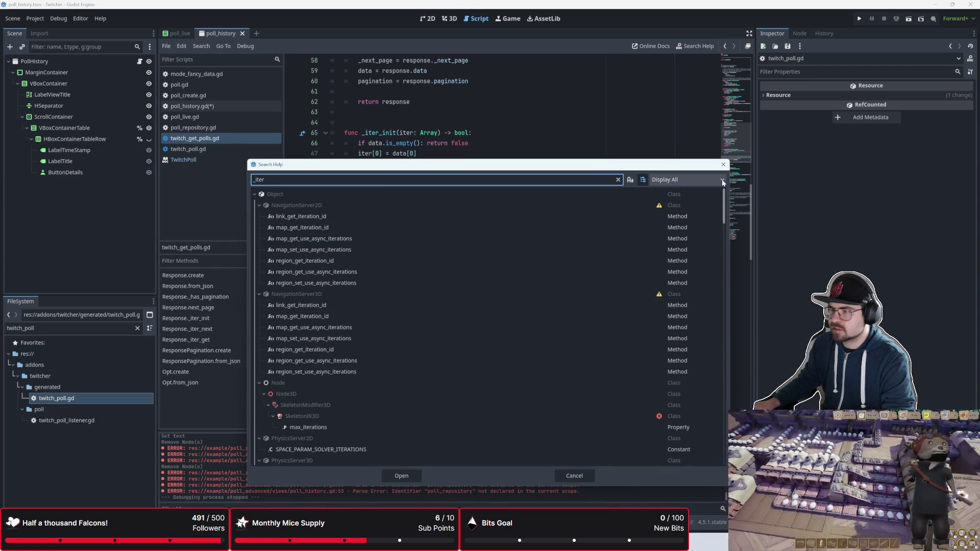
pyautogui.moveTo(722, 204); pyautogui.dragTo(715, 468)
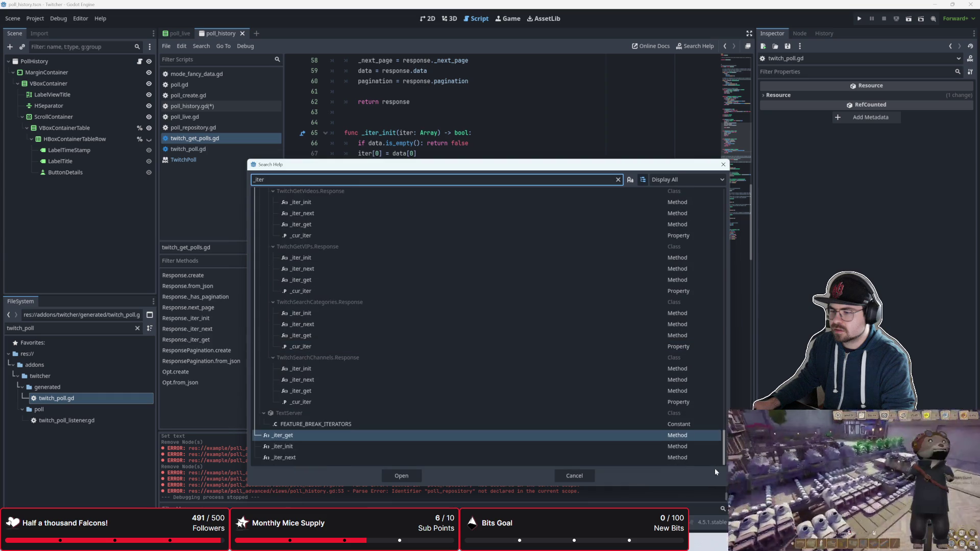
pyautogui.doubleClick(302, 438)
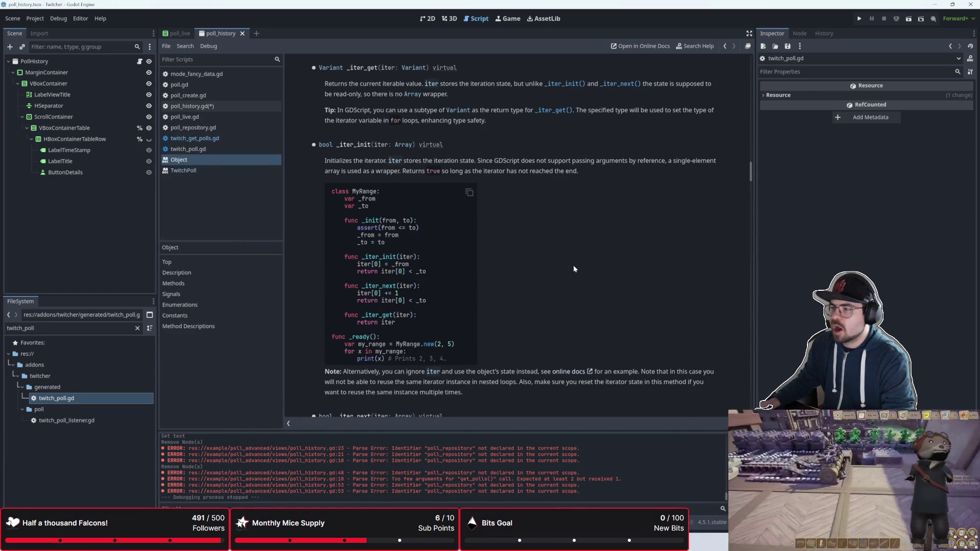
pyautogui.scroll(5, 537, 285)
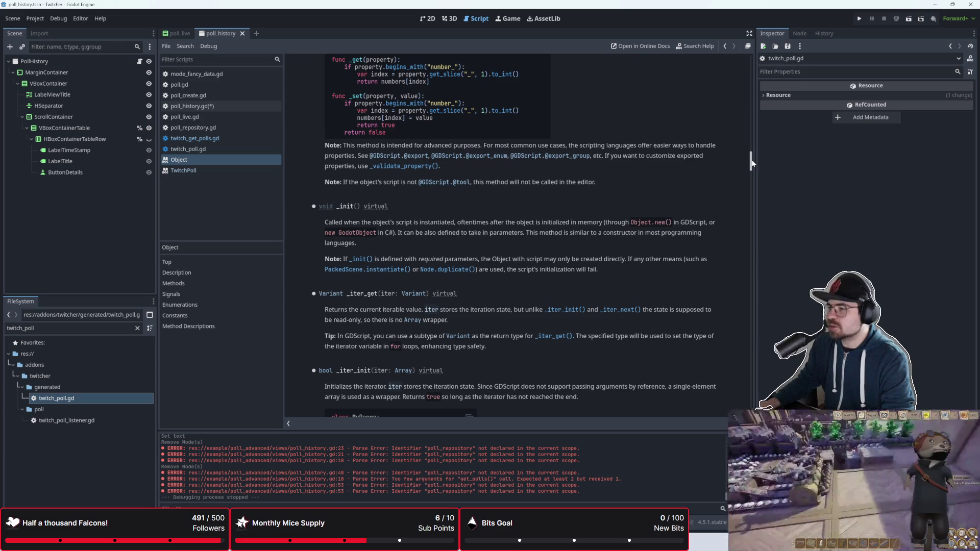
pyautogui.scroll(-3, 644, 237)
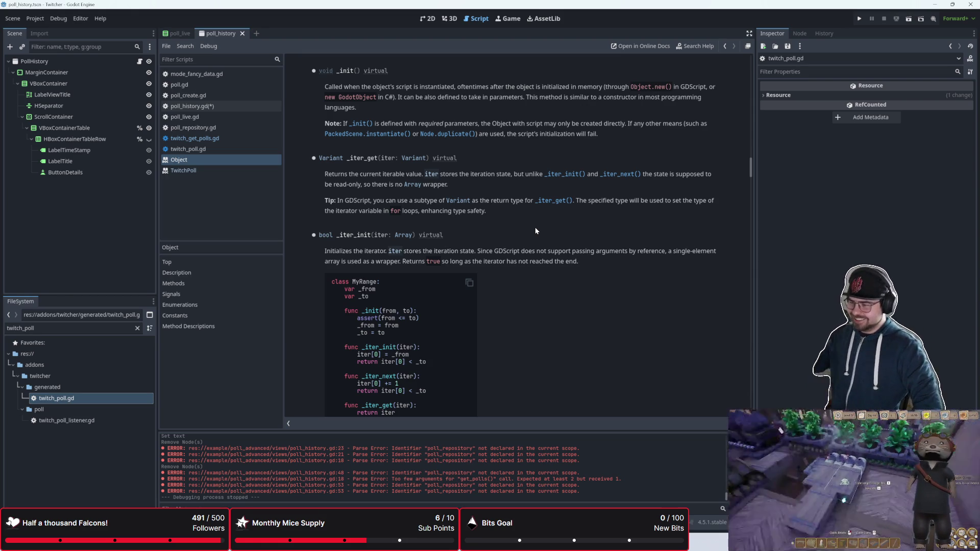
pyautogui.scroll(-5, 535, 228)
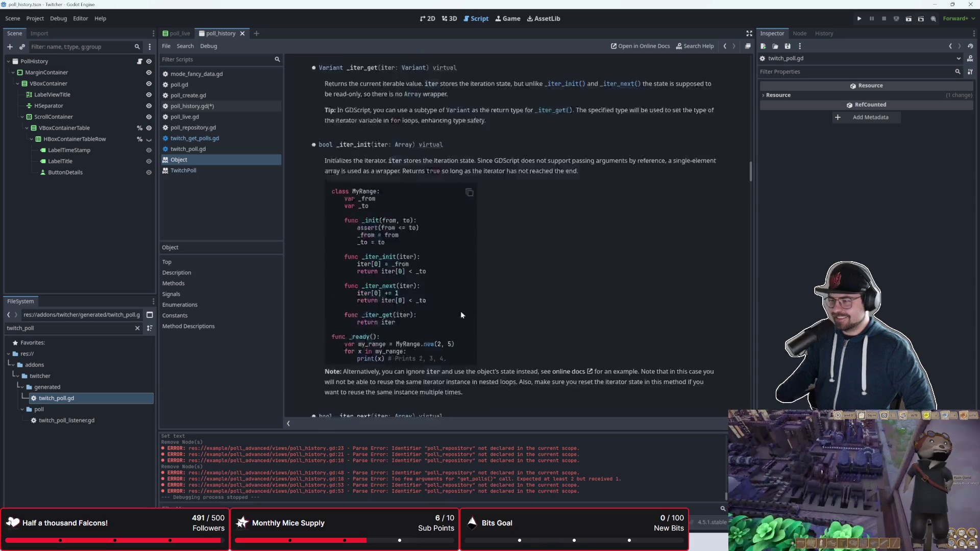
pyautogui.scroll(8, 467, 337)
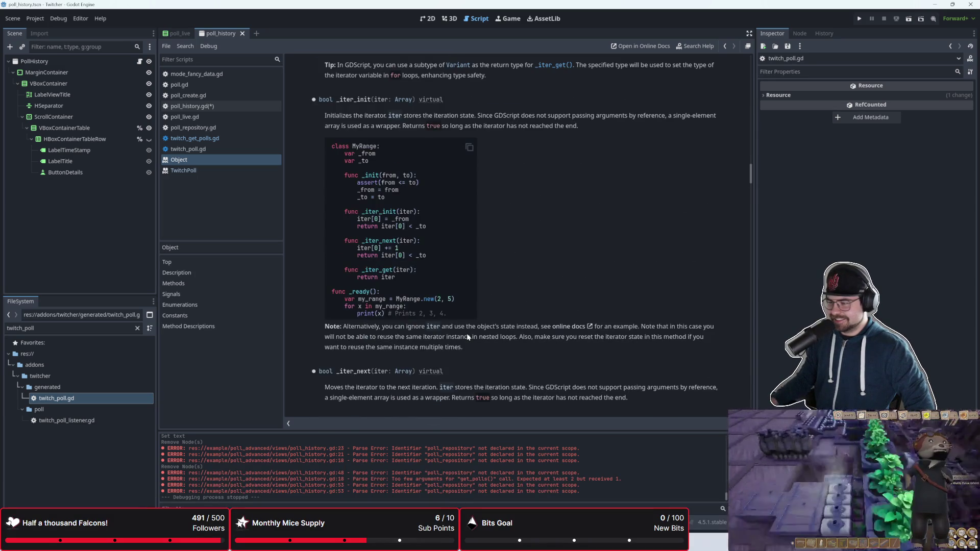
pyautogui.scroll(-1, 468, 337)
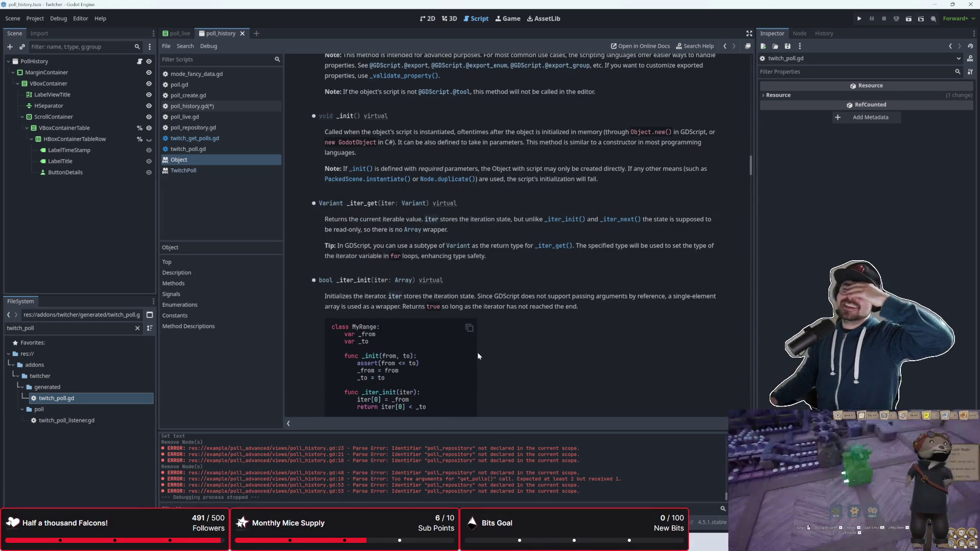
pyautogui.scroll(-1, 479, 362)
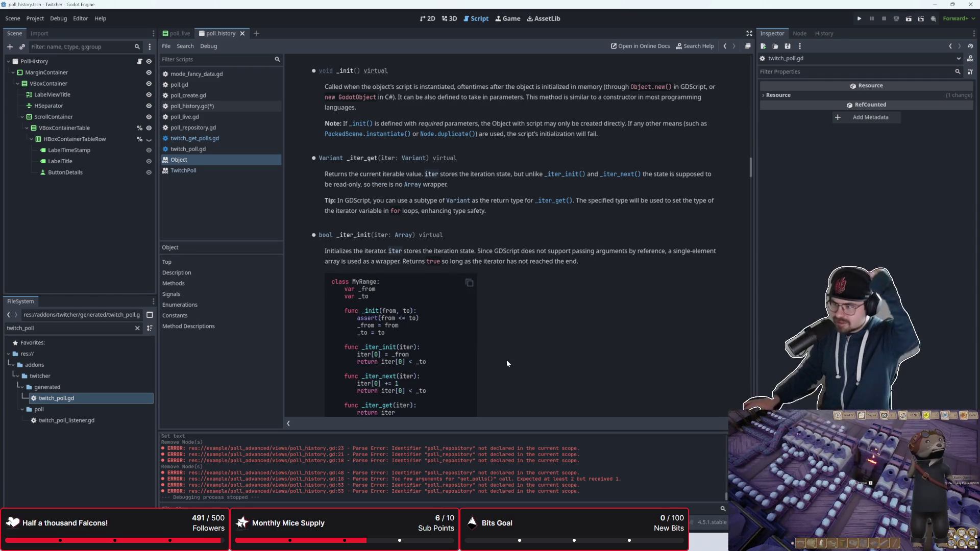
pyautogui.scroll(-3, 507, 362)
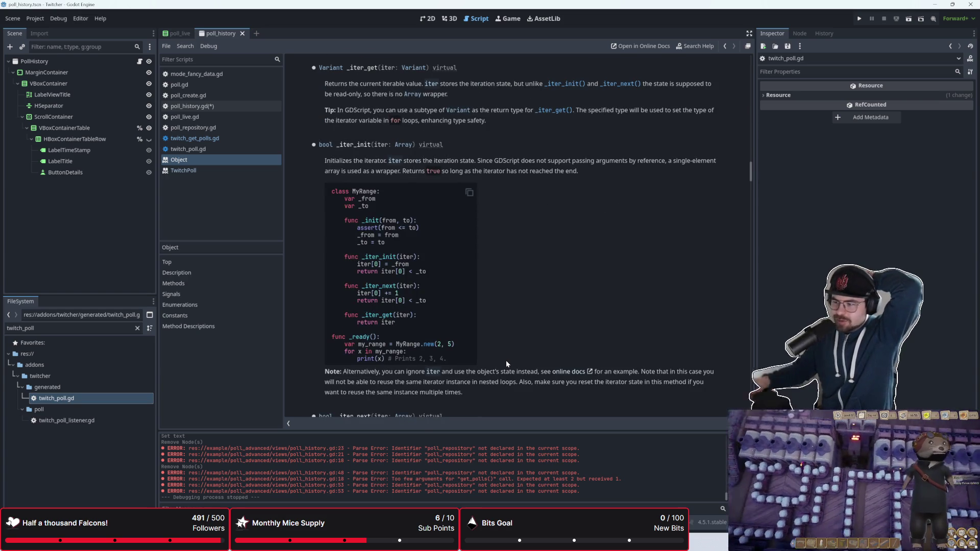
pyautogui.scroll(2, 506, 363)
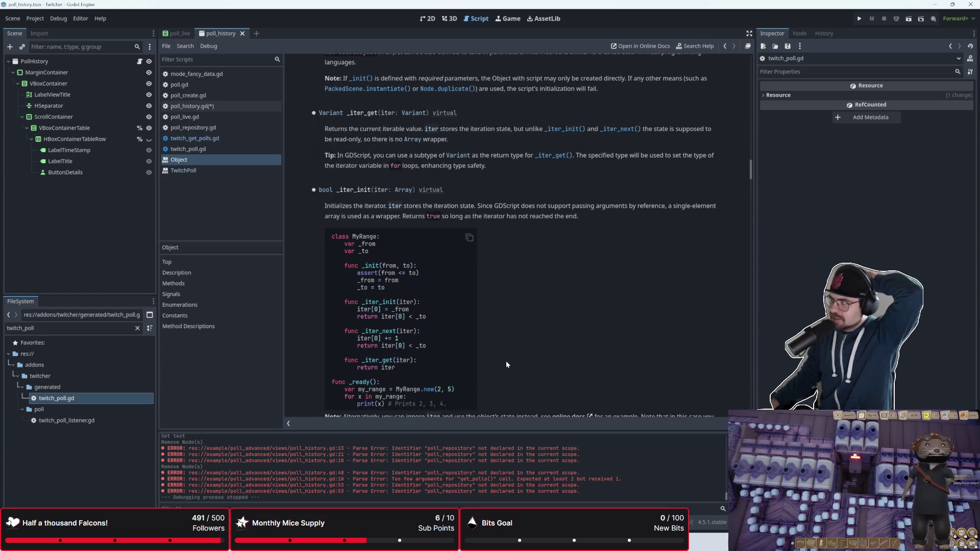
pyautogui.scroll(6, 506, 360)
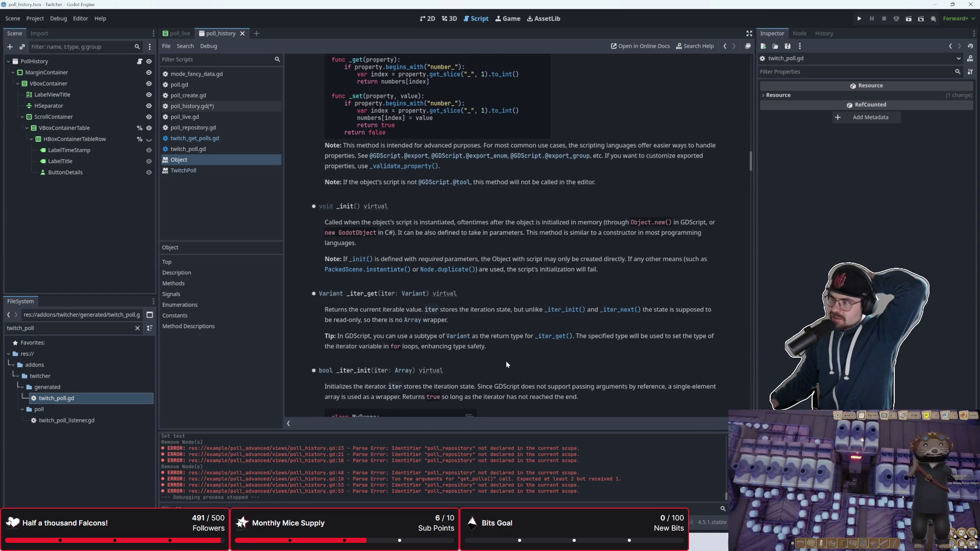
pyautogui.scroll(-6, 506, 360)
pyautogui.scroll(-3, 506, 360)
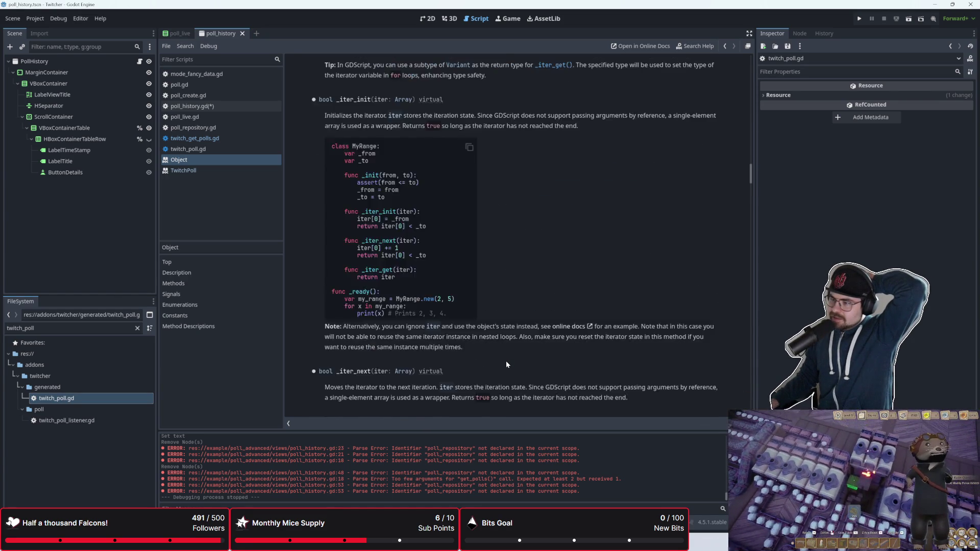
pyautogui.scroll(-5, 506, 362)
pyautogui.scroll(-8, 507, 364)
pyautogui.scroll(15, 507, 364)
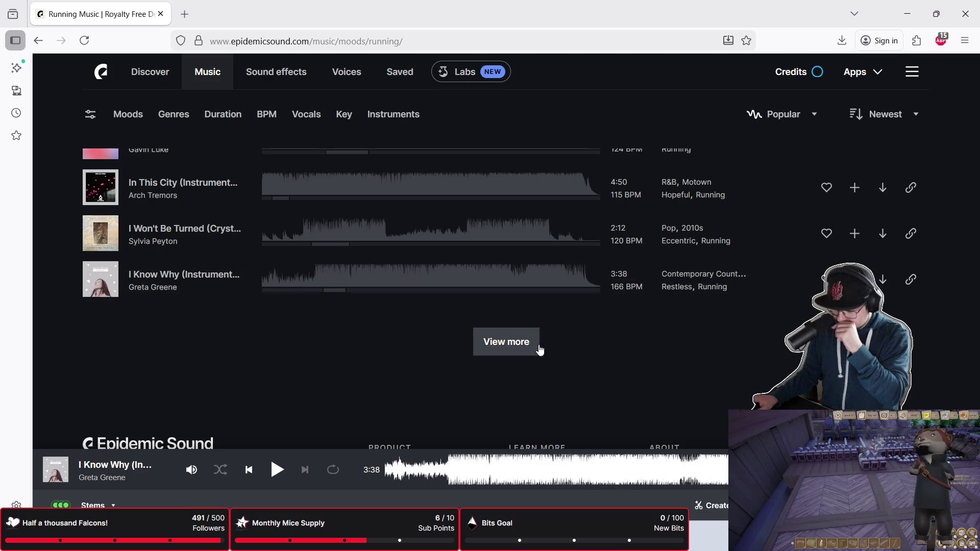
# Play the Way Down South track and use View more three times to load more tracks.
pyautogui.click(533, 346)
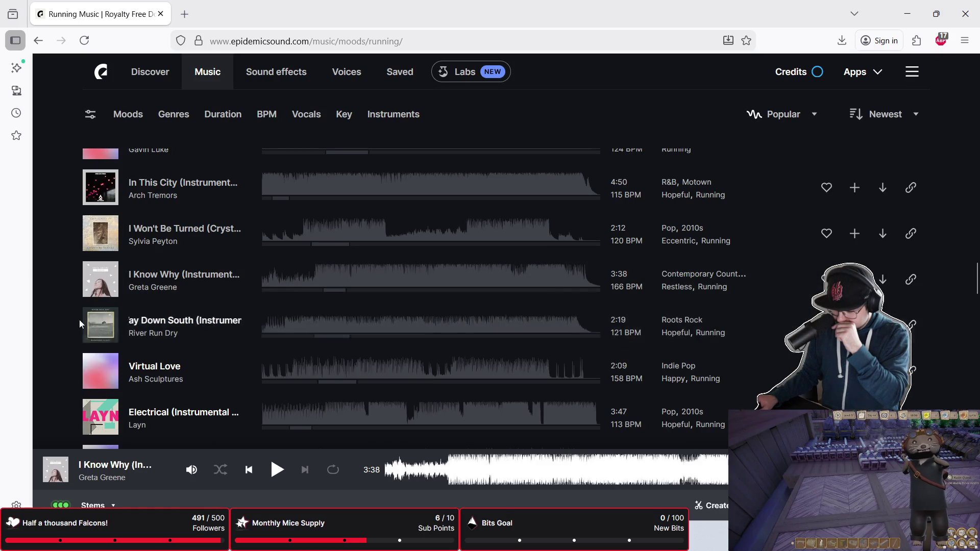
pyautogui.click(86, 329)
pyautogui.scroll(-15, 76, 333)
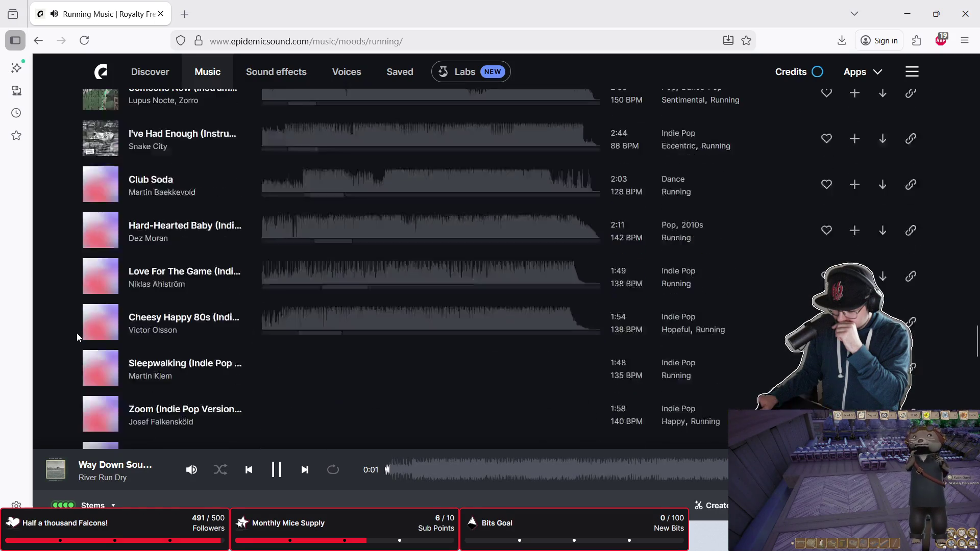
pyautogui.scroll(-10, 345, 282)
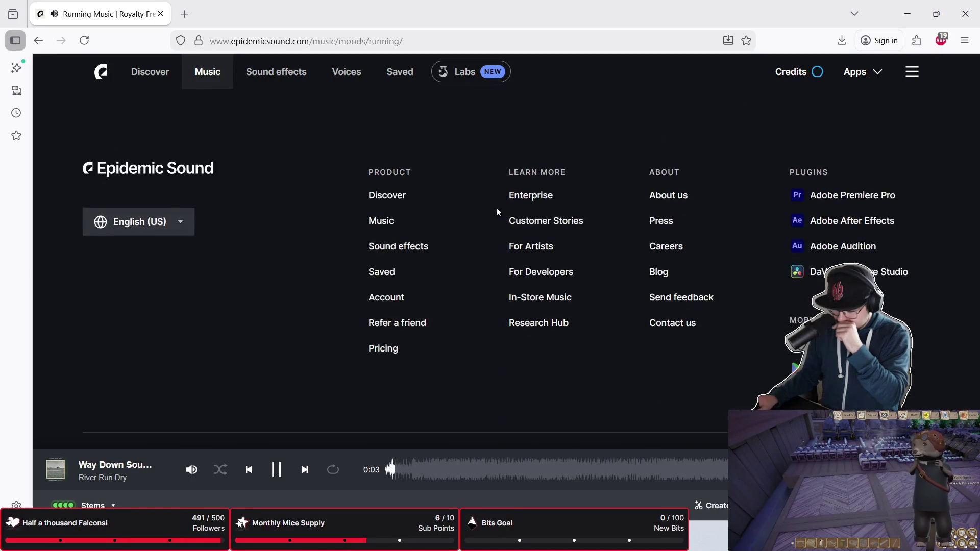
pyautogui.scroll(4, 500, 207)
pyautogui.click(505, 266)
pyautogui.scroll(-20, 432, 297)
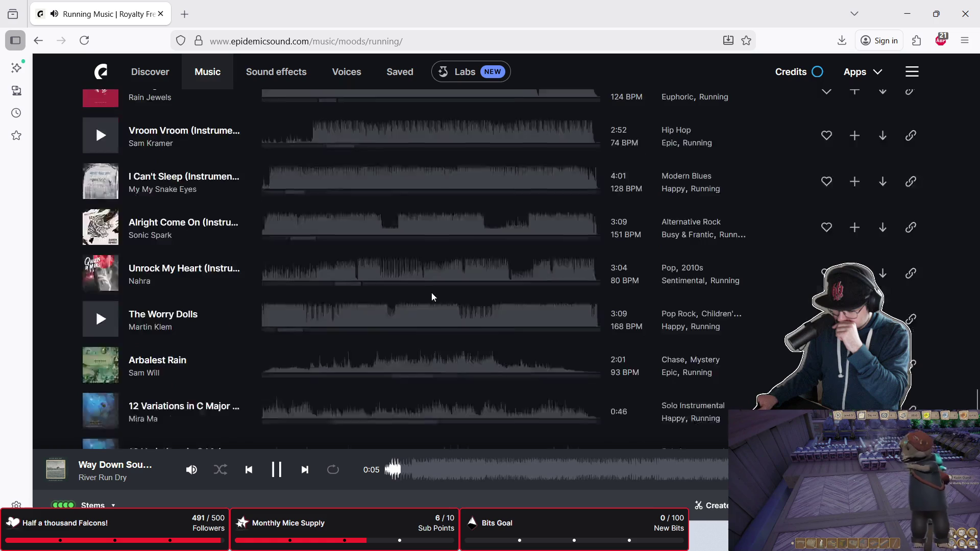
pyautogui.scroll(-5, 433, 298)
pyautogui.click(498, 398)
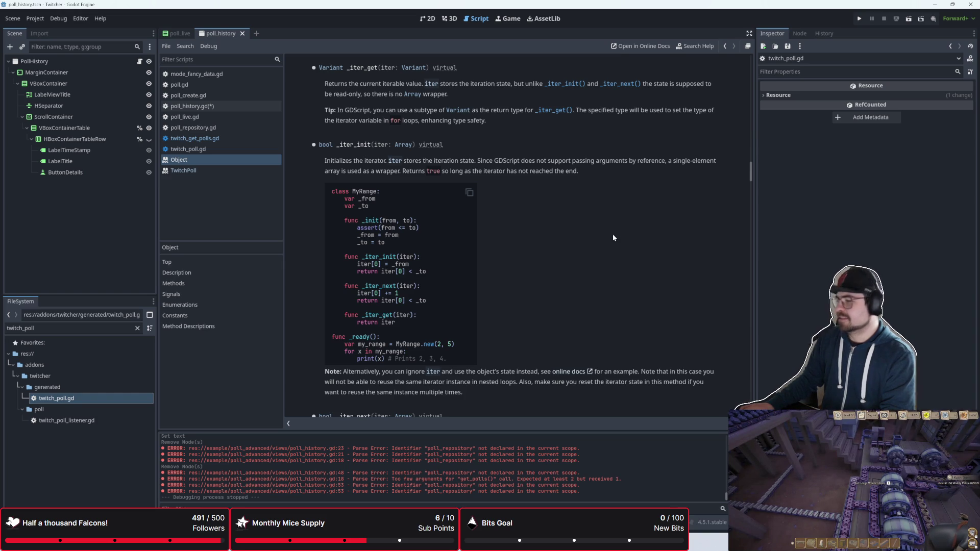
# In poll_history.gd, type a trial 'var twitch_poll' declaration on line 10, then delete it.
pyautogui.click(219, 106)
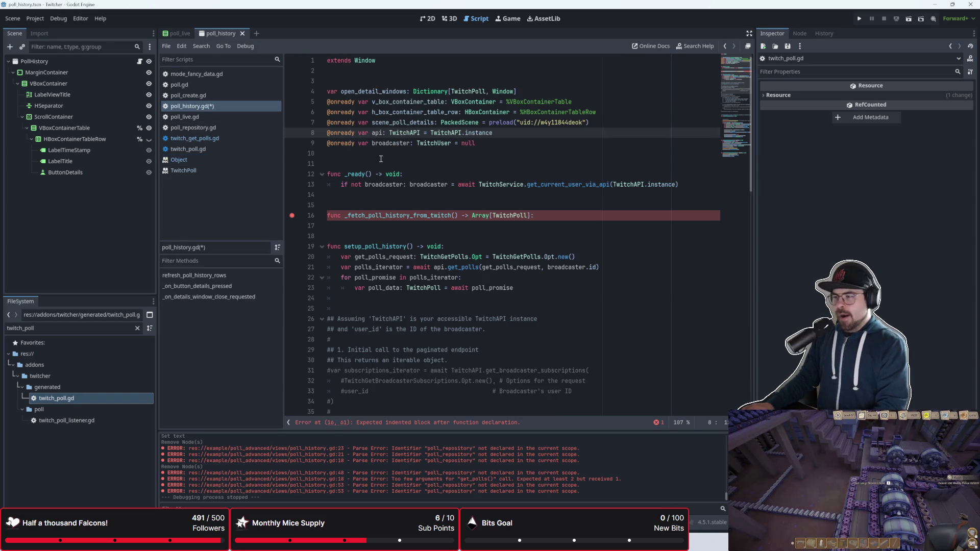
pyautogui.click(397, 225)
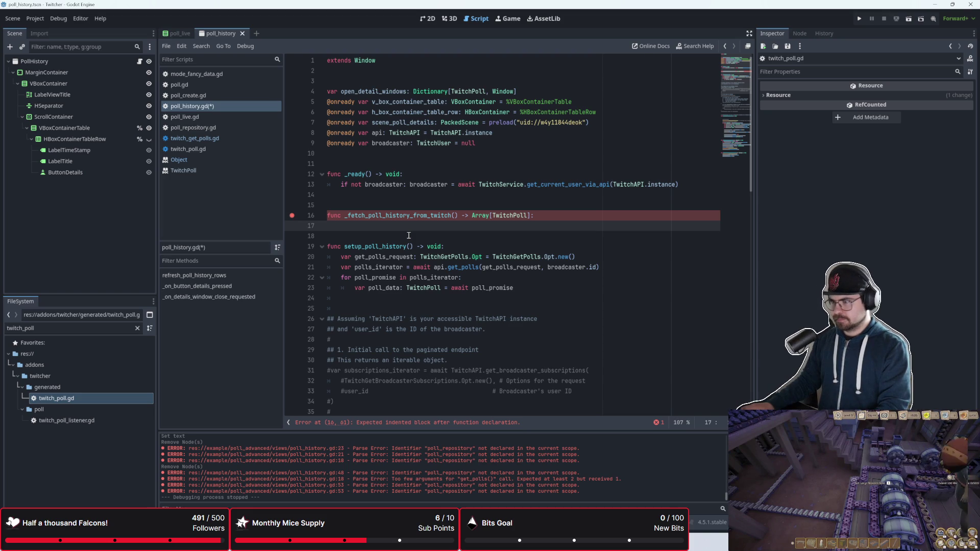
pyautogui.click(396, 153)
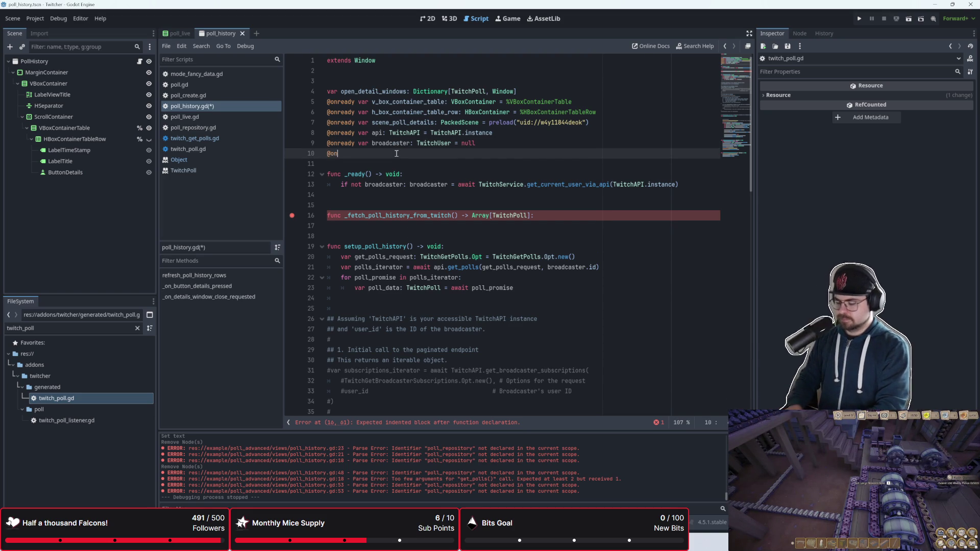
pyautogui.write('var')
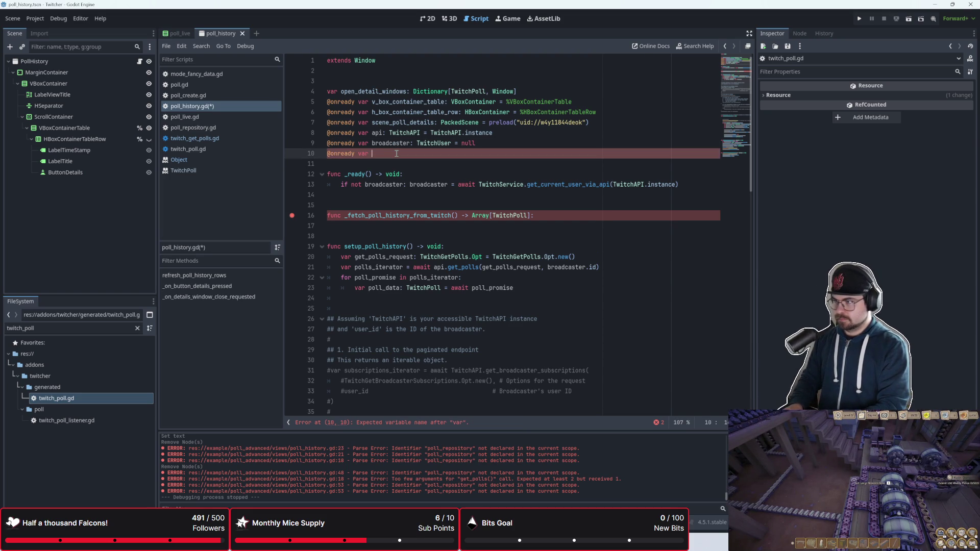
pyautogui.press('BackSpace')
pyautogui.press('BackSpace')
pyautogui.write('two')
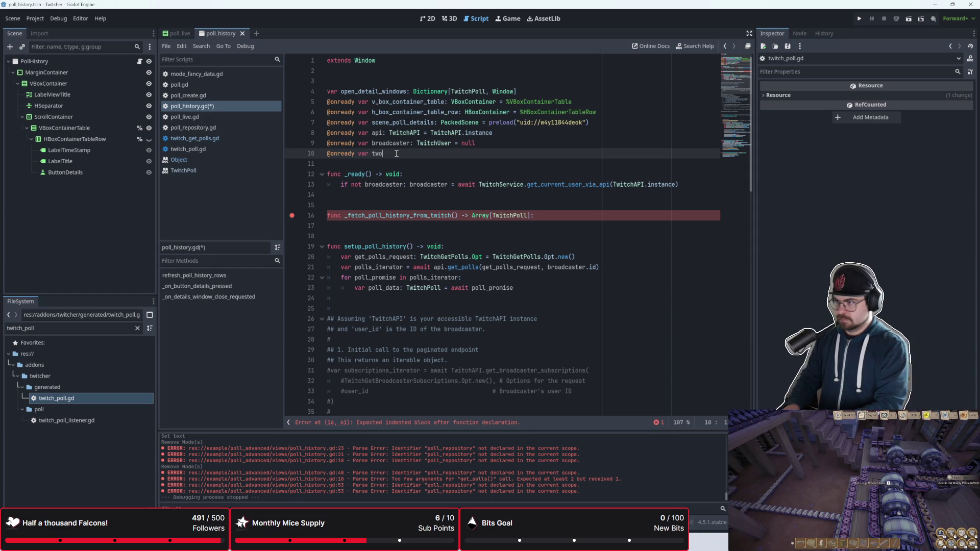
pyautogui.write('itch_poll_history:')
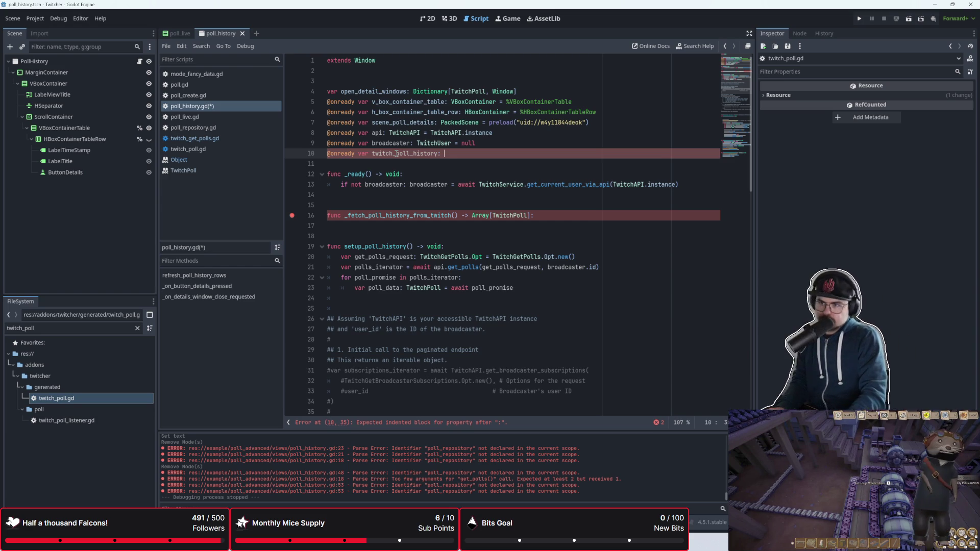
pyautogui.press('BackSpace')
pyautogui.press('BackSpace')
pyautogui.press('BackSpace')
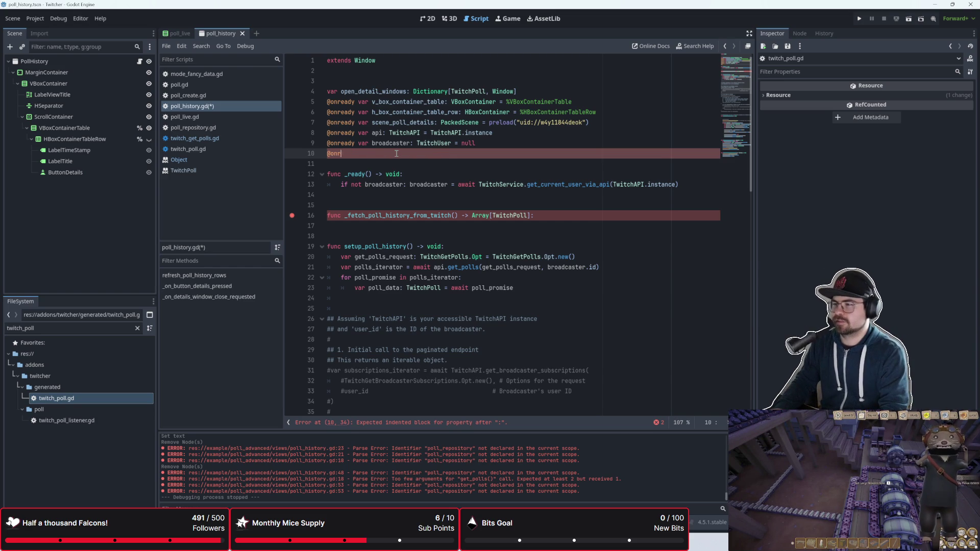
# Move the caret to lines 15-17 around the _fetch_poll_history_from_twitch function.
pyautogui.click(427, 236)
pyautogui.click(434, 226)
pyautogui.click(442, 203)
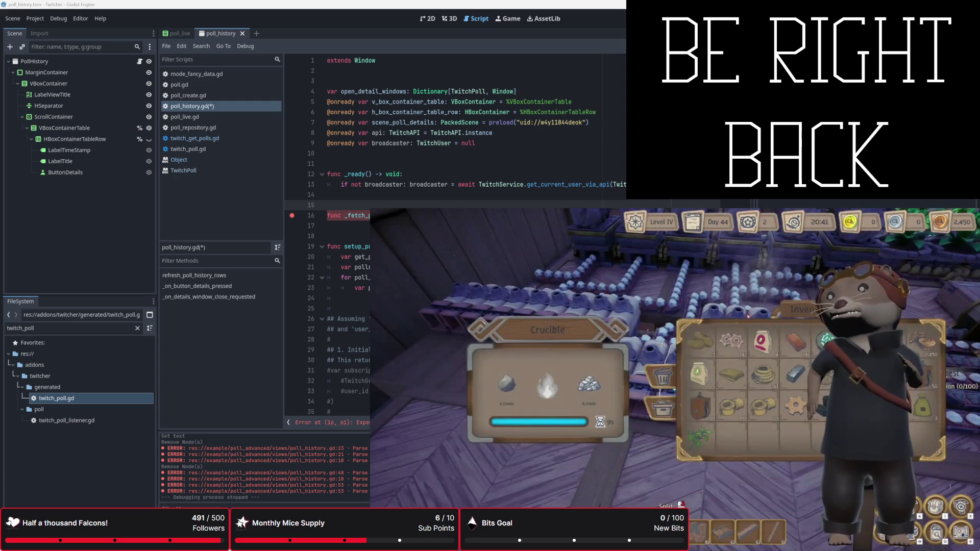
# In OBS Studio, switch to the Module_Status scene and make the Timer source visible.
pyautogui.hotkey('alt', 'Tab')
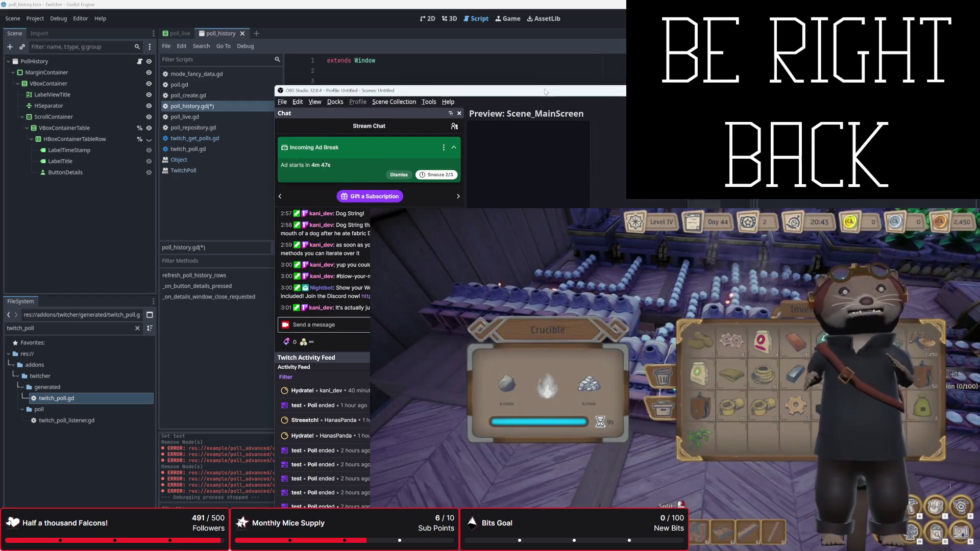
pyautogui.doubleClick(545, 92)
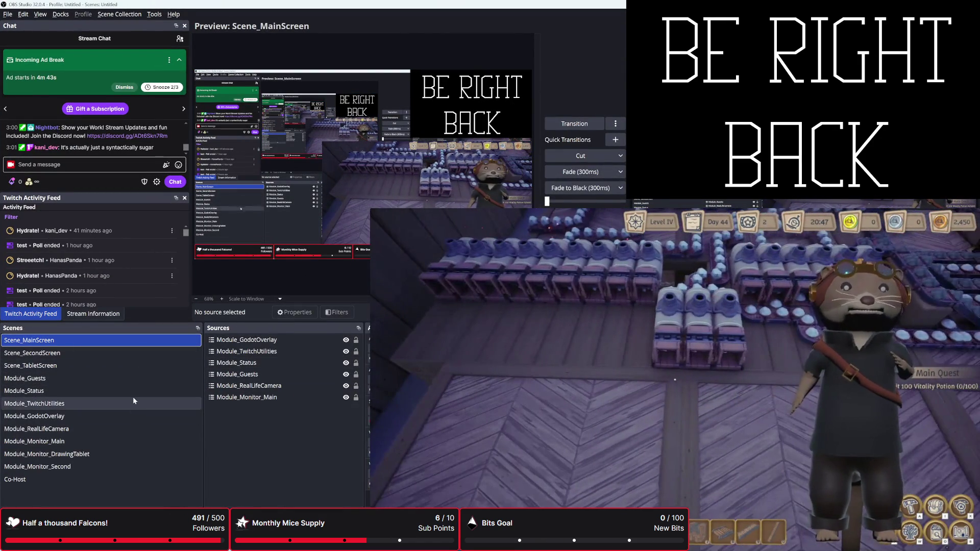
pyautogui.click(133, 391)
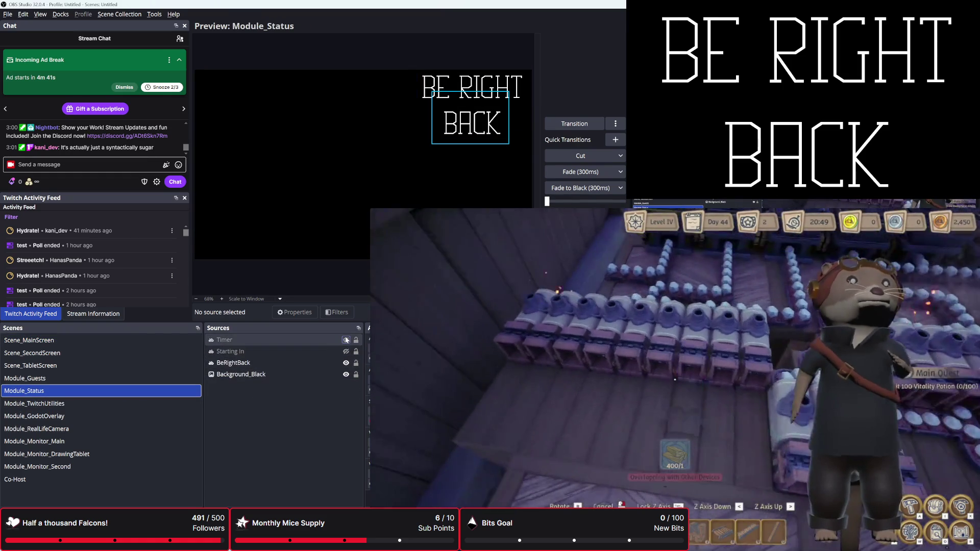
pyautogui.click(346, 339)
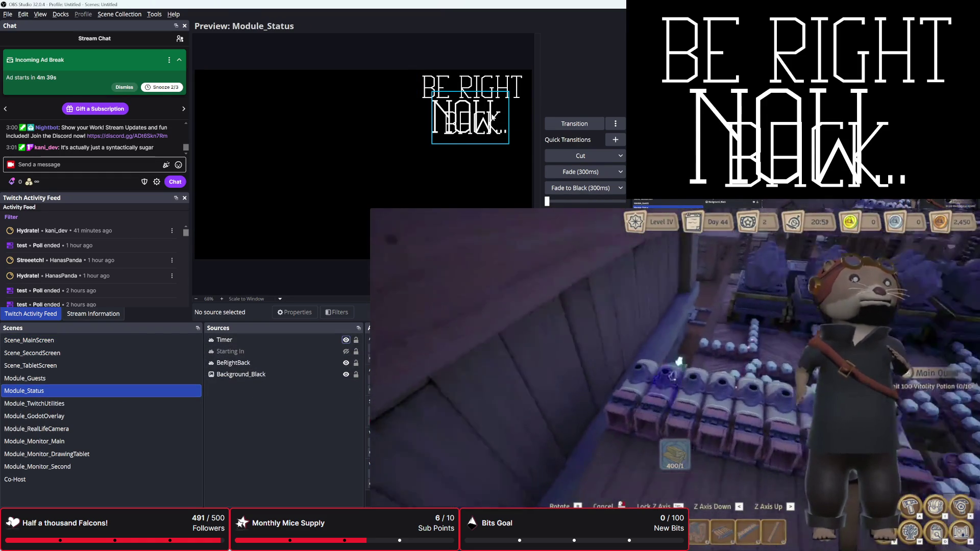
# Change the BeRightBack text source's wording to 'BRB'.
pyautogui.rightClick(241, 362)
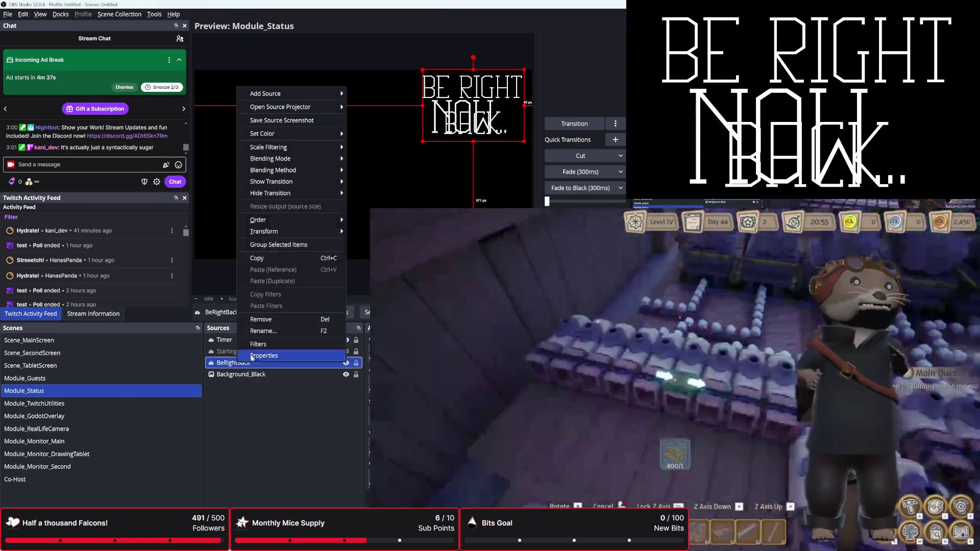
pyautogui.click(274, 357)
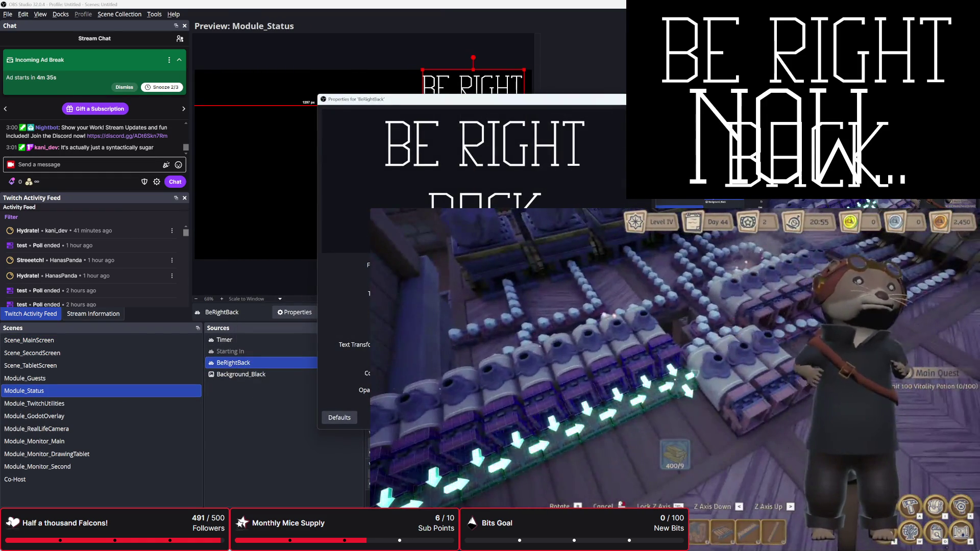
pyautogui.hotkey('ctrl', 'a')
pyautogui.write('BRB')
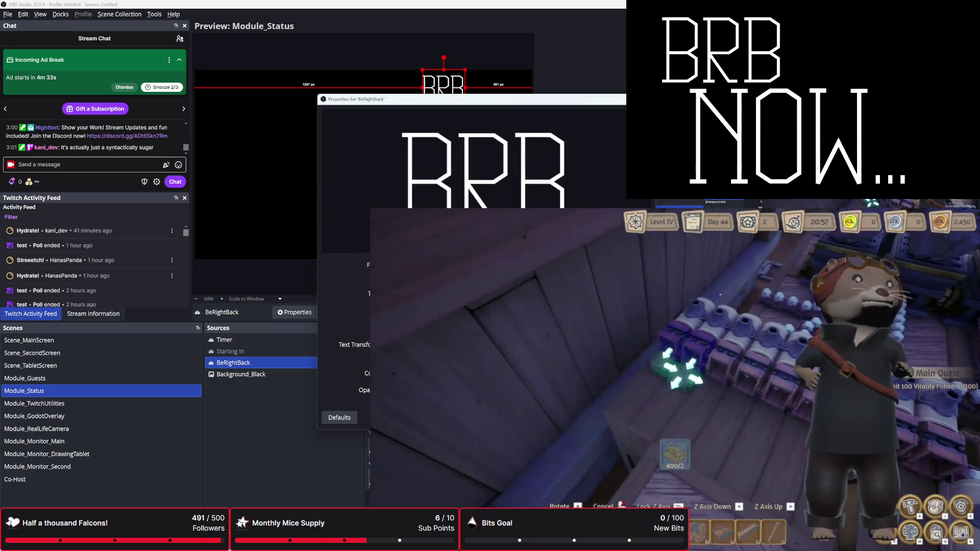
pyautogui.scroll(-3, 339, 347)
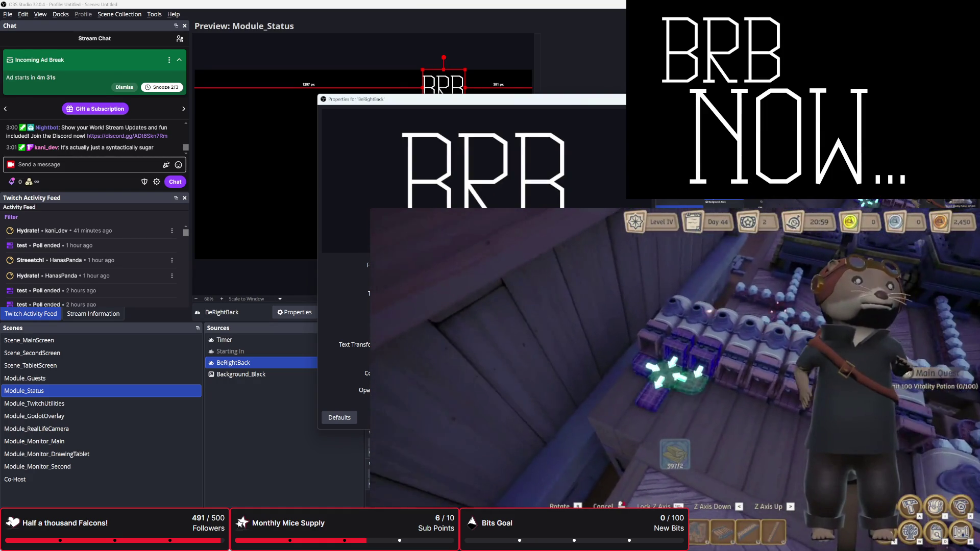
pyautogui.scroll(3, 339, 347)
pyautogui.click(459, 265)
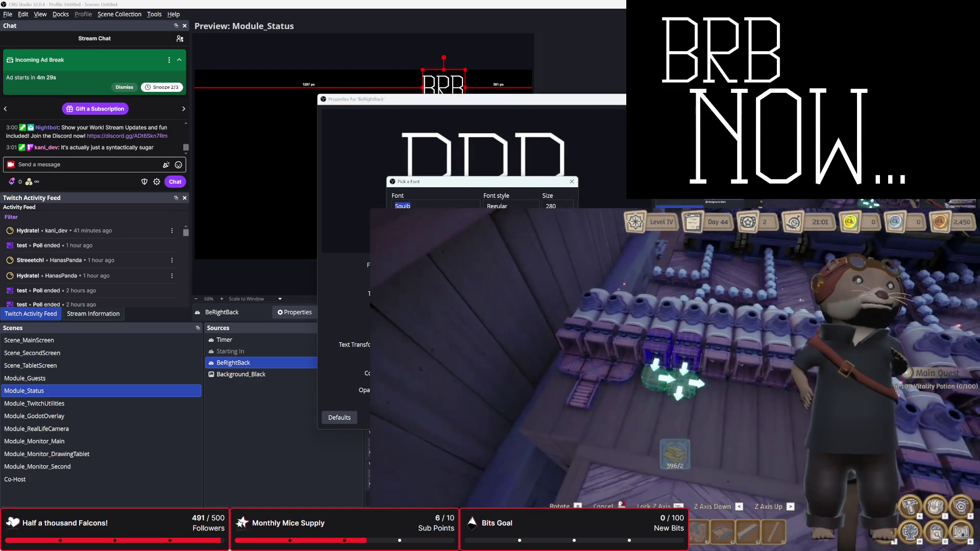
pyautogui.click(572, 182)
pyautogui.press('Escape')
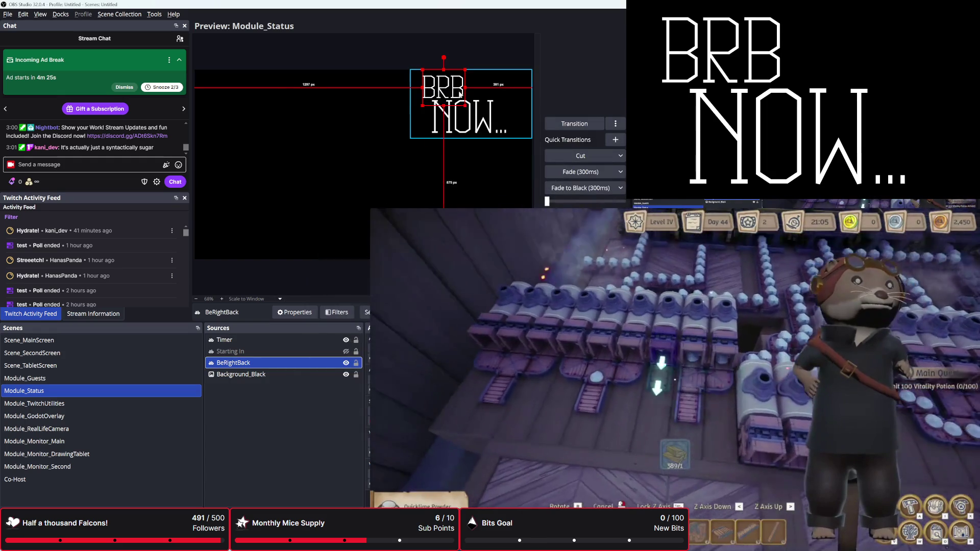
# Drag the BRB text so it sits centred above the countdown timer.
pyautogui.moveTo(458, 89); pyautogui.dragTo(477, 88)
pyautogui.moveTo(478, 85); pyautogui.dragTo(485, 88)
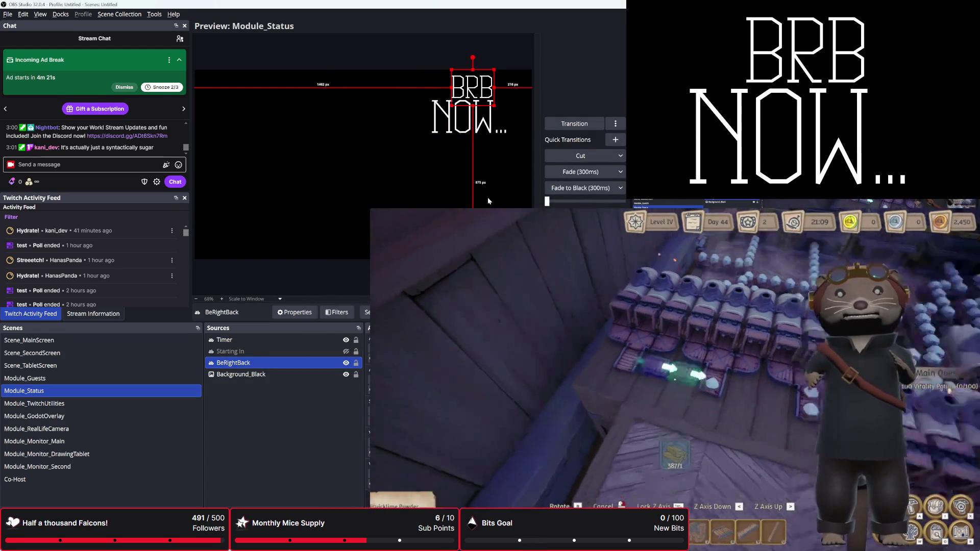
pyautogui.click(469, 117)
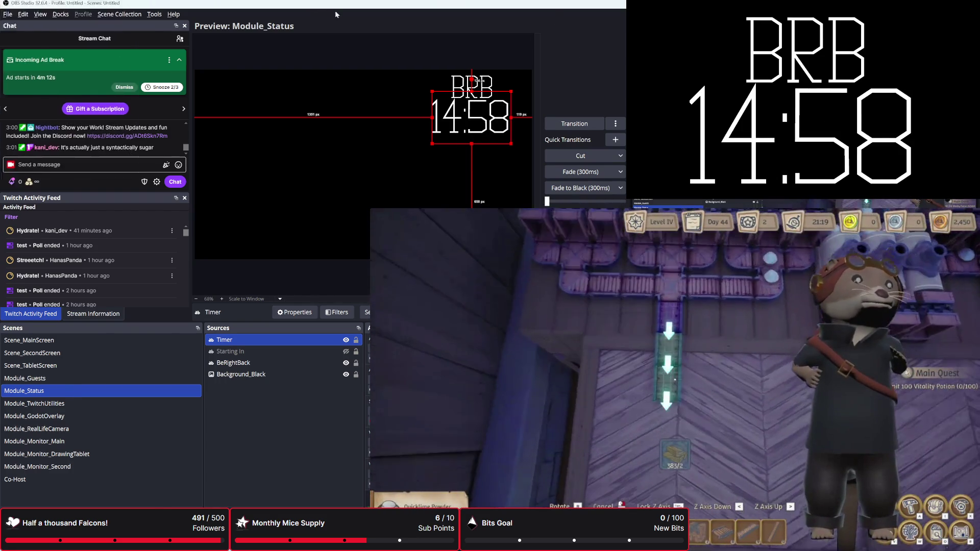
pyautogui.hotkey('alt', 'Tab')
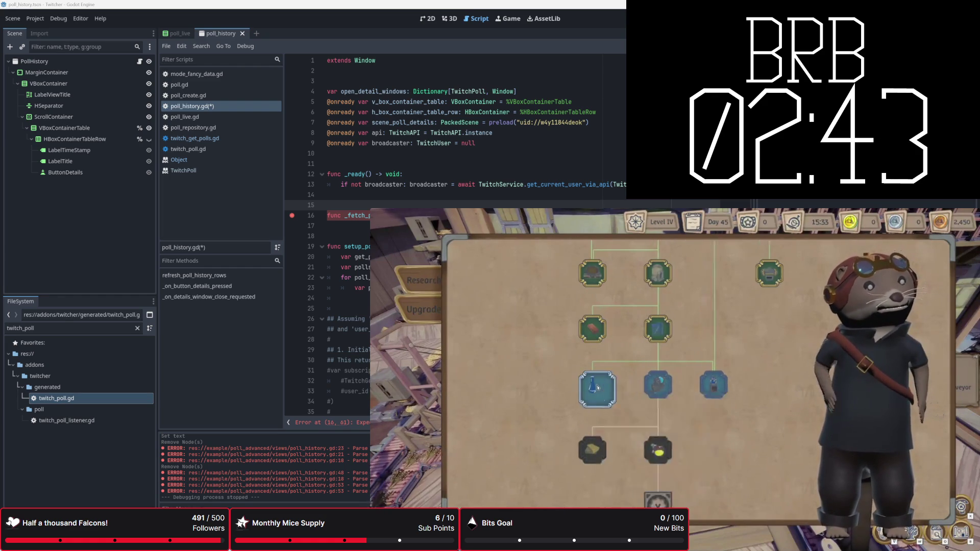
# Switch the stream from the BRB scene to the coding scene with Godot and webcam.
pyautogui.click(622, 425)
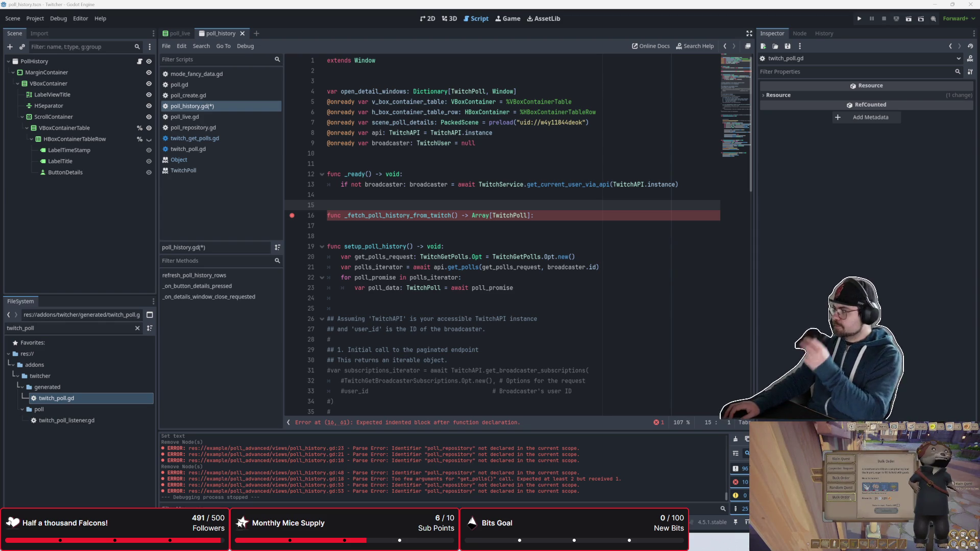
# Place the caret in the empty _fetch_poll_history_from_twitch function body.
pyautogui.click(484, 246)
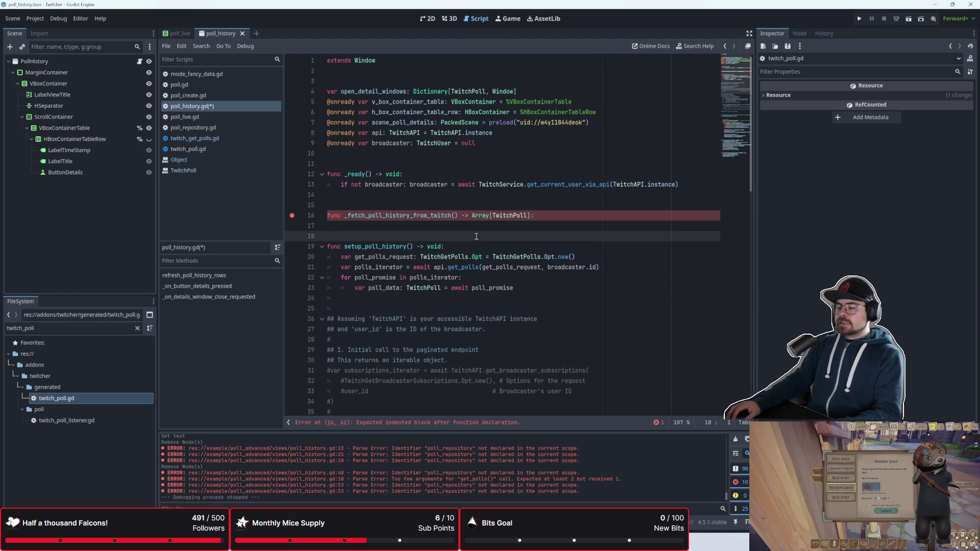
pyautogui.click(481, 205)
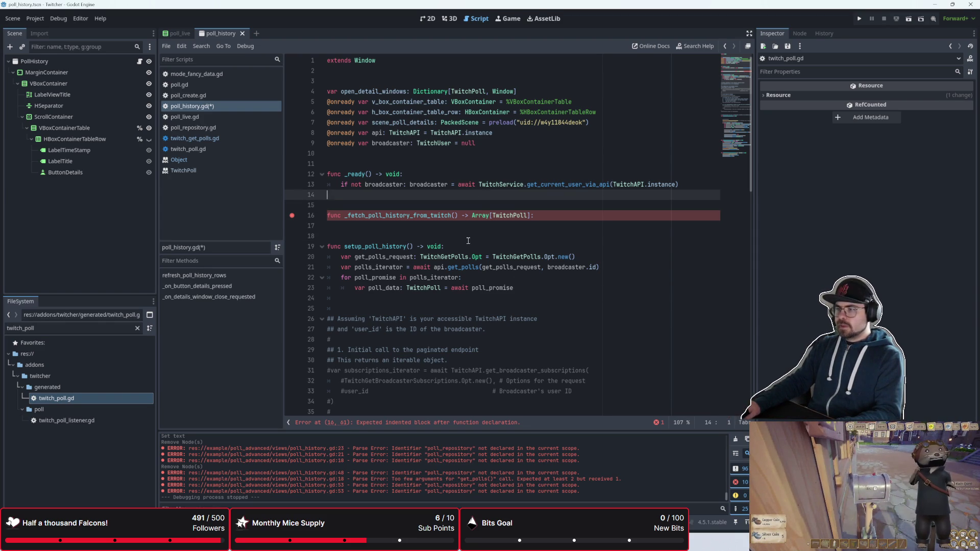
pyautogui.click(473, 216)
pyautogui.click(475, 225)
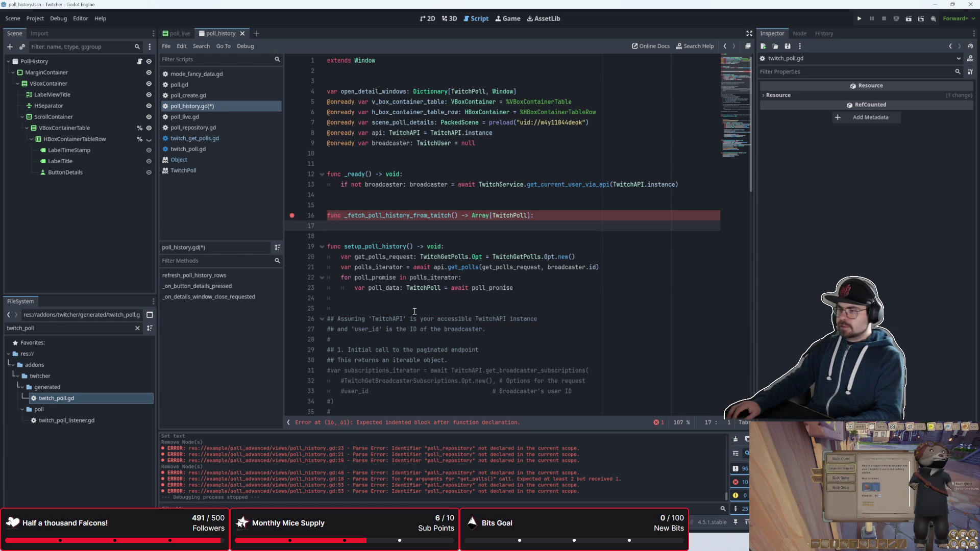
pyautogui.scroll(-7, 415, 312)
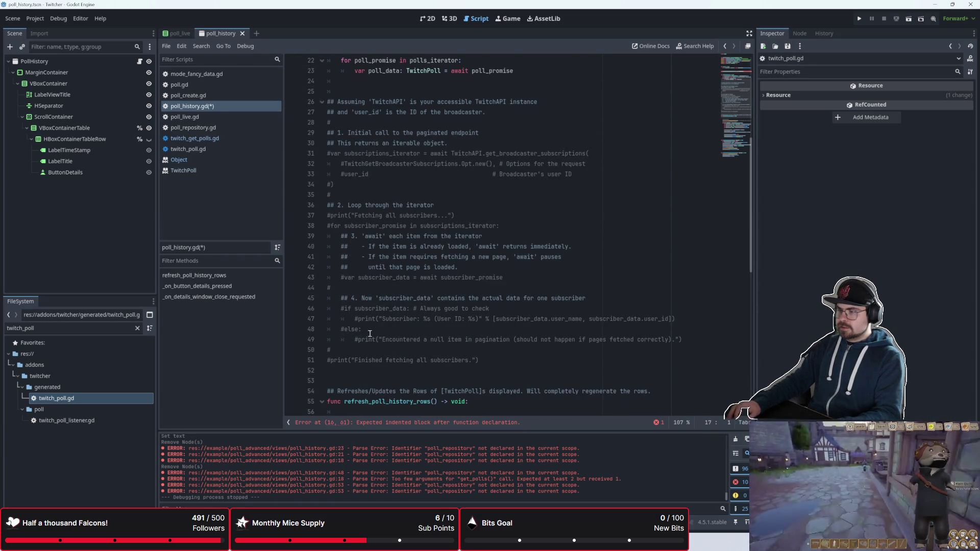
pyautogui.scroll(7, 383, 192)
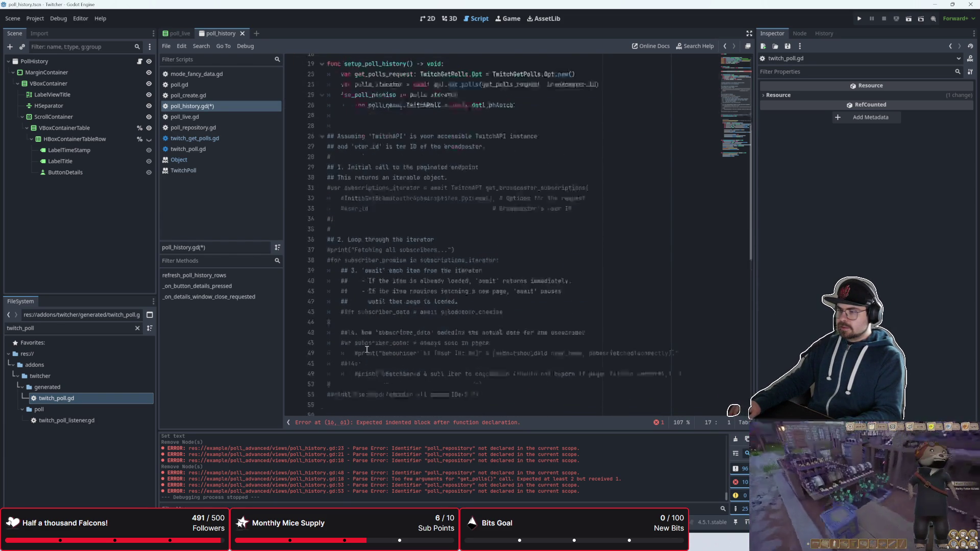
pyautogui.click(377, 154)
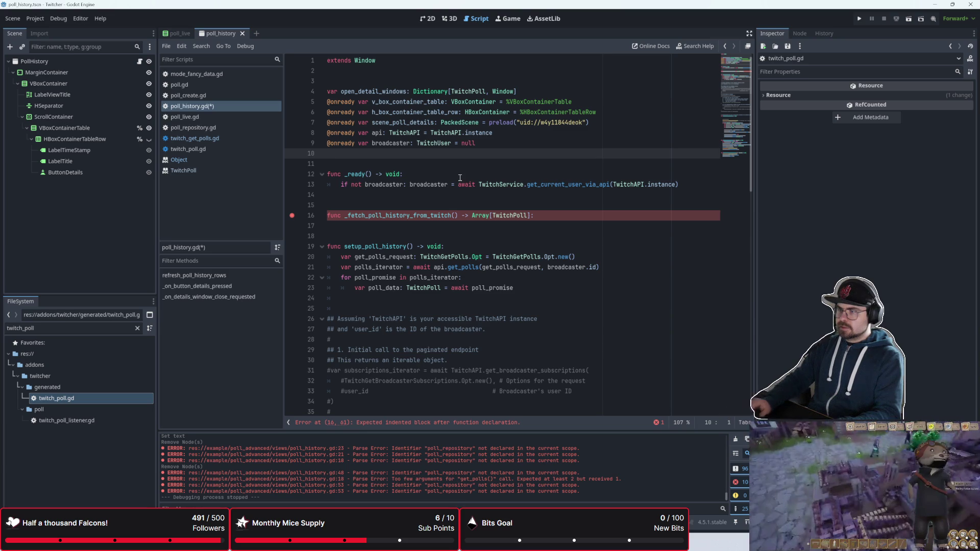
pyautogui.write('@onready')
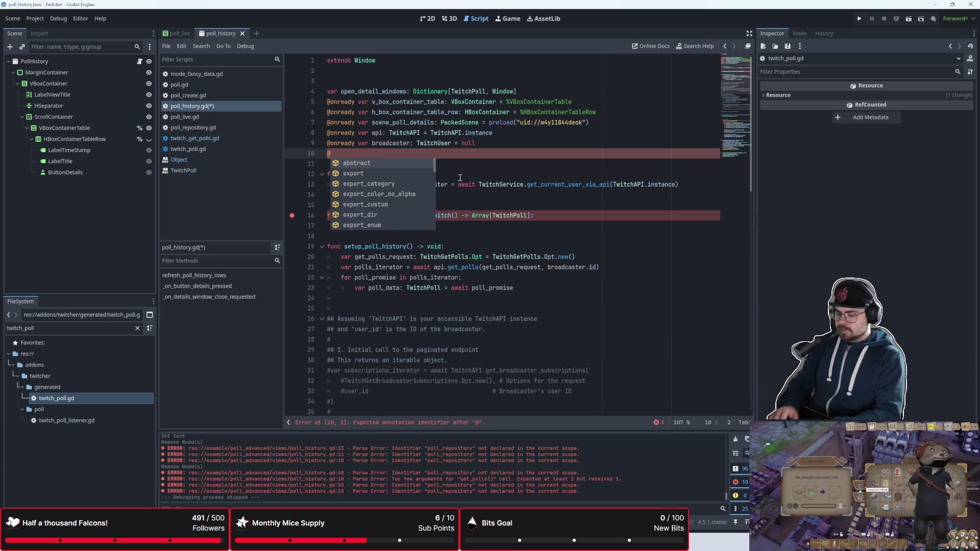
pyautogui.write(' var p')
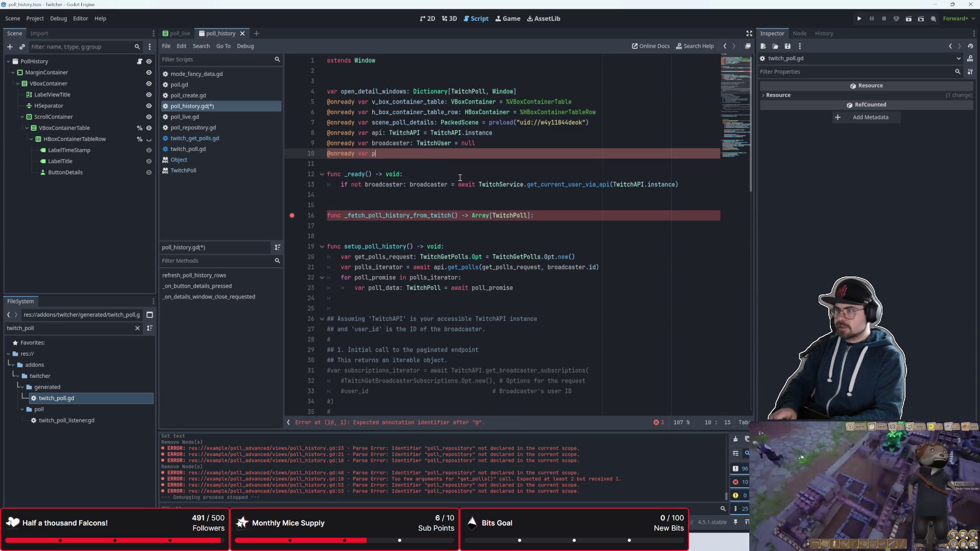
pyautogui.press('BackSpace')
pyautogui.press('BackSpace')
pyautogui.press('BackSpace')
pyautogui.write('pi')
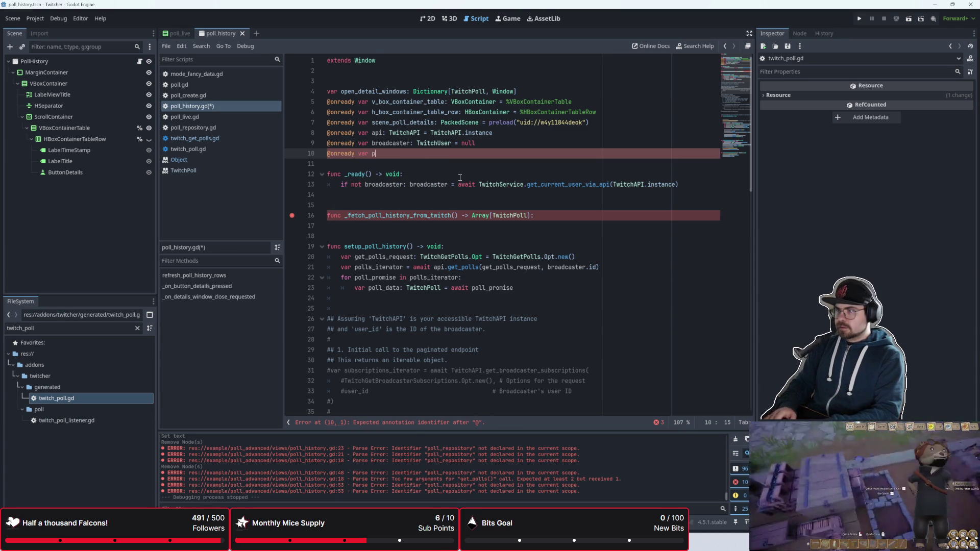
pyautogui.press('BackSpace')
pyautogui.write('oll_hi')
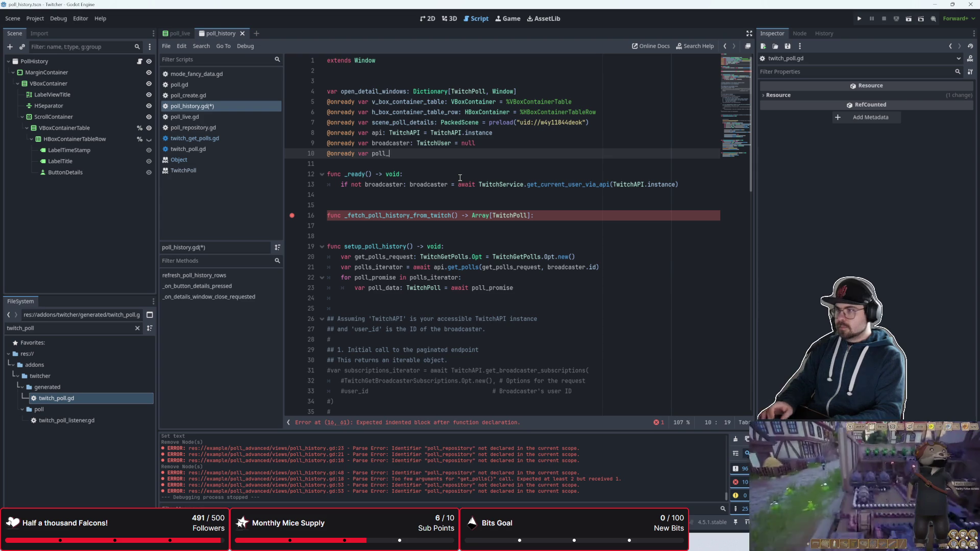
pyautogui.write('storry: Array')
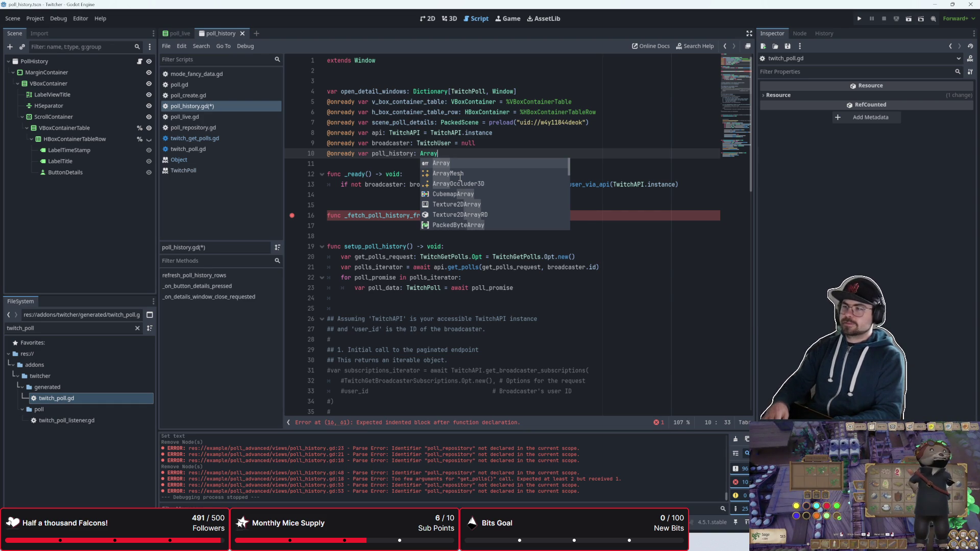
pyautogui.write('[')
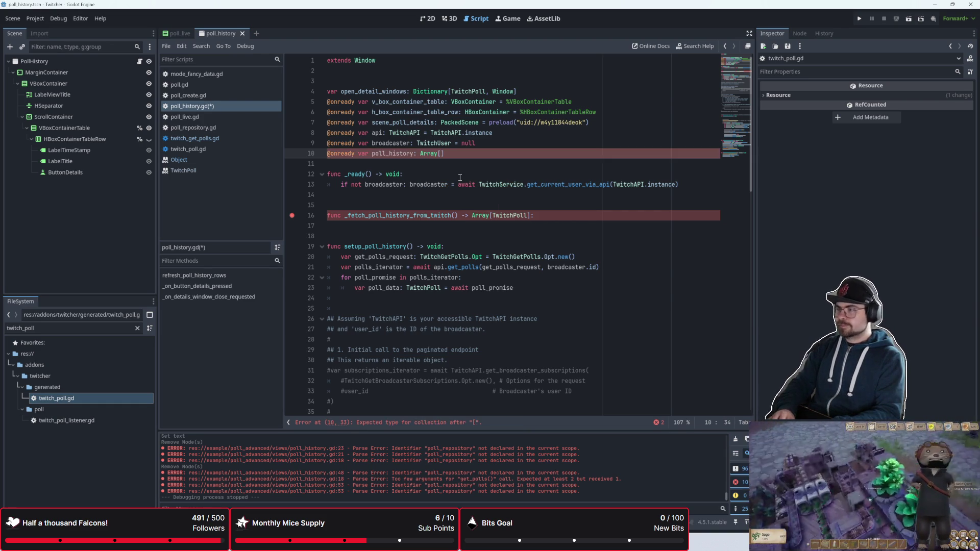
pyautogui.write('TwitchPoll')
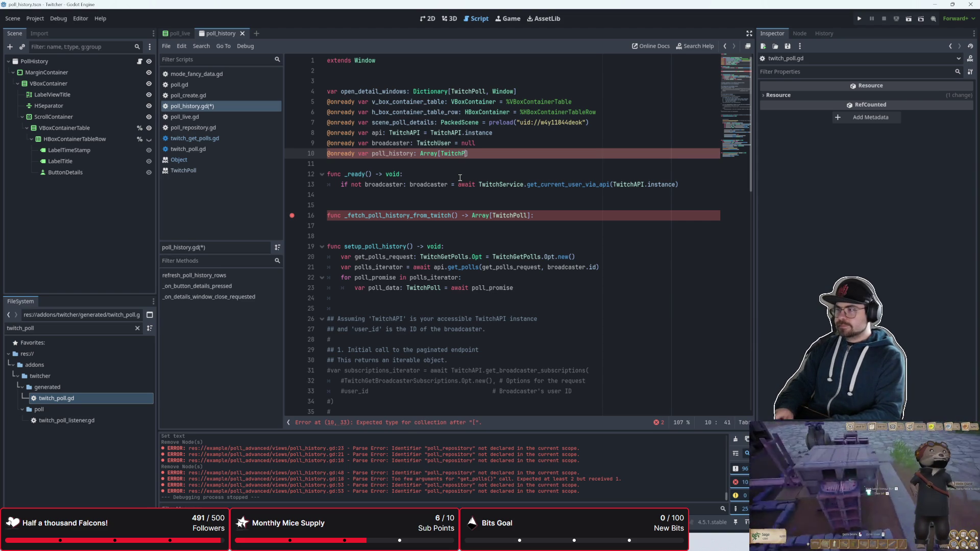
pyautogui.press('Right')
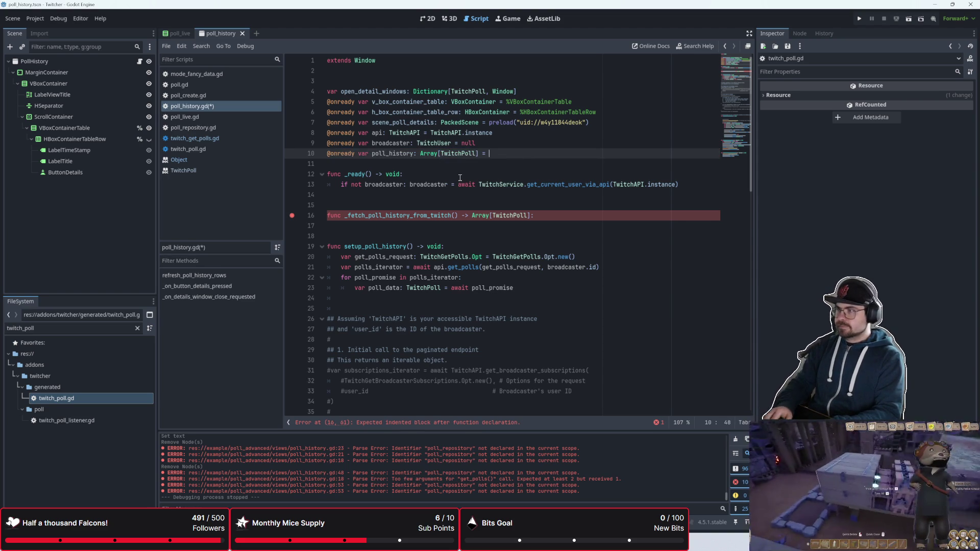
pyautogui.write('[]')
pyautogui.press('Escape')
pyautogui.press('Down')
pyautogui.press('Down')
pyautogui.press('Down')
pyautogui.press('Down')
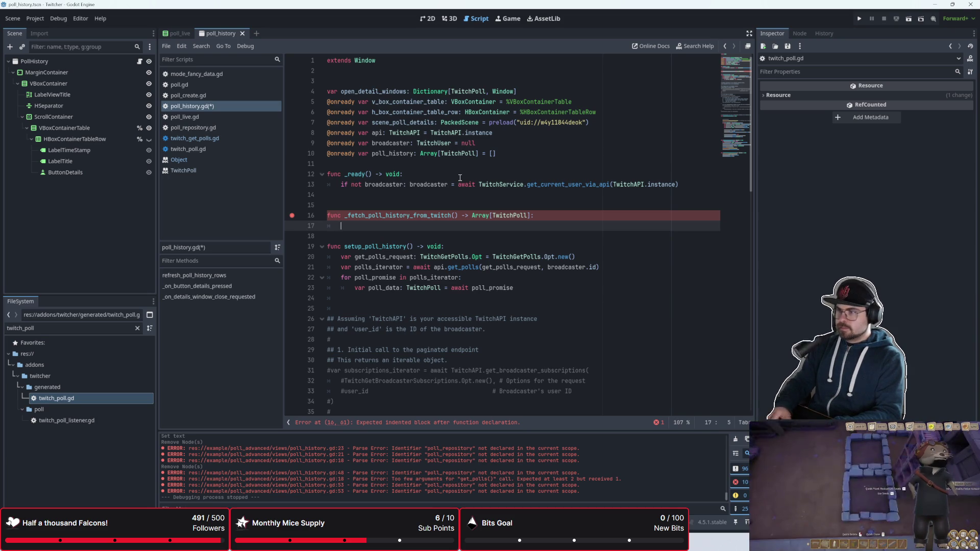
# Move the poll-fetching loop from setup_poll_history into the _fetch_poll_history_from_twitch body.
pyautogui.scroll(-1, 439, 193)
pyautogui.scroll(1, 488, 273)
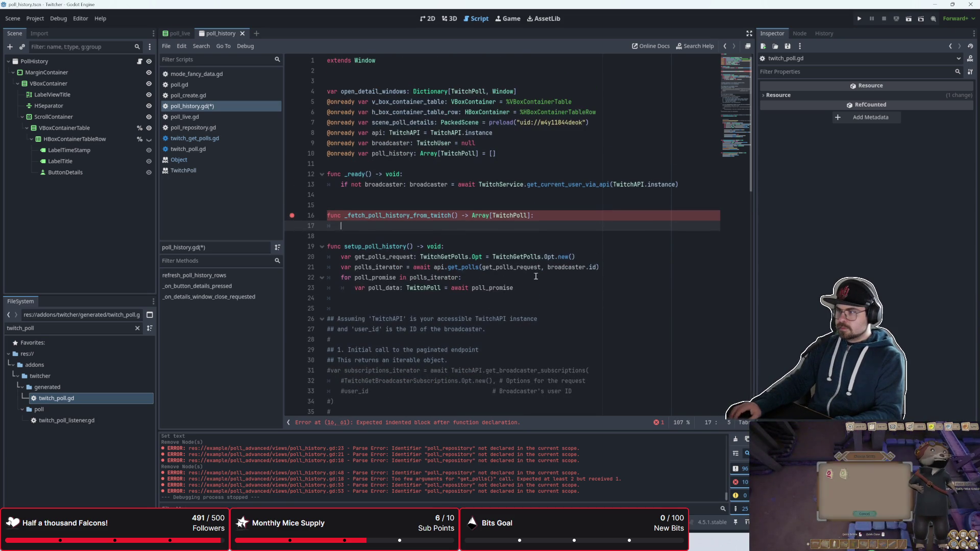
pyautogui.click(487, 276)
pyautogui.moveTo(535, 292); pyautogui.dragTo(329, 257)
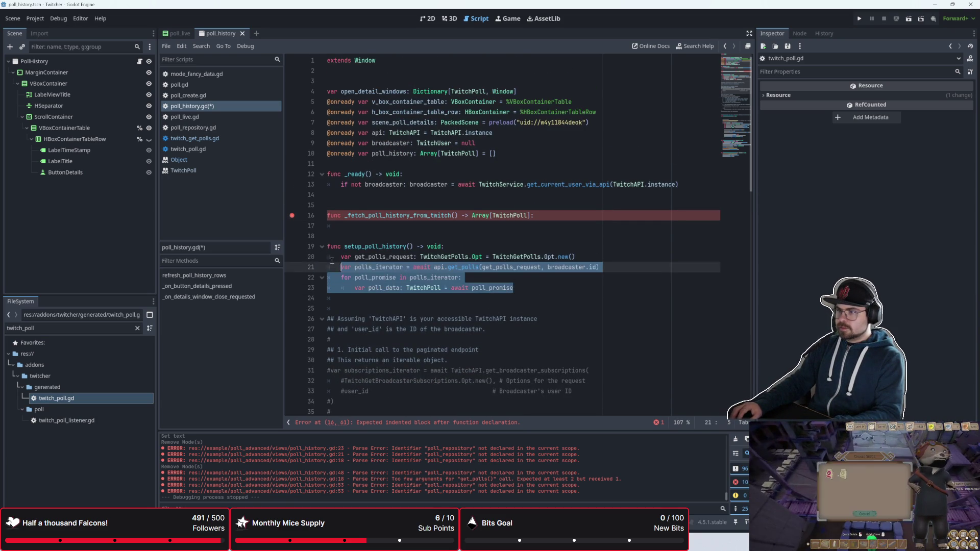
pyautogui.hotkey('ctrl', 'x')
pyautogui.click(347, 227)
pyautogui.hotkey('ctrl', 'v')
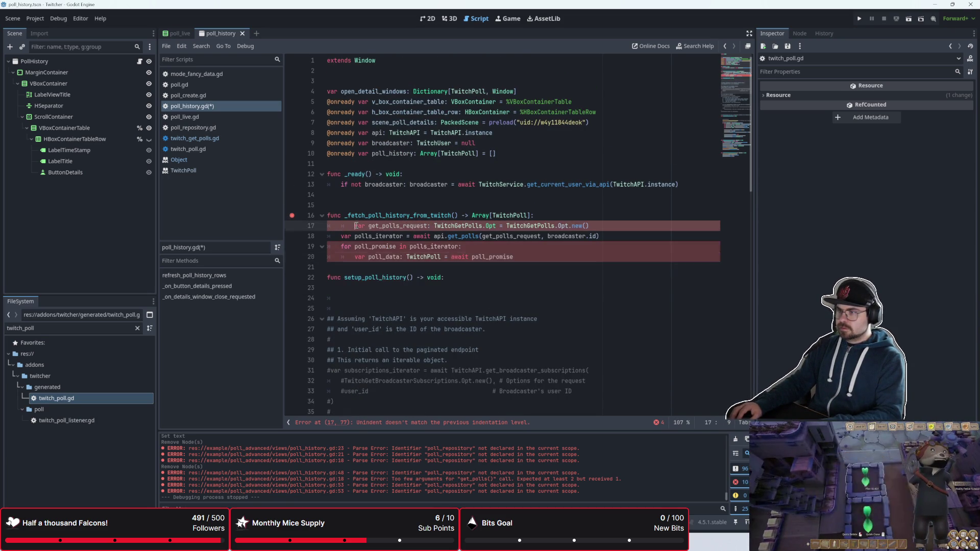
pyautogui.click(353, 226)
pyautogui.press('BackSpace')
# Add poll_history.append(poll_data) inside the polling loop.
pyautogui.click(388, 255)
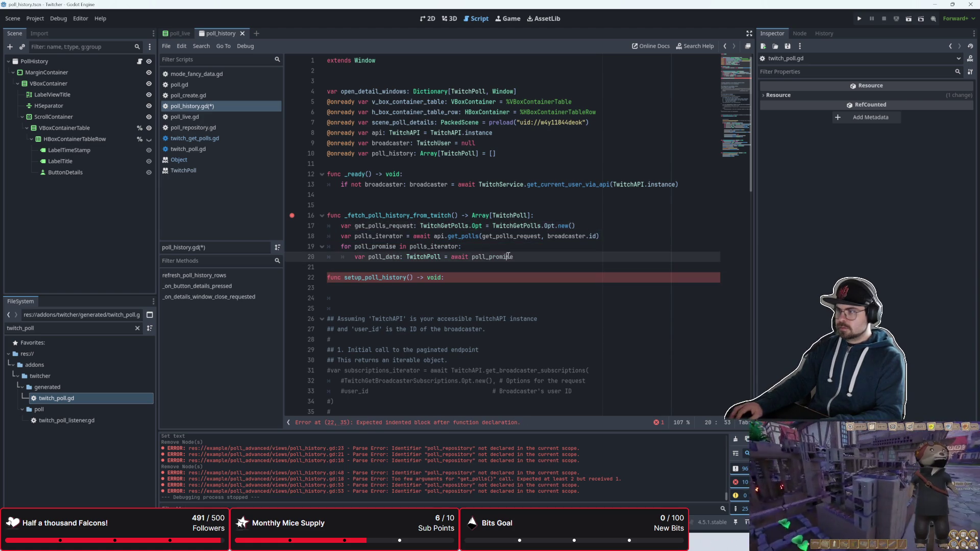
pyautogui.click(509, 249)
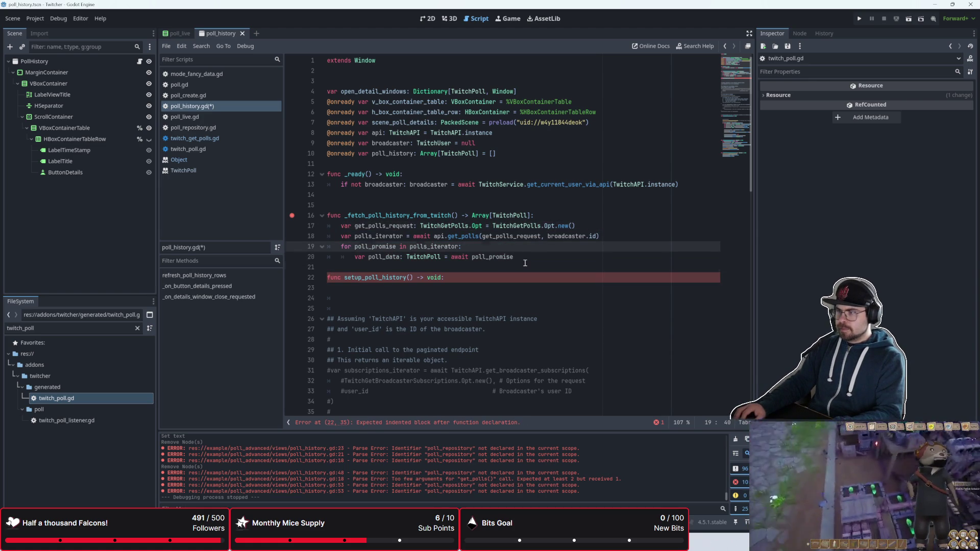
pyautogui.click(524, 263)
pyautogui.write('p')
pyautogui.press('Escape')
pyautogui.write('oll_hjistory.append')
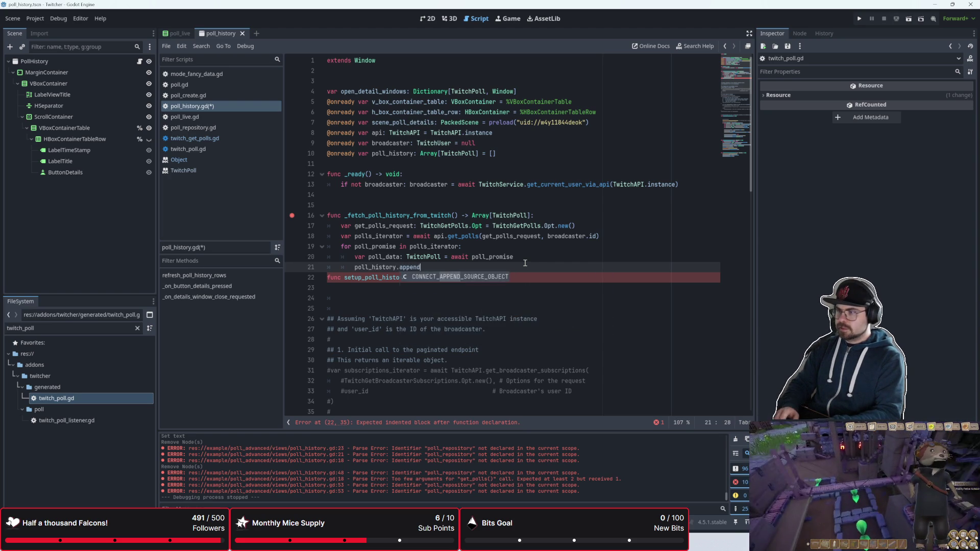
pyautogui.write('(')
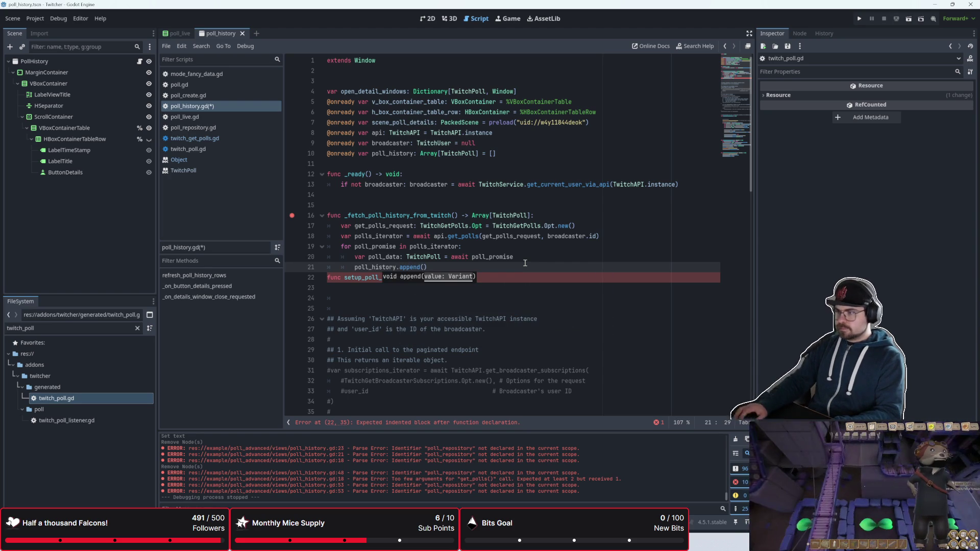
pyautogui.click(464, 270)
pyautogui.press('Return')
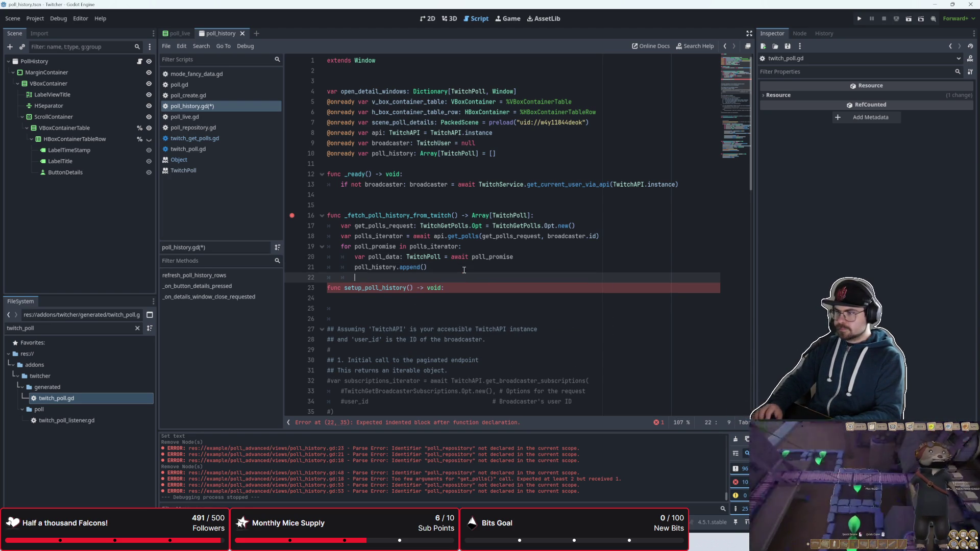
pyautogui.click(464, 270)
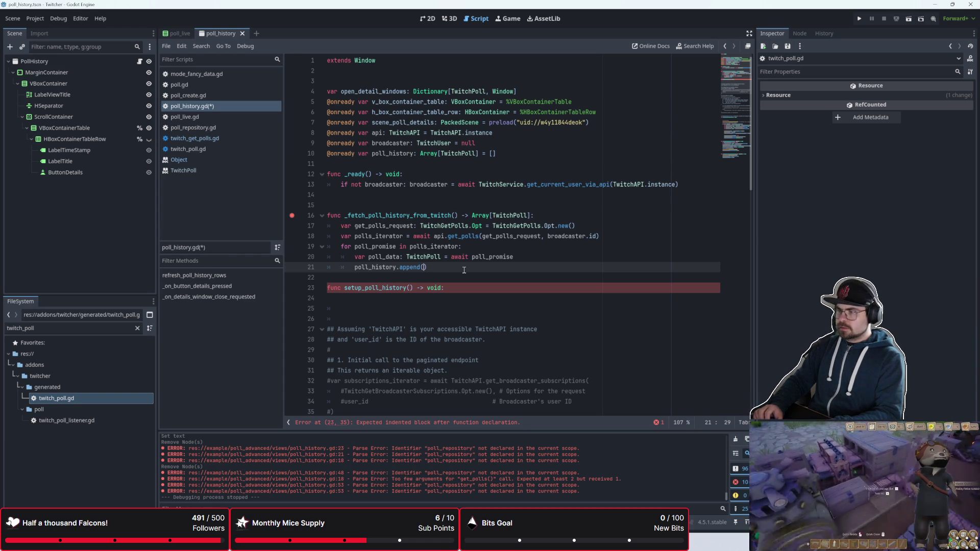
pyautogui.write('poll_data')
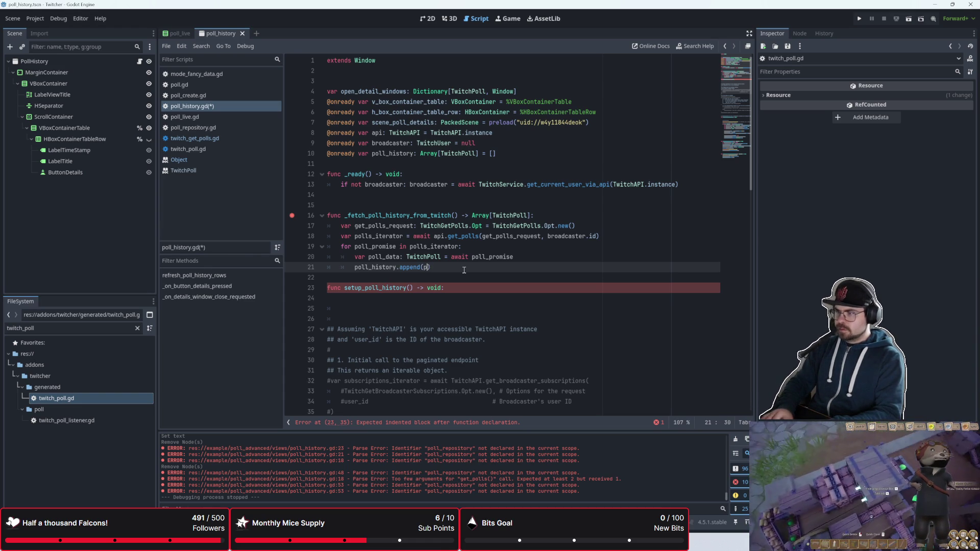
# Call _fetch_poll_history_from_twitch() in setup_poll_history and cut out the fetch function.
pyautogui.press('Down')
pyautogui.press('Down')
pyautogui.press('Down')
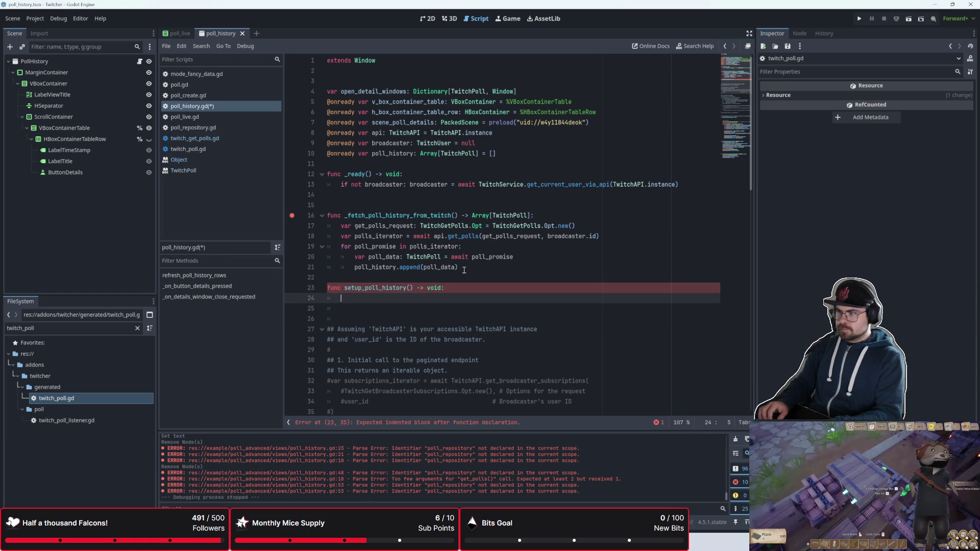
pyautogui.write('_fet')
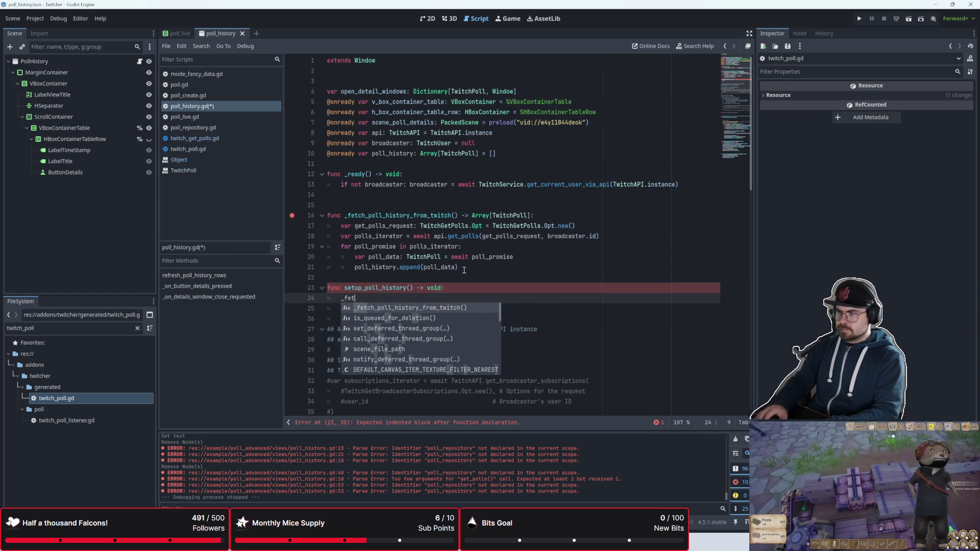
pyautogui.press('Return')
pyautogui.click(575, 220)
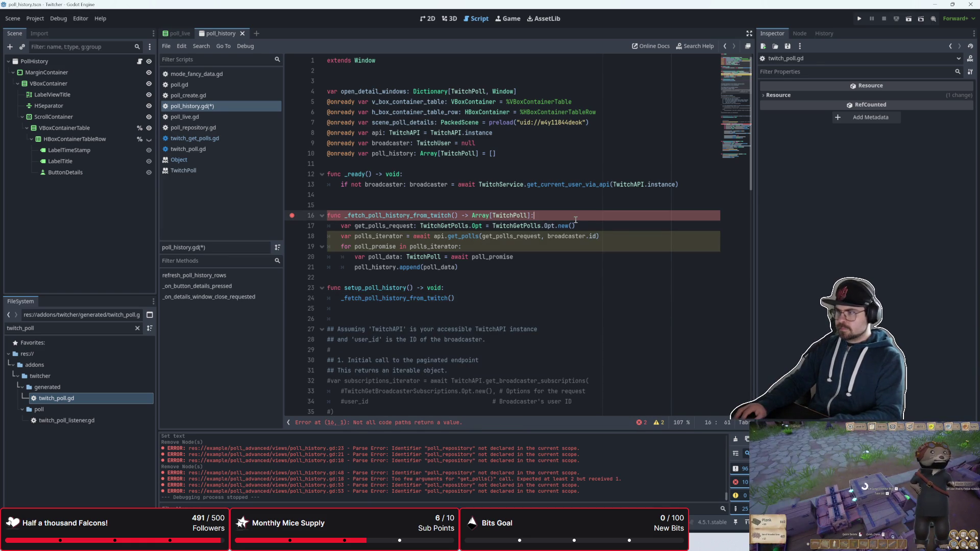
pyautogui.moveTo(467, 267)
pyautogui.mouseDown()
pyautogui.moveTo(357, 246)
pyautogui.moveTo(327, 216)
pyautogui.mouseUp()
pyautogui.press('BackSpace')
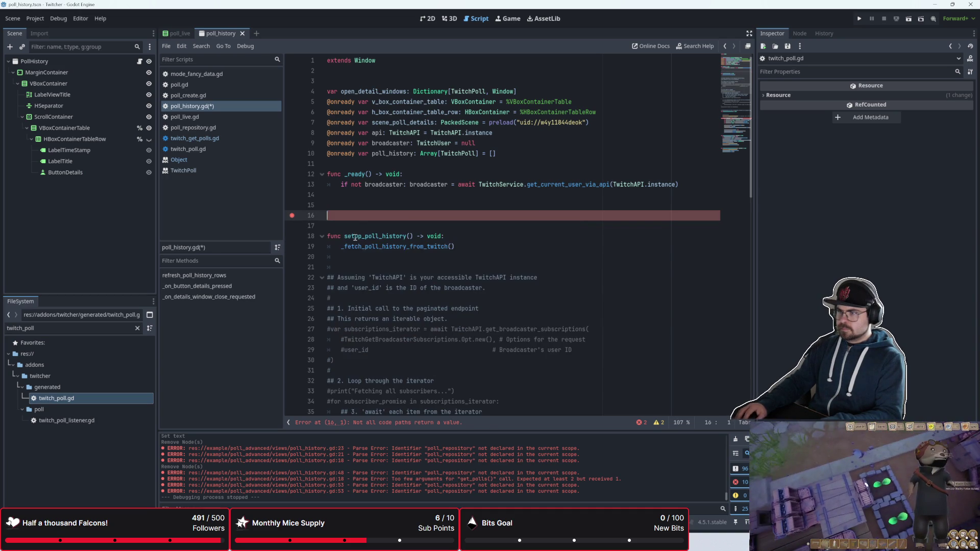
# Delete the commented-out example code and paste the fetch function below setup_poll_history.
pyautogui.click(376, 279)
pyautogui.scroll(-4, 380, 283)
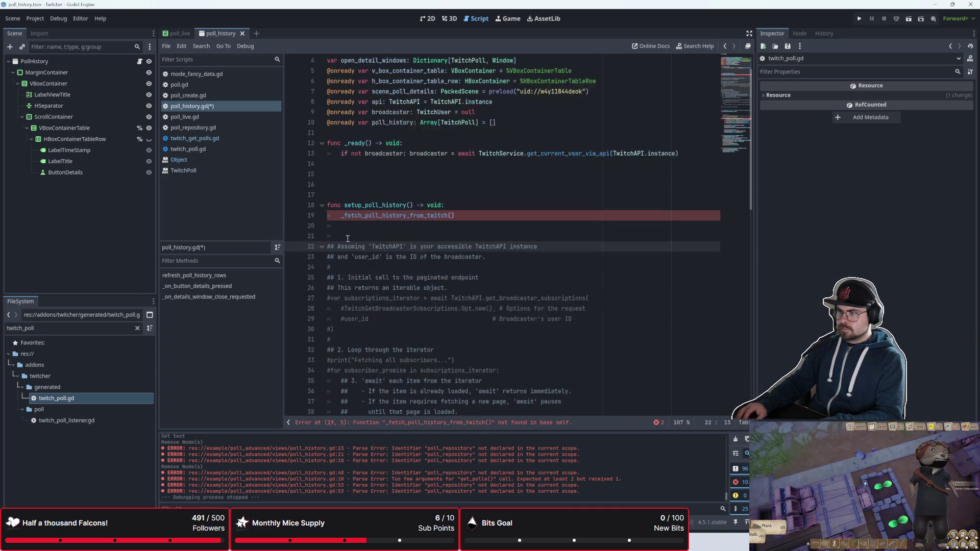
pyautogui.scroll(-3, 451, 370)
pyautogui.moveTo(490, 309)
pyautogui.mouseDown()
pyautogui.moveTo(332, 247)
pyautogui.moveTo(321, 174)
pyautogui.mouseUp()
pyautogui.scroll(4, 331, 247)
pyautogui.press('BackSpace')
pyautogui.press('BackSpace')
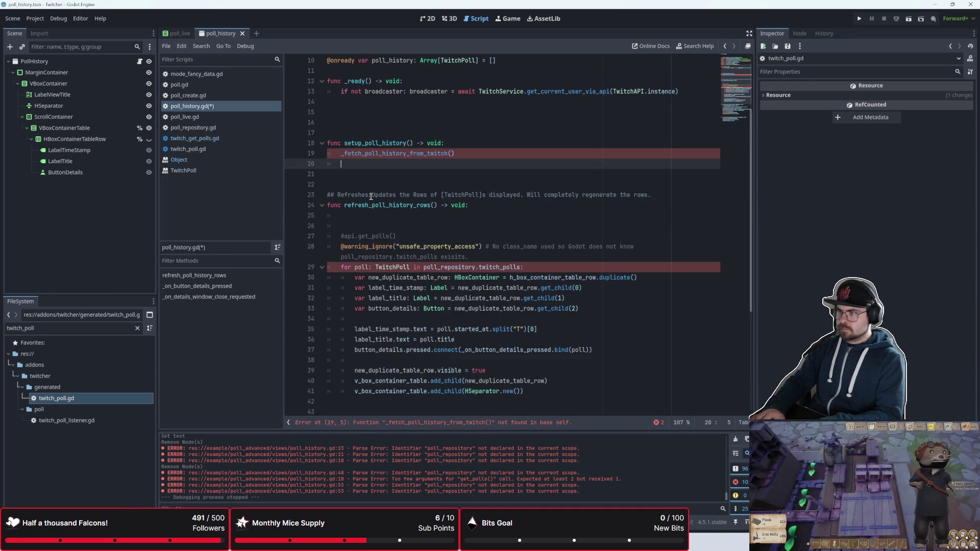
pyautogui.press('Return')
pyautogui.press('Return')
pyautogui.hotkey('ctrl', 'v')
pyautogui.press('Up')
pyautogui.press('Up')
pyautogui.press('Up')
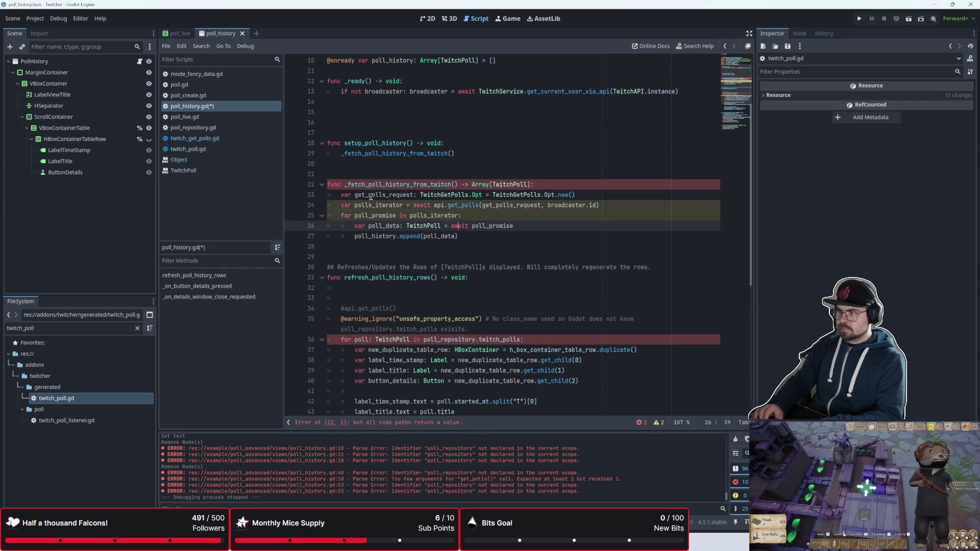
pyautogui.press('Up')
pyautogui.press('Up')
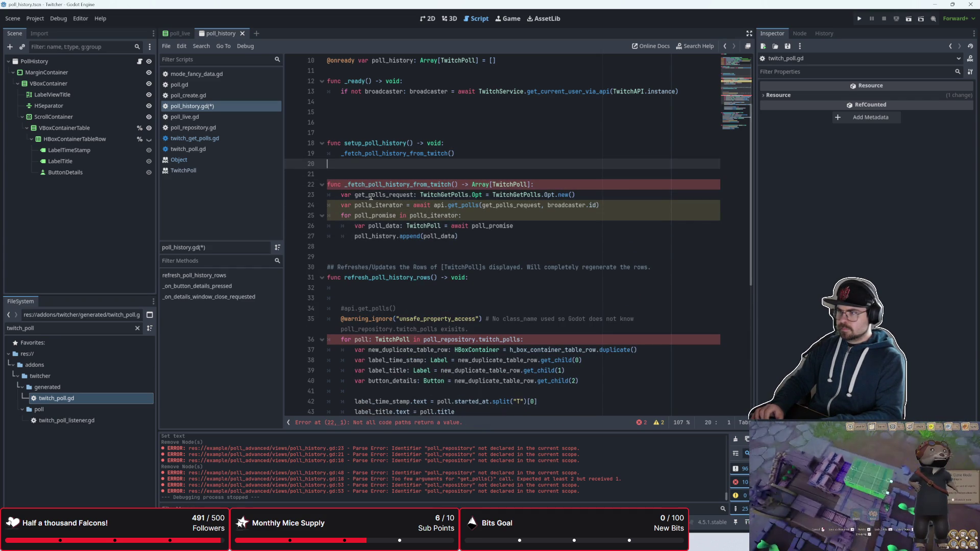
pyautogui.scroll(1, 371, 196)
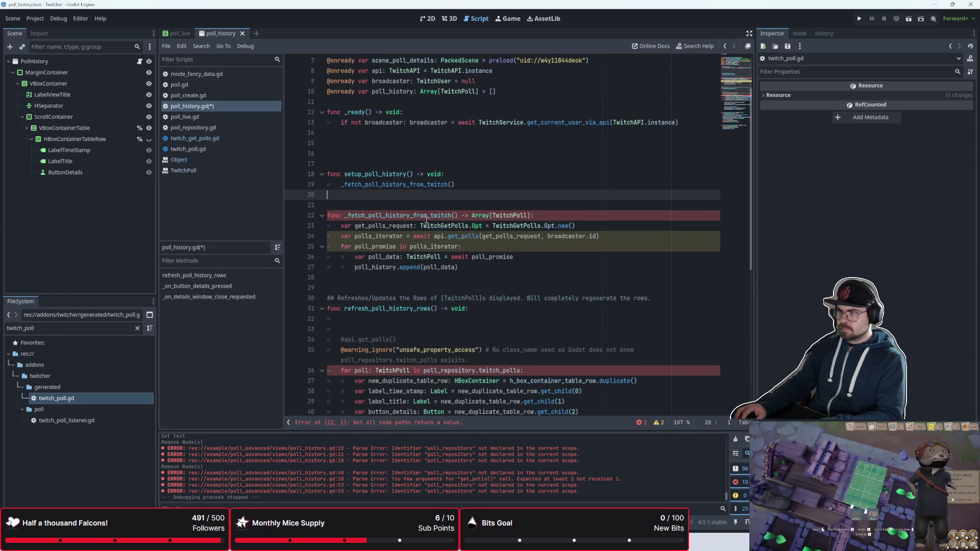
# Add 'var collected_poll_history: Array[TwitchPoll] = []' at the top of the fetch function.
pyautogui.click(427, 216)
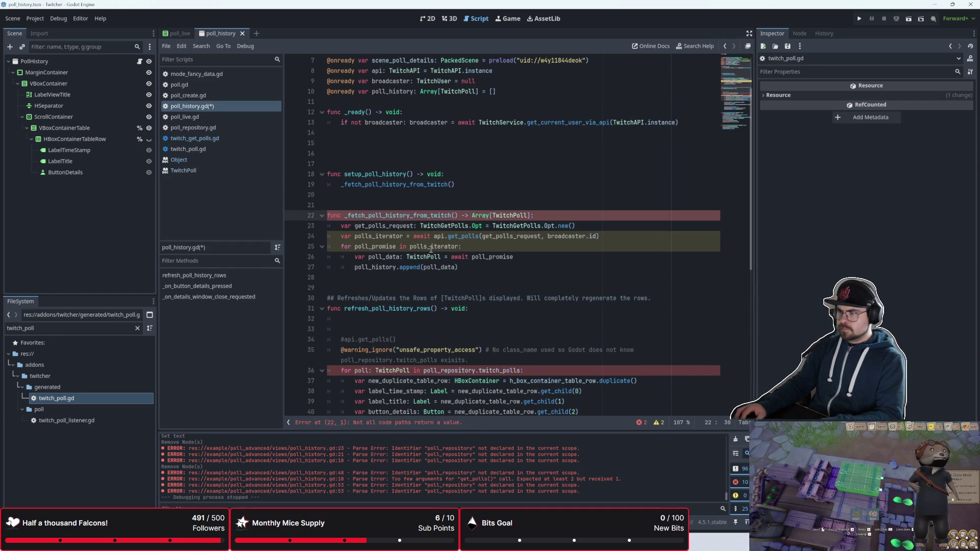
pyautogui.click(467, 270)
pyautogui.click(467, 278)
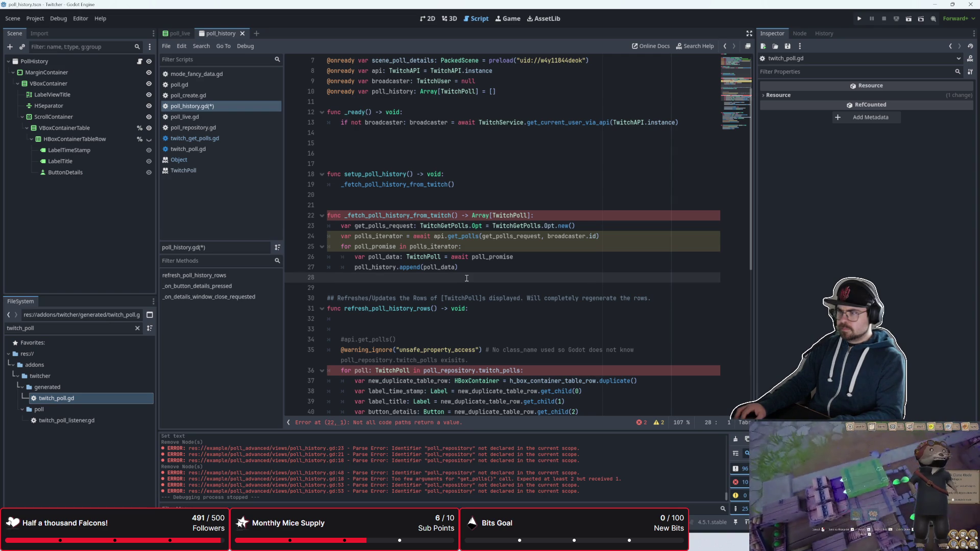
pyautogui.moveTo(472, 215); pyautogui.dragTo(532, 215)
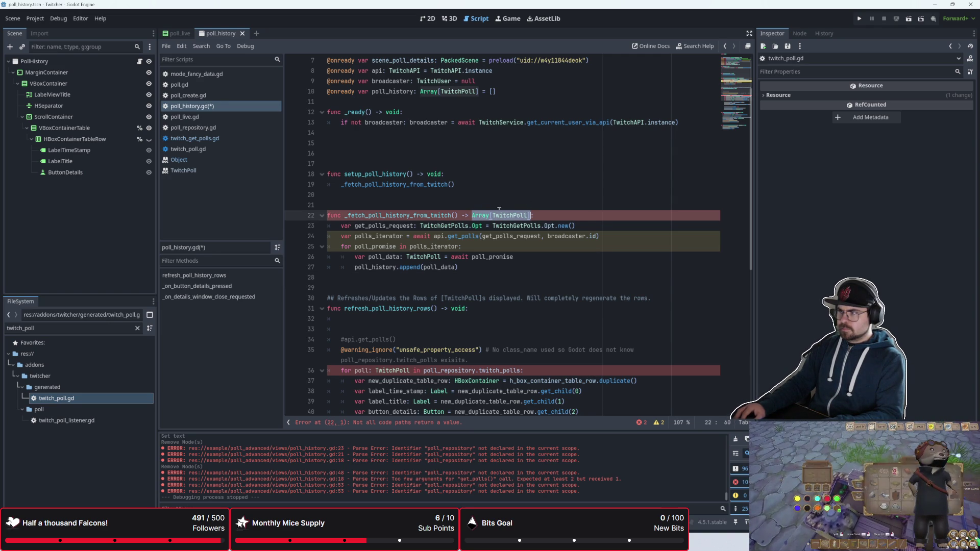
pyautogui.click(462, 268)
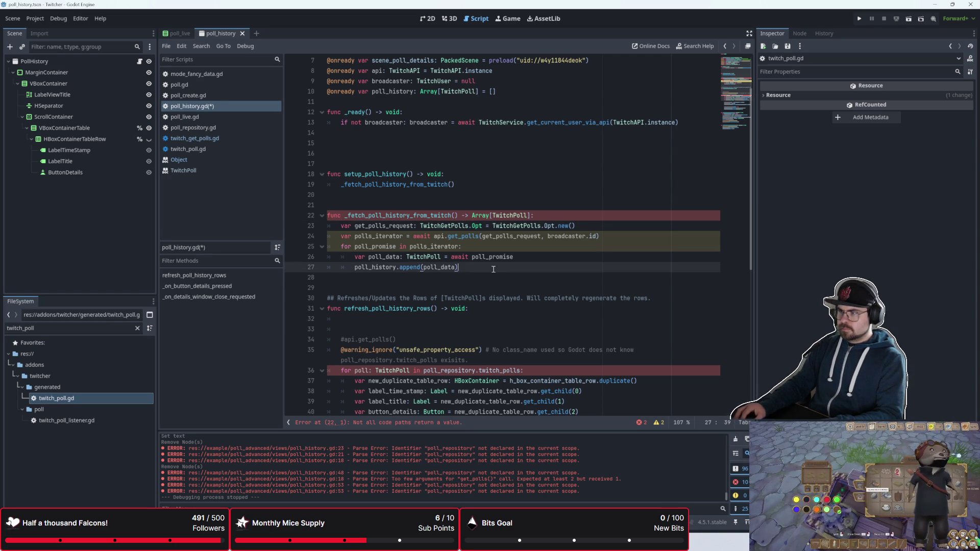
pyautogui.click(539, 216)
pyautogui.press('Return')
pyautogui.write('var ')
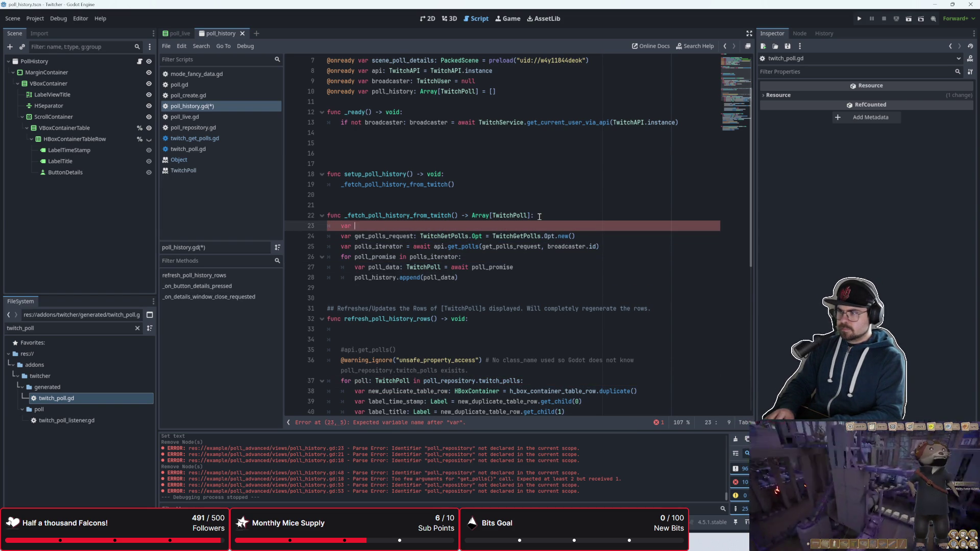
pyautogui.write('collected_poll_history')
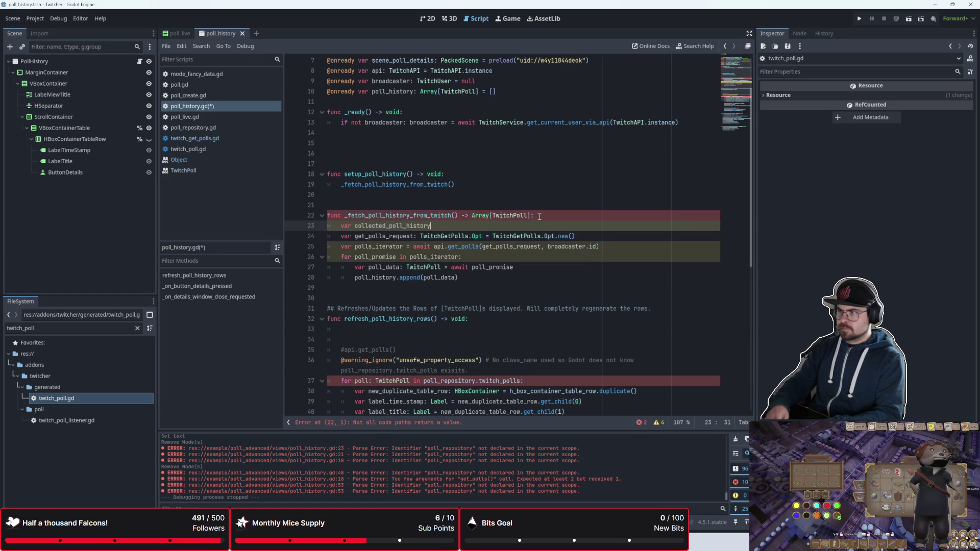
pyautogui.write(': Array[TwitchPolls')
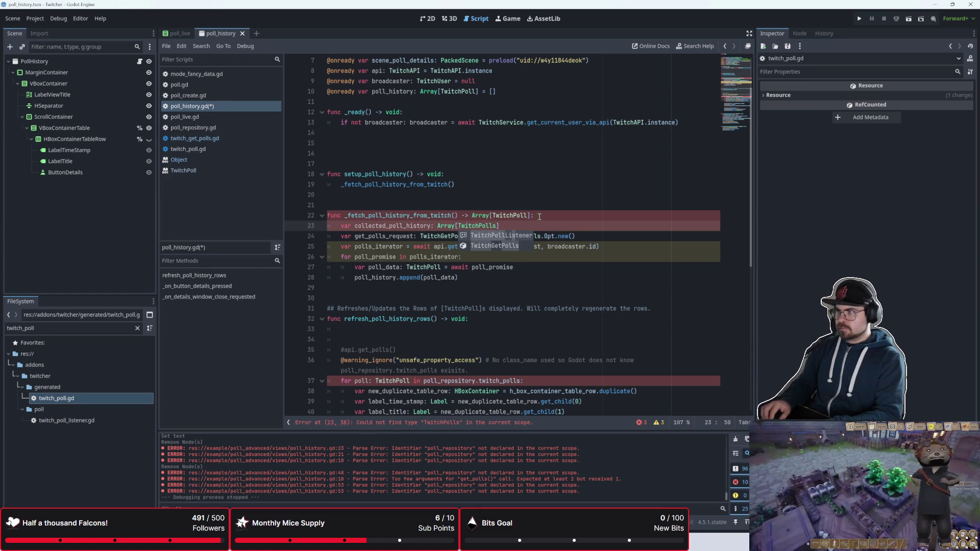
pyautogui.press('BackSpace')
pyautogui.write('] = [')
# Append poll_data to collected_poll_history and add 'return collected_poll_history' after the loop.
pyautogui.press('Down')
pyautogui.press('Down')
pyautogui.press('Down')
pyautogui.press('Left')
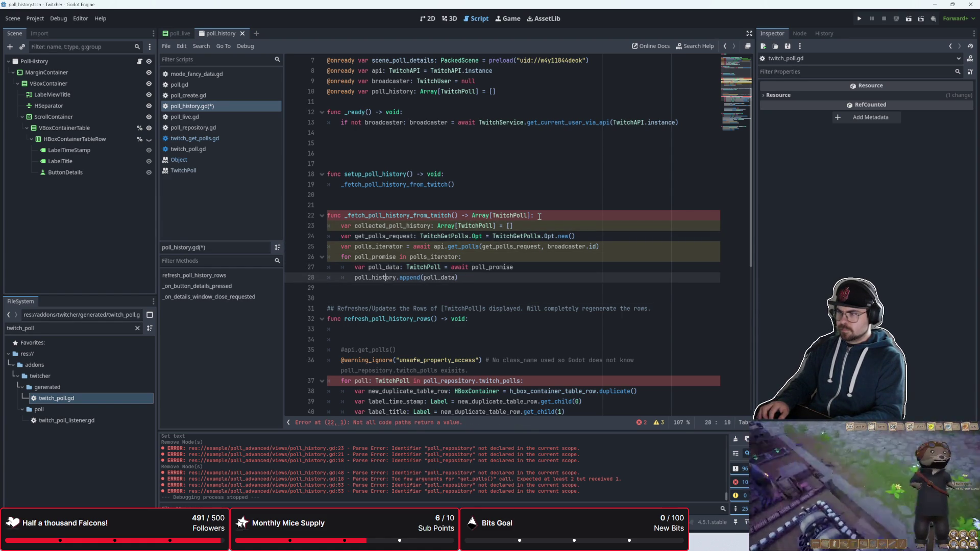
pyautogui.press('Left')
pyautogui.write('collected_')
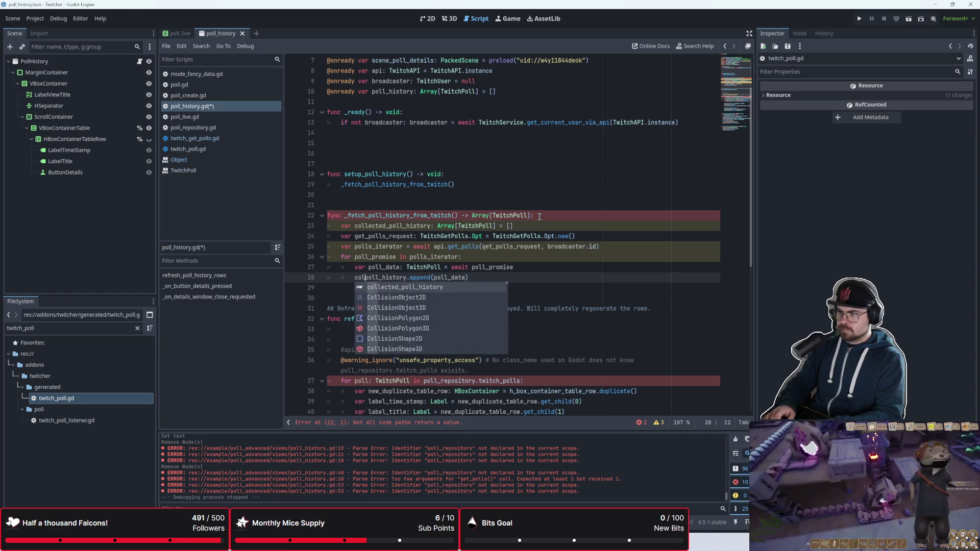
pyautogui.press('Escape')
pyautogui.press('Down')
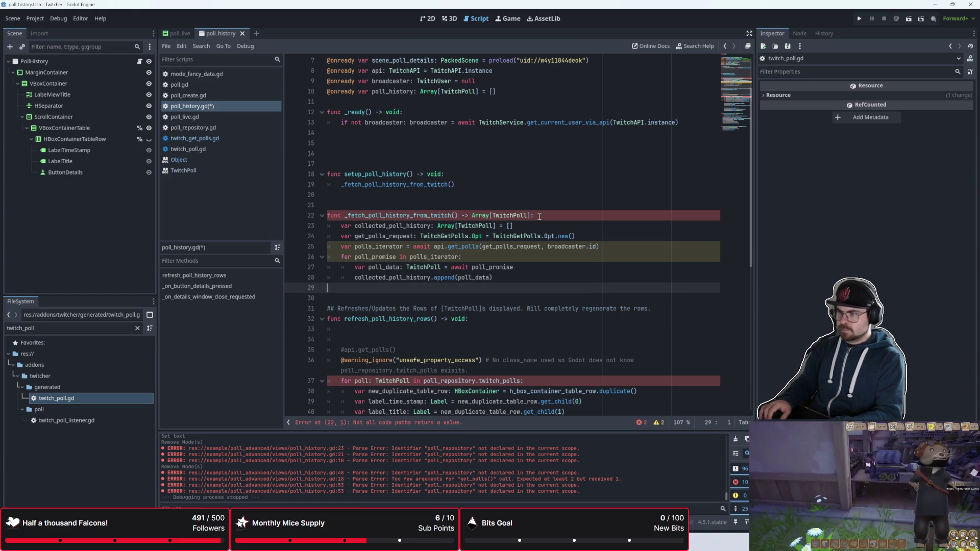
pyautogui.write('return col')
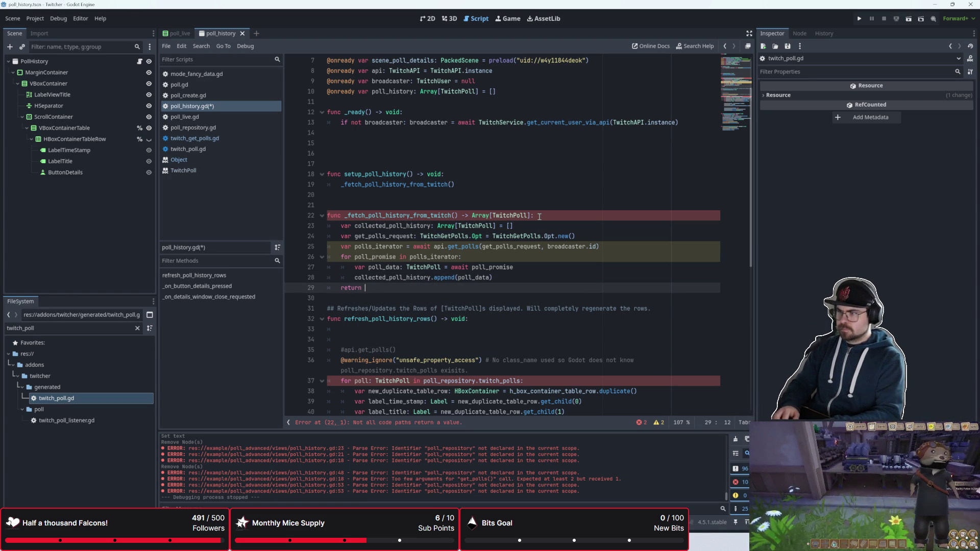
pyautogui.press('Return')
pyautogui.press('Up')
pyautogui.press('Up')
pyautogui.press('Up')
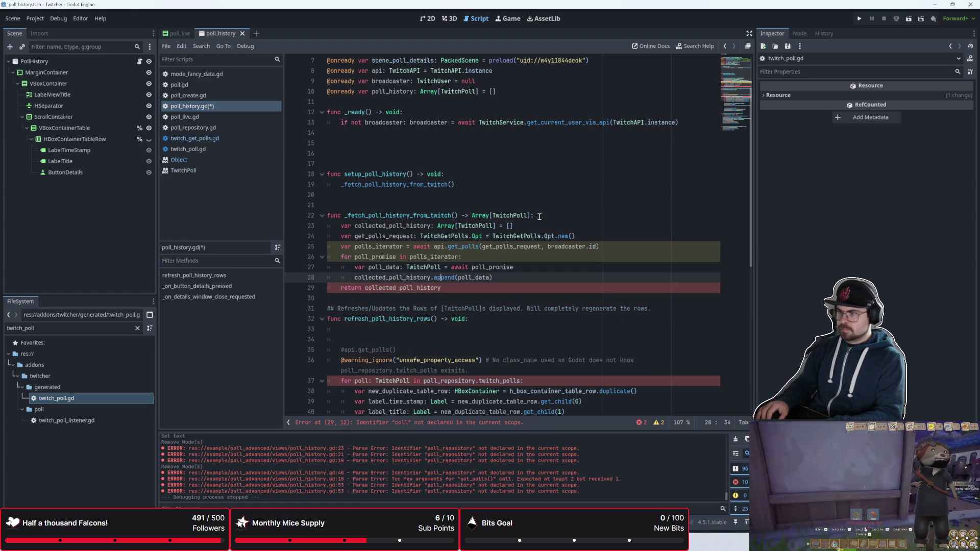
pyautogui.press('Up')
pyautogui.press('Up')
pyautogui.press('Up')
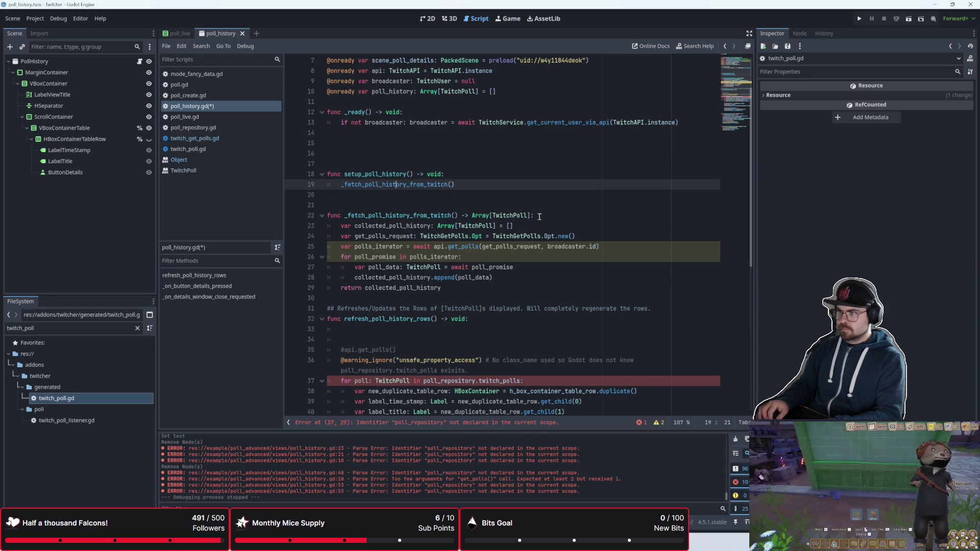
# Prefix the fetch call on line 19 with 'poll_history ='.
pyautogui.write('poll_')
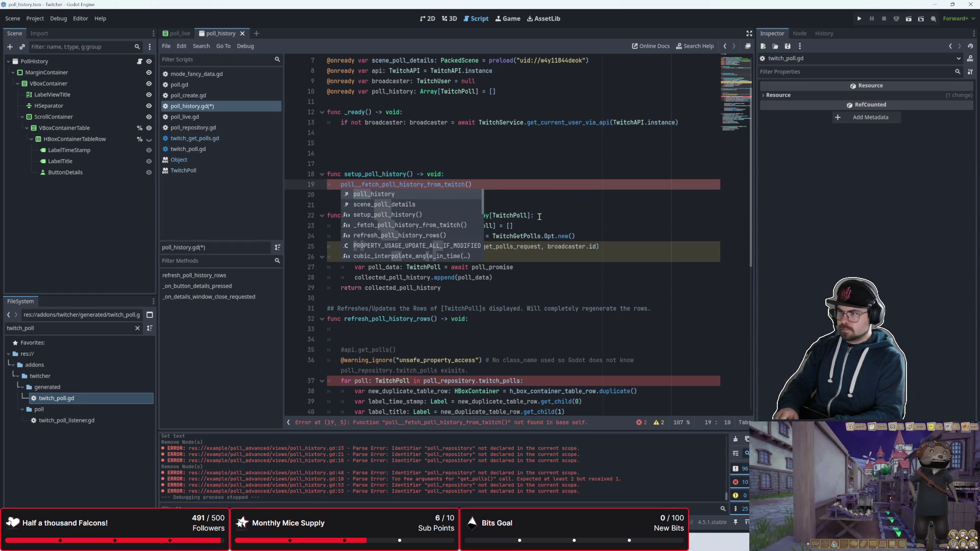
pyautogui.write('history =')
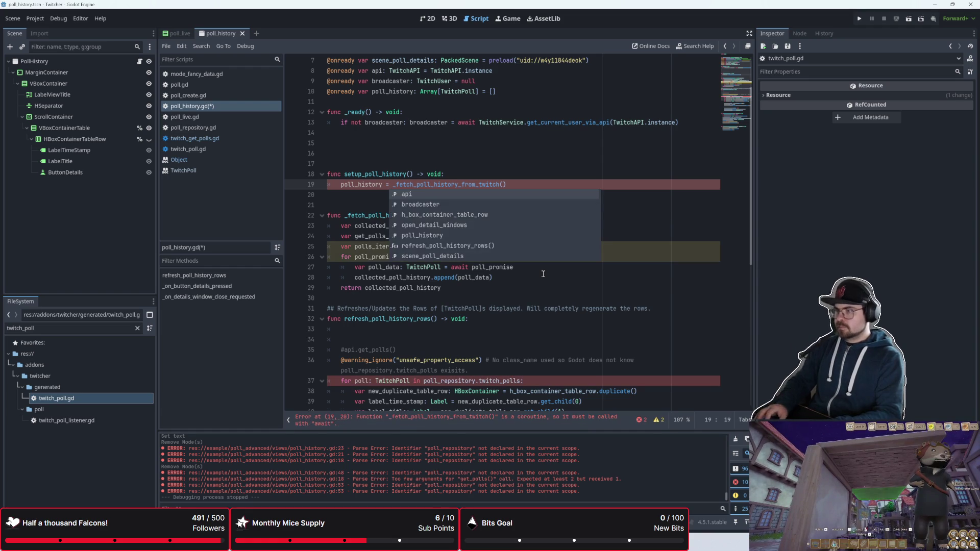
pyautogui.press('Down')
pyautogui.press('Down')
pyautogui.press('Down')
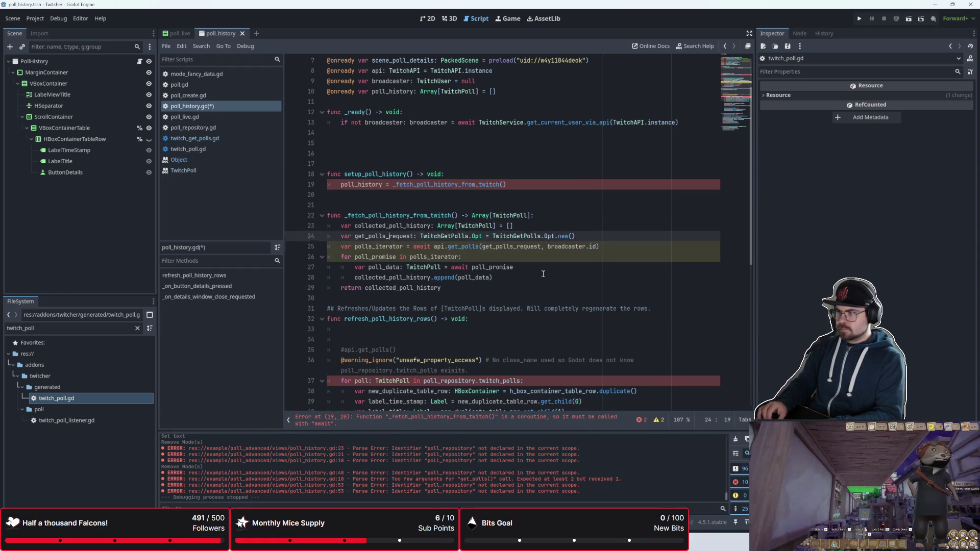
pyautogui.click(472, 288)
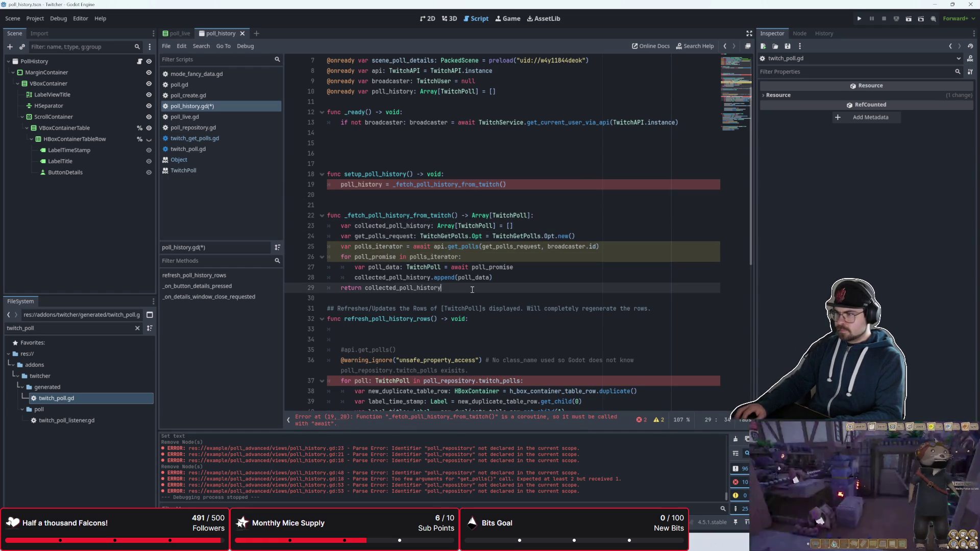
pyautogui.scroll(-2, 518, 339)
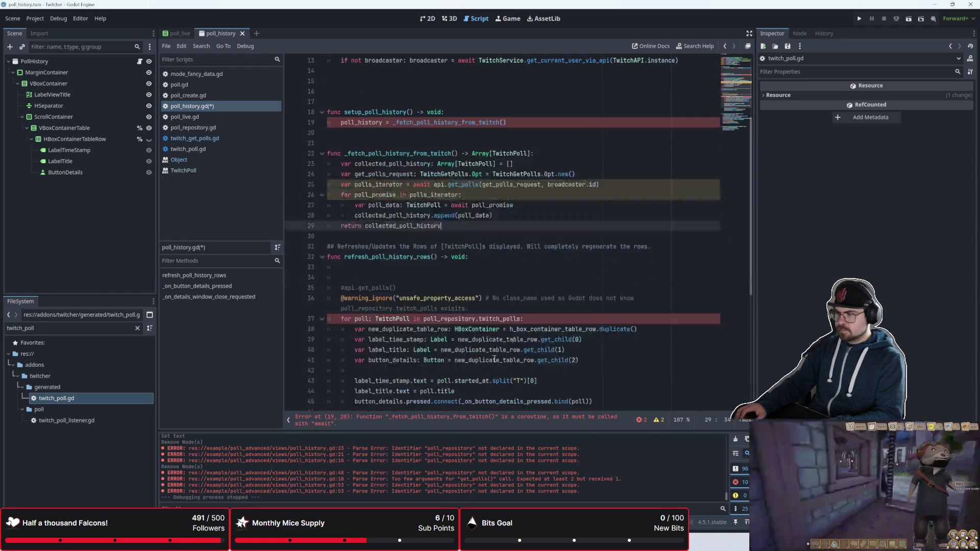
pyautogui.scroll(1, 518, 339)
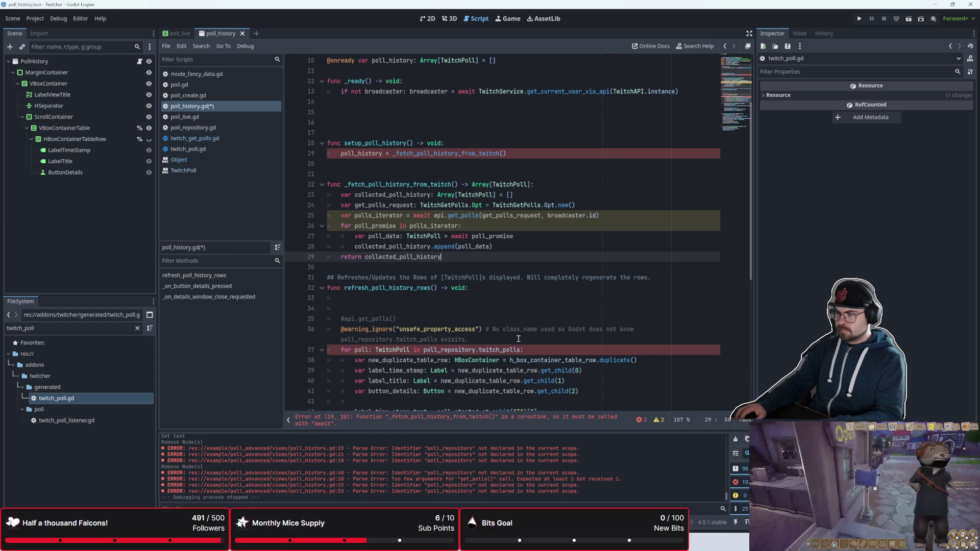
pyautogui.scroll(2, 505, 327)
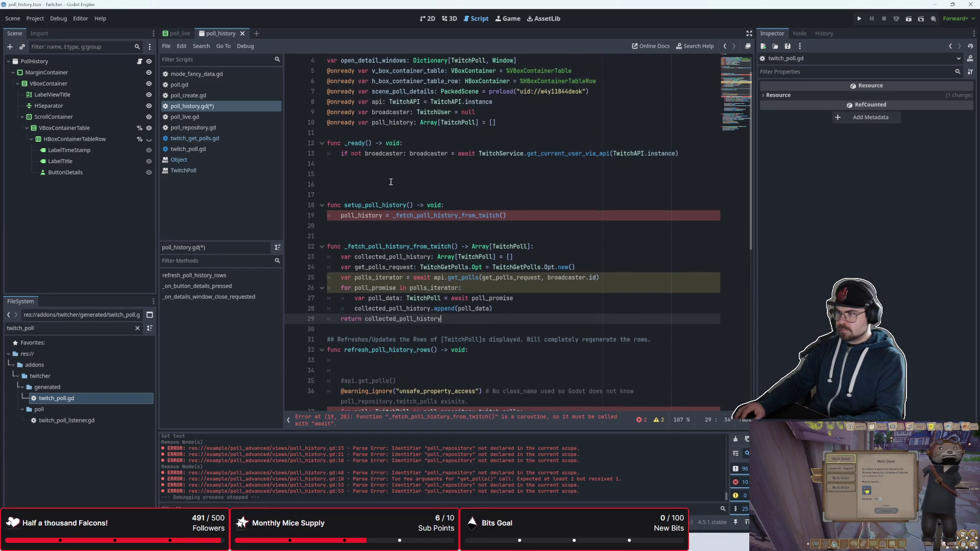
# Insert 'await' before the _fetch_poll_history_from_twitch() call.
pyautogui.click(393, 216)
pyautogui.write('await')
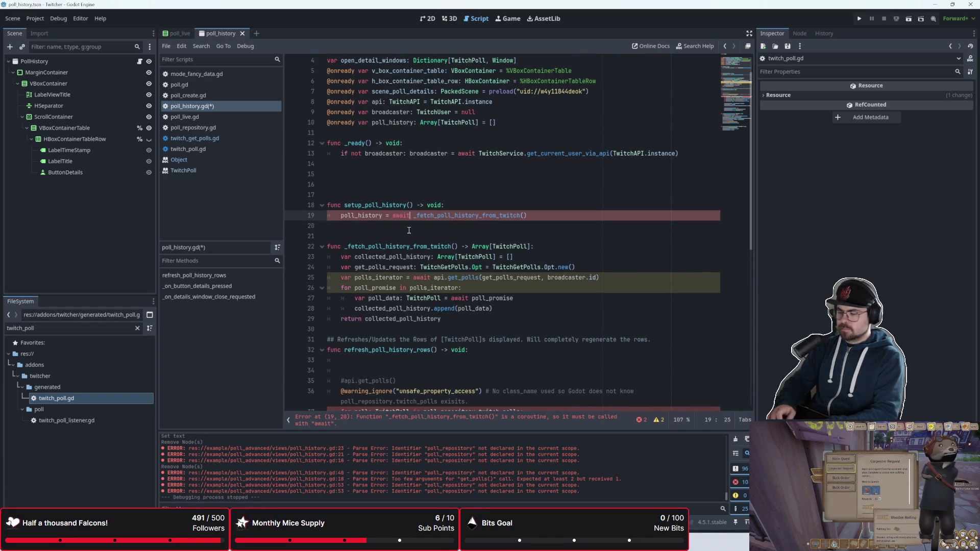
pyautogui.press('Escape')
pyautogui.press('Down')
pyautogui.press('Down')
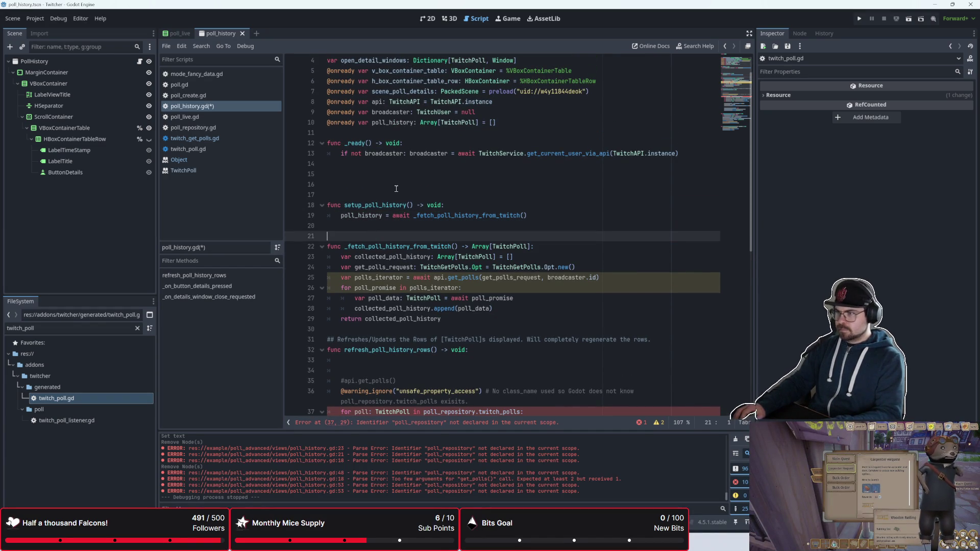
pyautogui.click(417, 181)
pyautogui.press('Down')
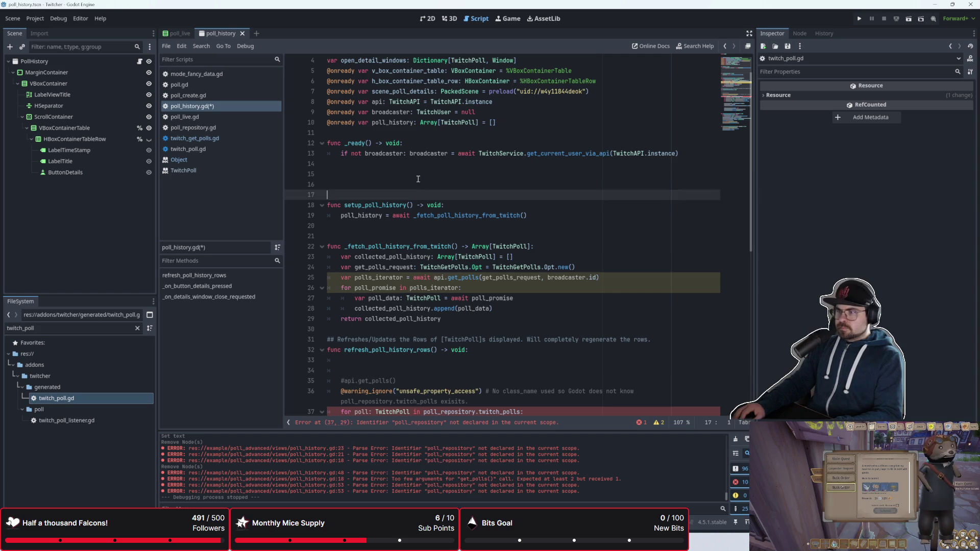
pyautogui.scroll(-2, 424, 212)
pyautogui.scroll(2, 423, 212)
pyautogui.click(419, 173)
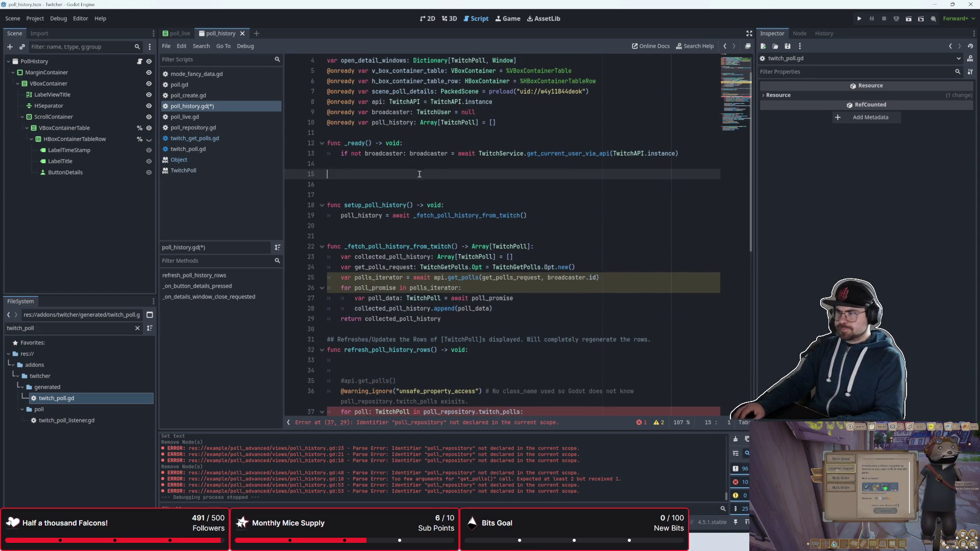
pyautogui.scroll(-1, 459, 240)
pyautogui.click(472, 260)
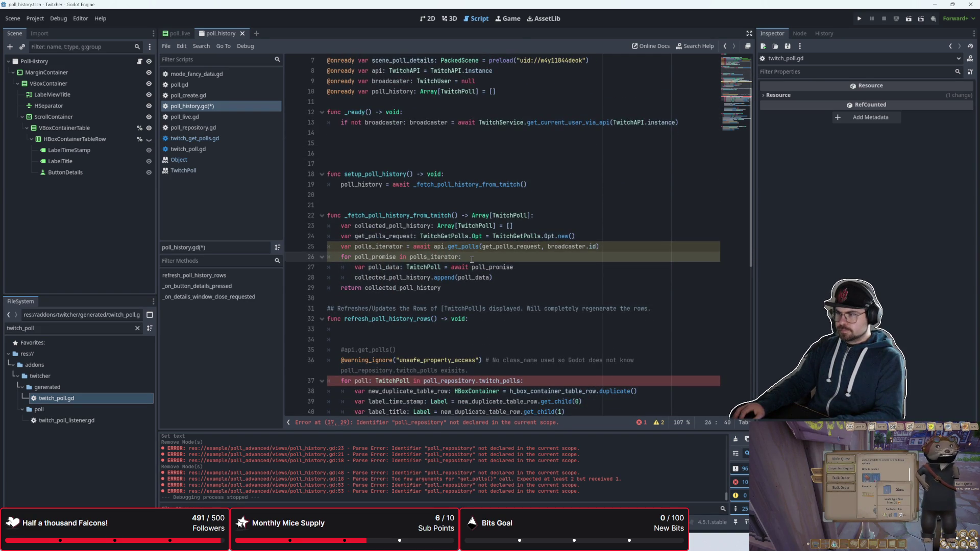
# Check the warnings list and type polls_iterator on line 25 as Array[TwitchPoll].
pyautogui.click(658, 422)
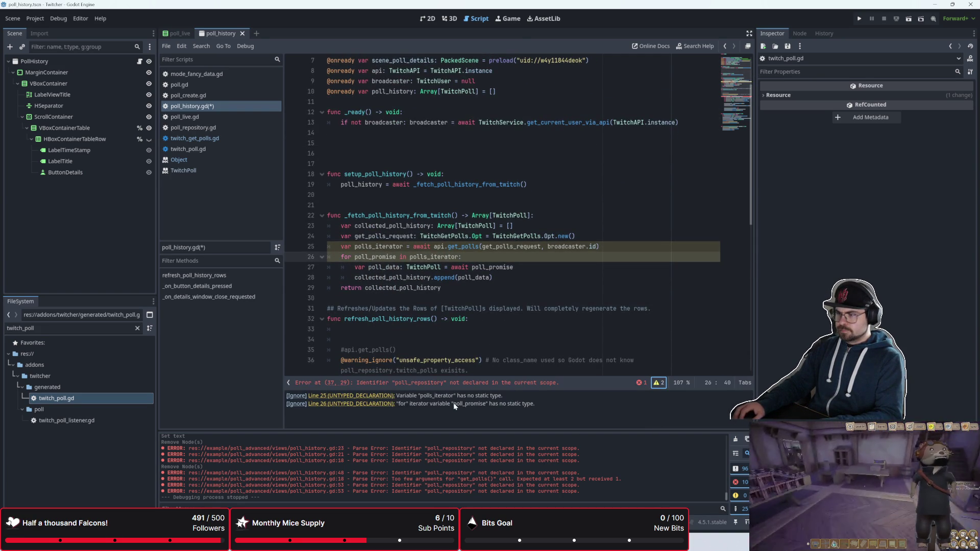
pyautogui.click(404, 249)
pyautogui.write(':')
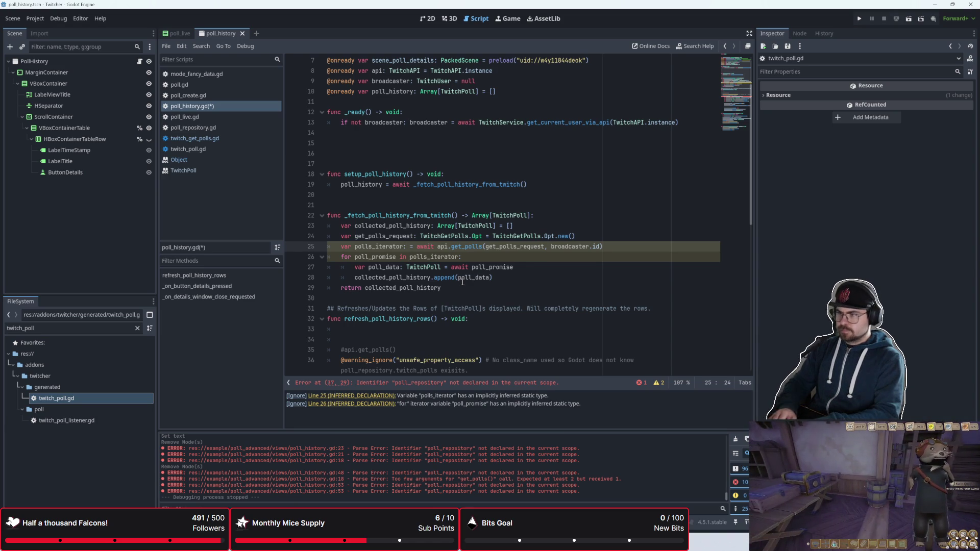
pyautogui.write('Twi')
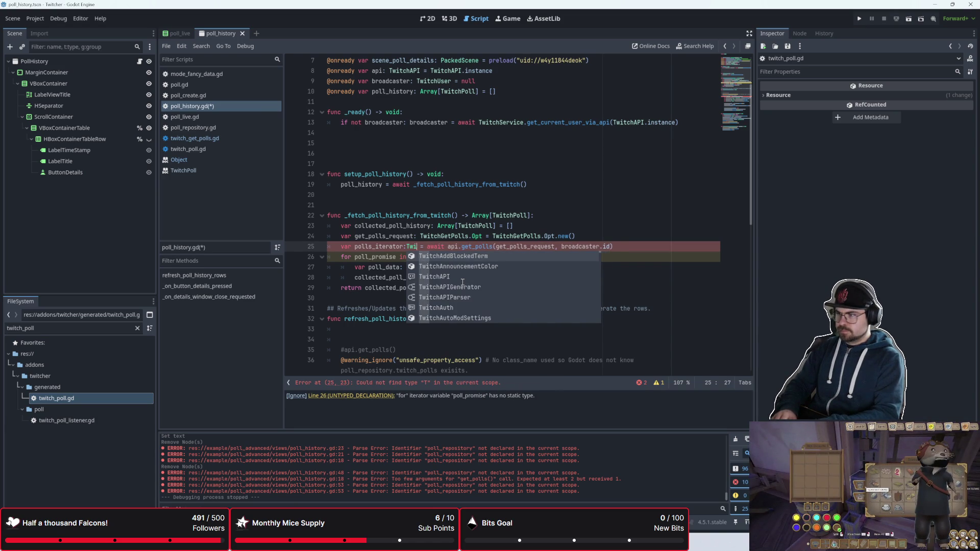
pyautogui.write('tchPoll')
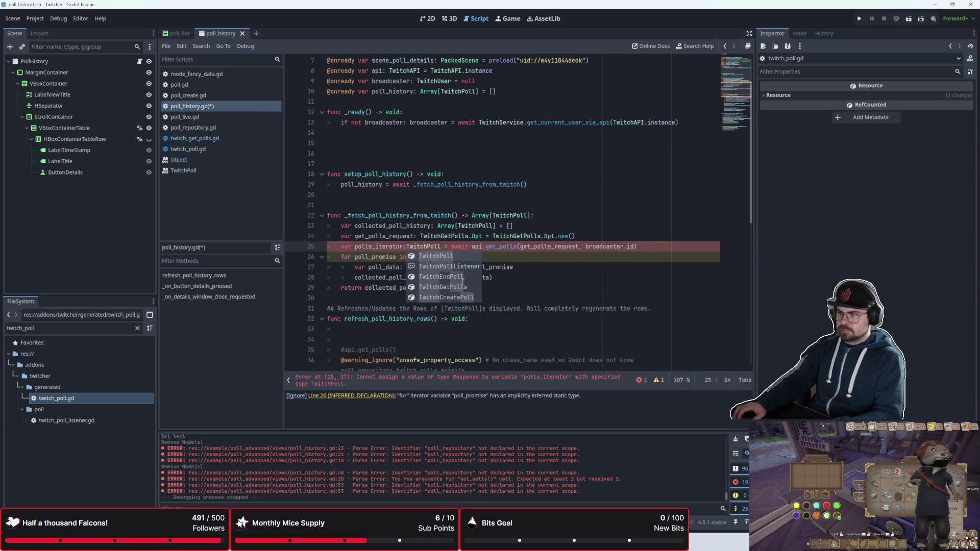
pyautogui.click(408, 246)
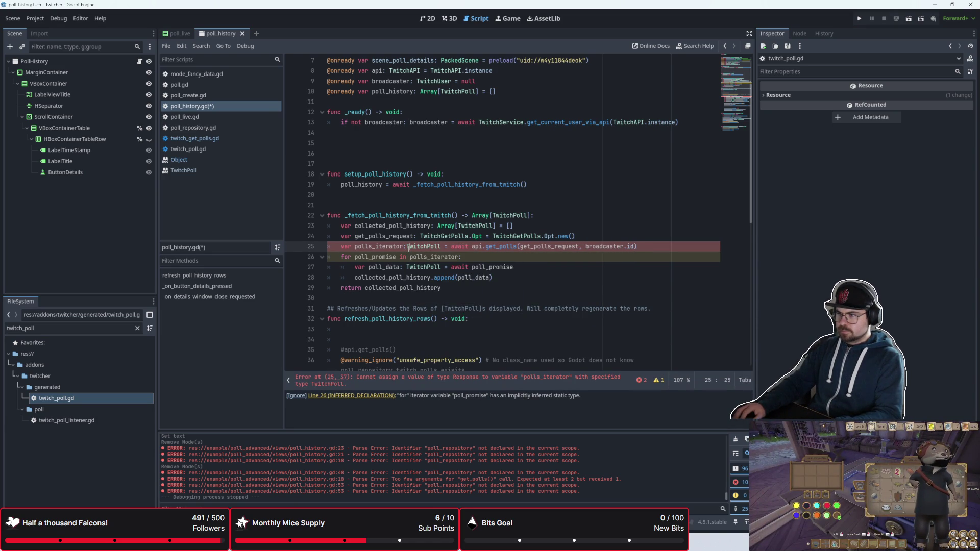
pyautogui.write('Array[')
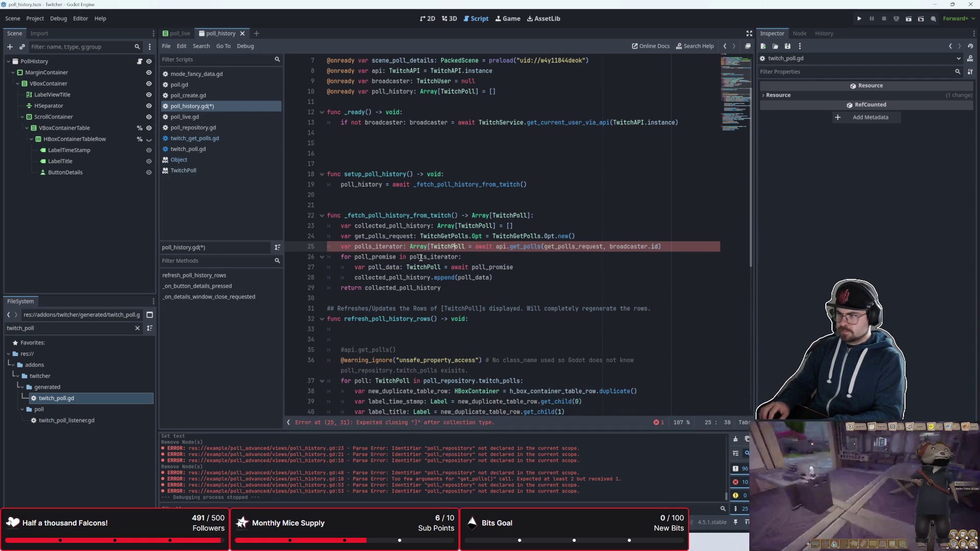
pyautogui.write(']')
pyautogui.press('Down')
# Type poll_promise on line 26 as TwitchPoll and review the remaining REDUNDANT_AWAIT warning.
pyautogui.write(': TwitchP')
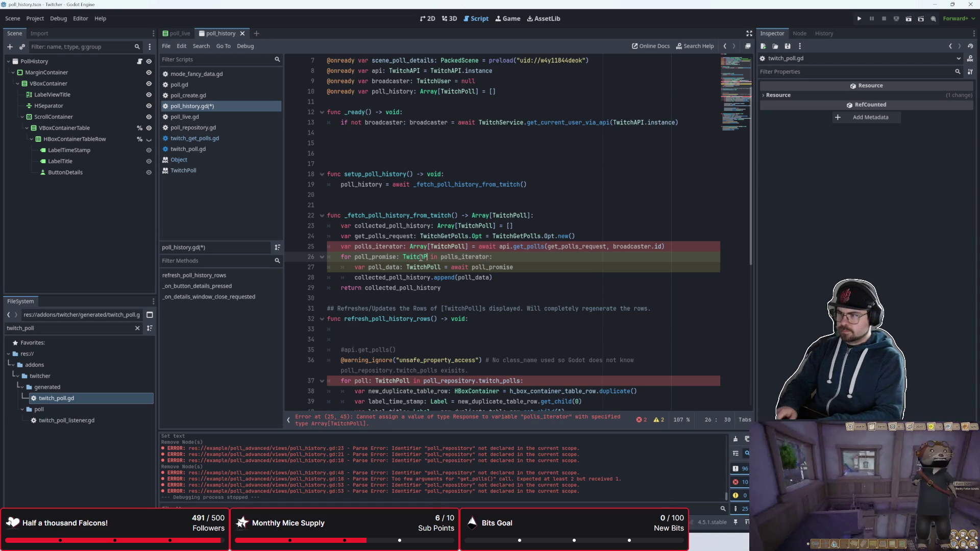
pyautogui.write('oll')
pyautogui.press('Return')
pyautogui.press('Down')
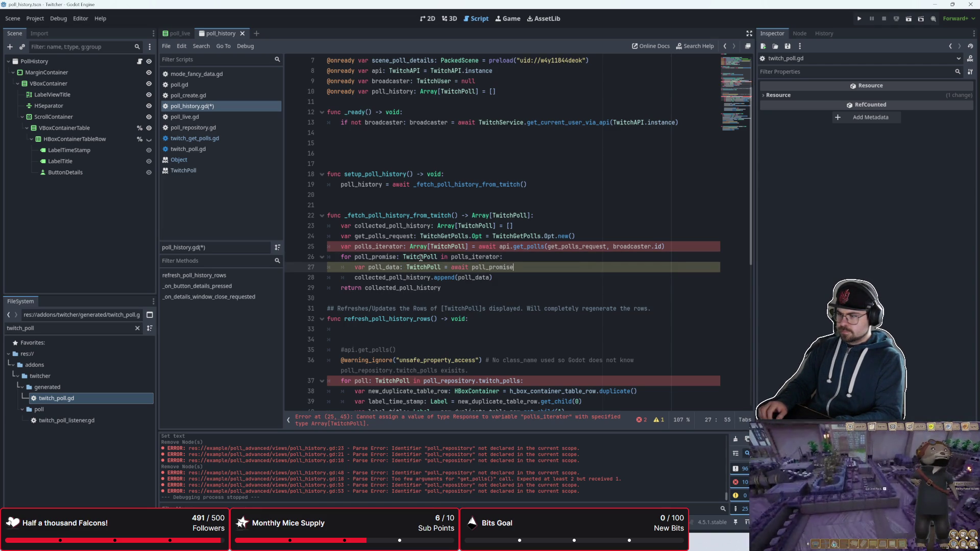
pyautogui.click(658, 419)
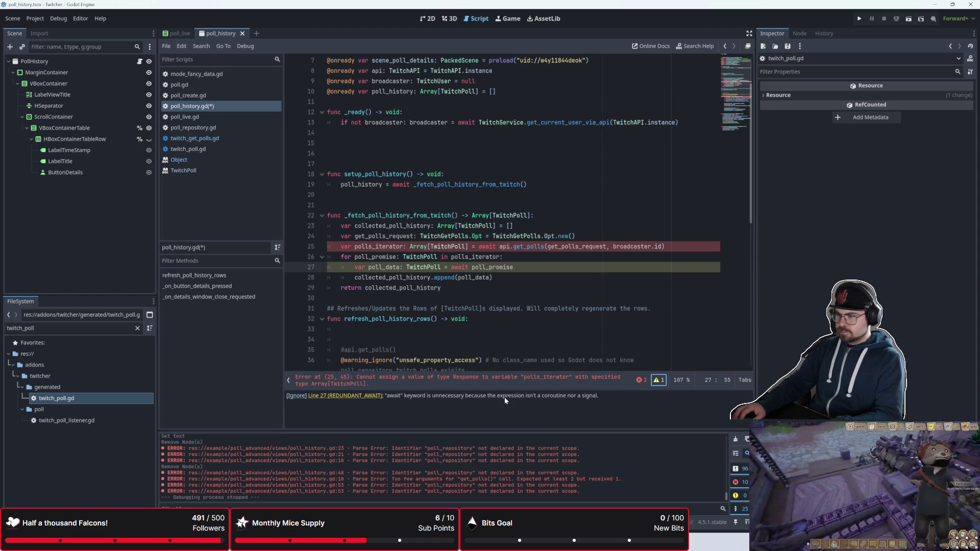
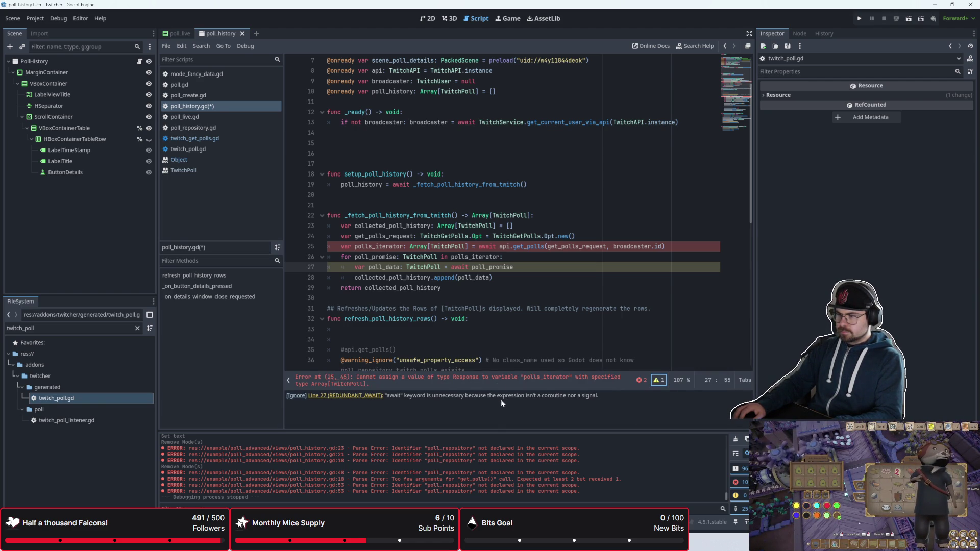
# Compare the poll_promise code around line 27 with the Twitcher paging docs example.
pyautogui.click(472, 267)
pyautogui.scroll(-3, 472, 267)
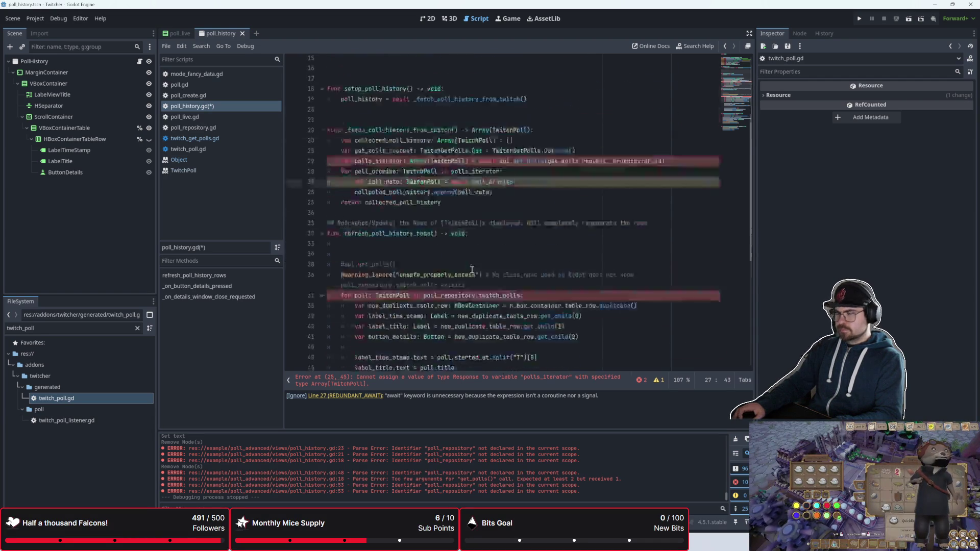
pyautogui.scroll(3, 472, 267)
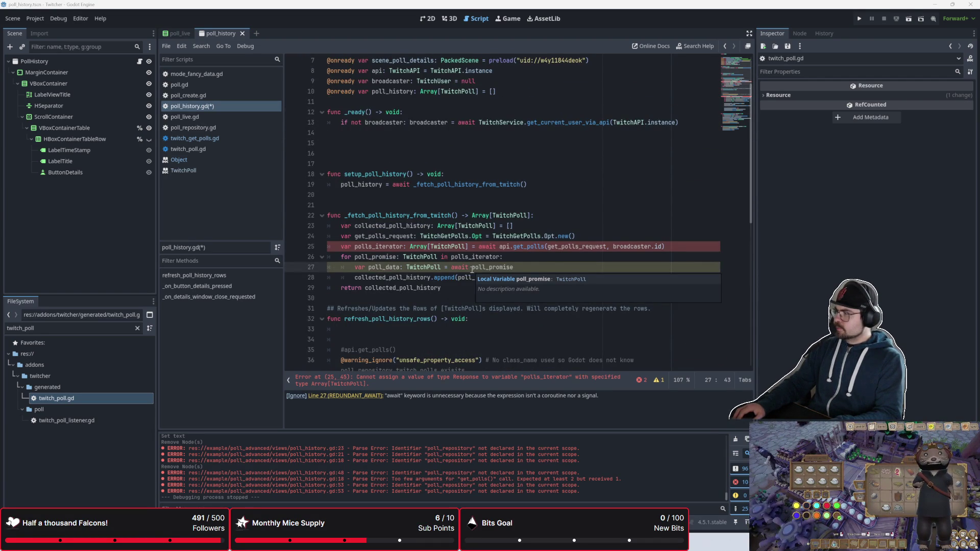
pyautogui.hotkey('alt', 'Tab')
pyautogui.click(403, 335)
pyautogui.scroll(-1, 384, 378)
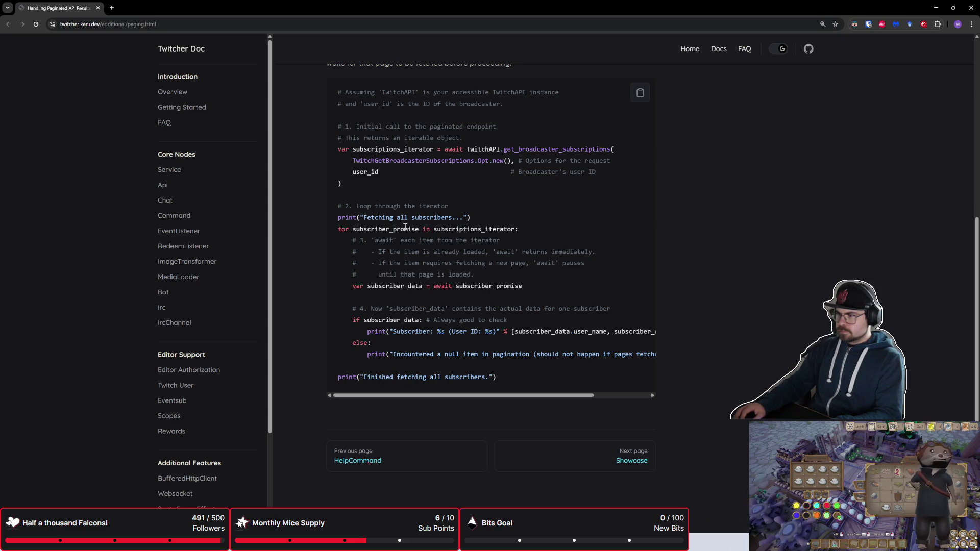
pyautogui.hotkey('alt', 'Tab')
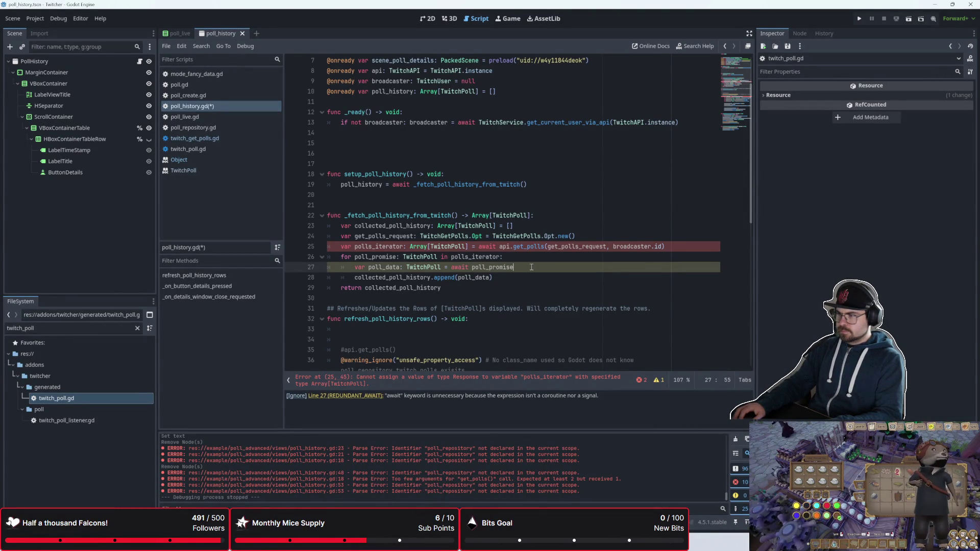
# Remove ': Array[TwitchPoll]' from polls_iterator and ': TwitchPoll' from poll_promise.
pyautogui.moveTo(411, 248); pyautogui.dragTo(466, 247)
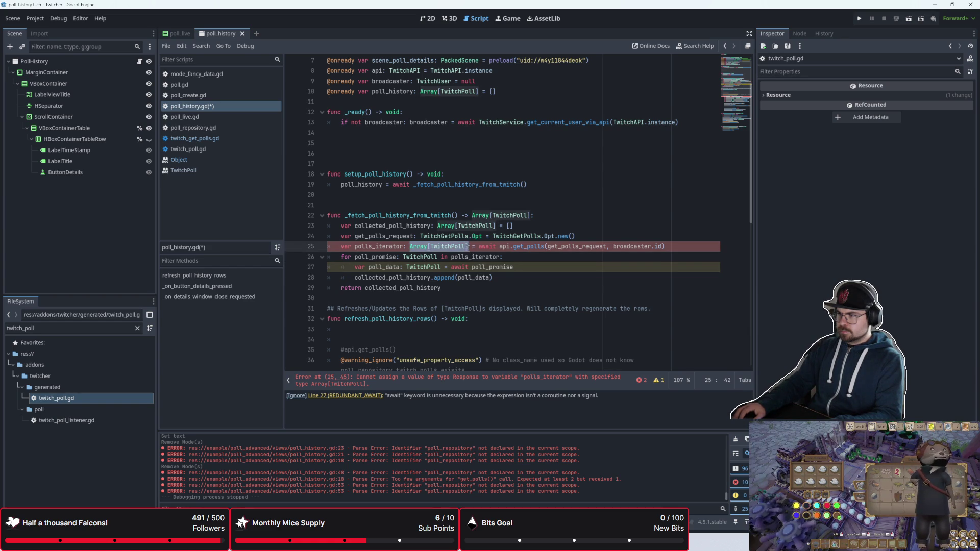
pyautogui.press('BackSpace')
pyautogui.press('BackSpace')
pyautogui.press('BackSpace')
pyautogui.press('Down')
pyautogui.press('Down')
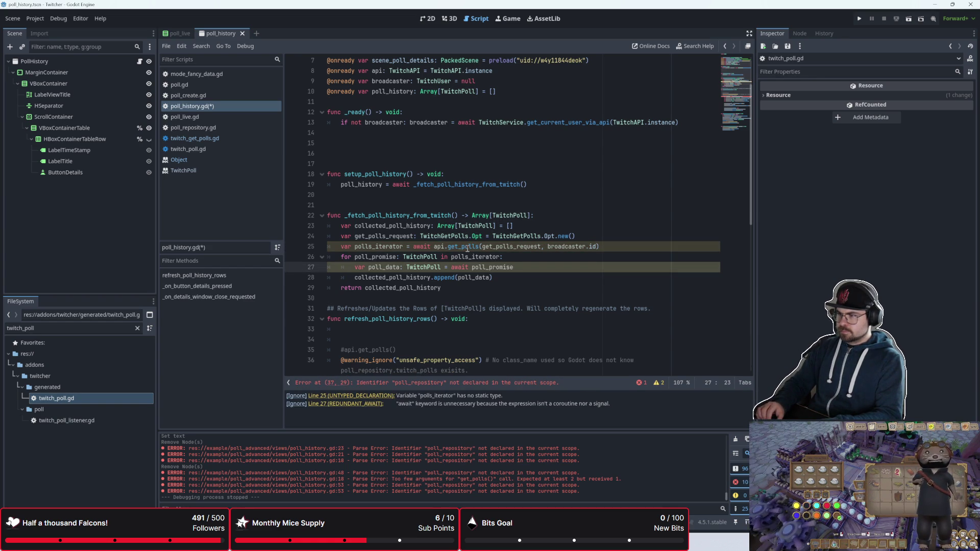
pyautogui.press('Up')
pyautogui.press('BackSpace')
pyautogui.press('BackSpace')
pyautogui.press('BackSpace')
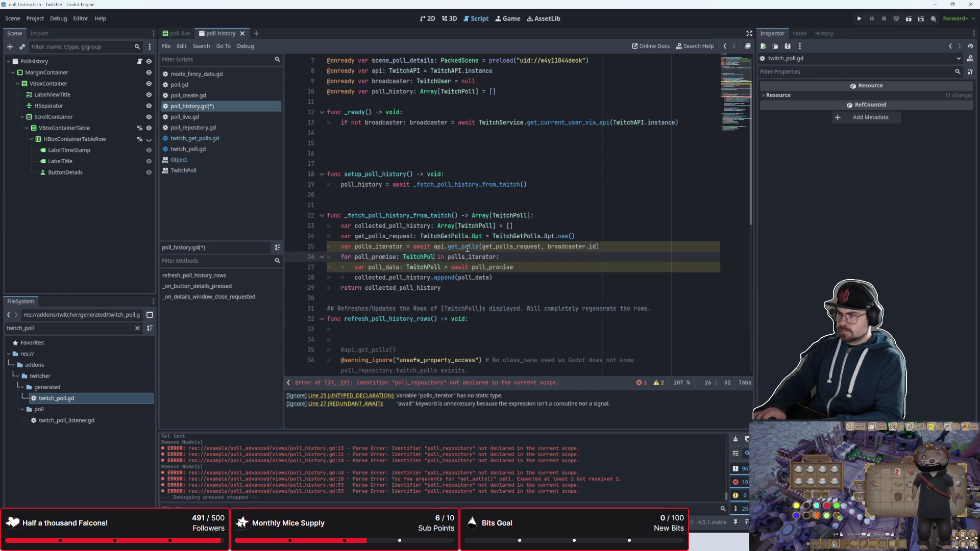
pyautogui.press('BackSpace')
pyautogui.press('BackSpace')
pyautogui.press('BackSpace')
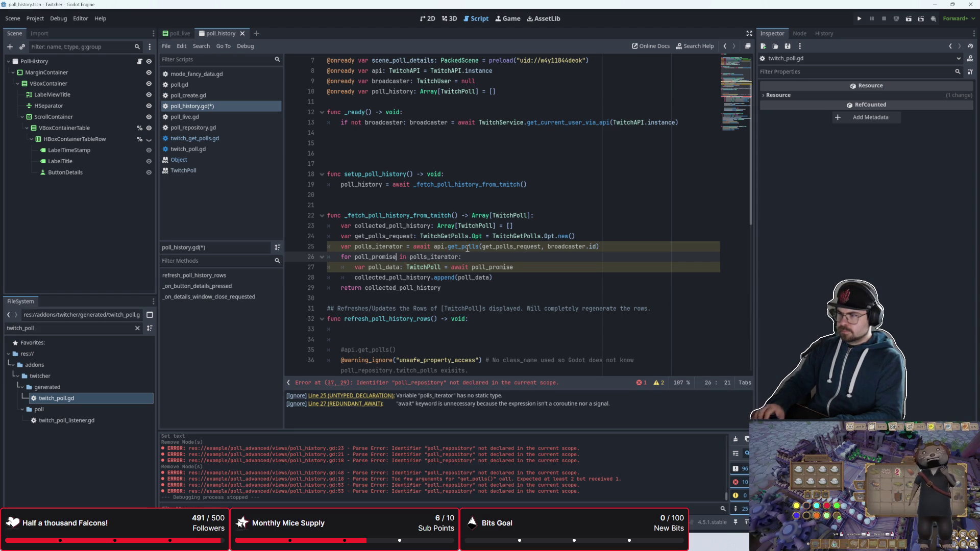
pyautogui.click(468, 225)
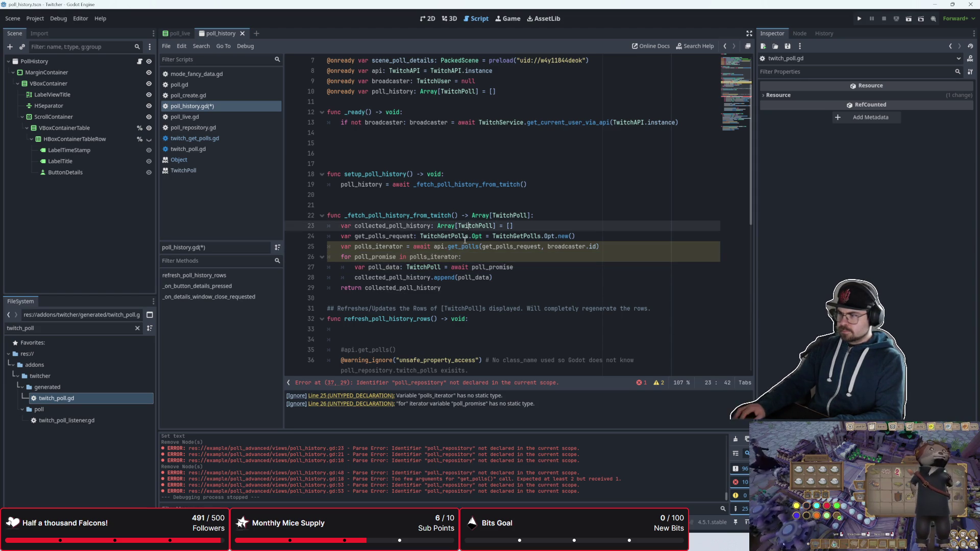
# Ignore both untyped-declaration warnings and save poll_history.gd.
pyautogui.click(301, 397)
pyautogui.click(301, 396)
pyautogui.click(469, 298)
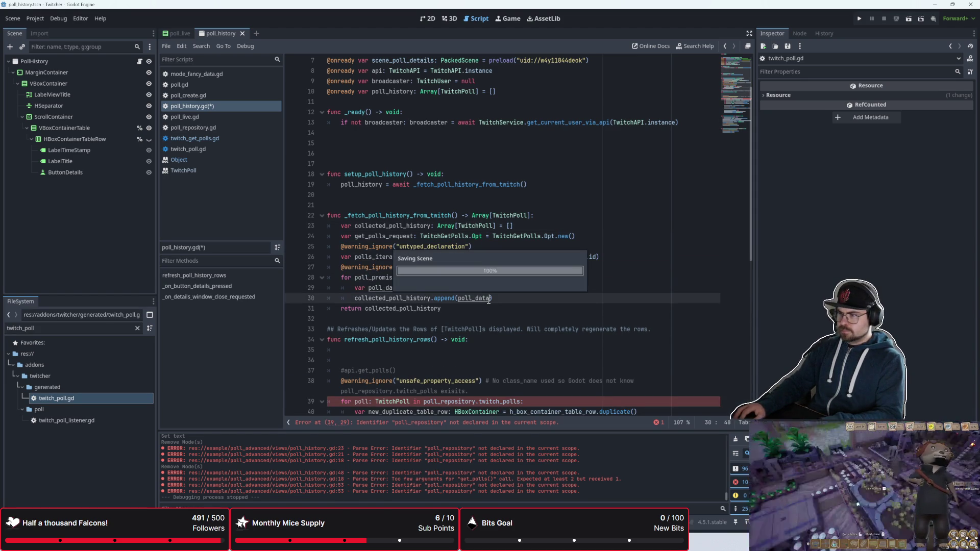
pyautogui.hotkey('ctrl', 's')
pyautogui.click(447, 319)
pyautogui.scroll(-2, 447, 319)
pyautogui.press('Up')
pyautogui.press('Up')
pyautogui.press('Up')
pyautogui.press('End')
# Remove the empty line inside refresh_poll_history_rows and add a blank line before its comment.
pyautogui.scroll(1, 456, 258)
pyautogui.click(500, 310)
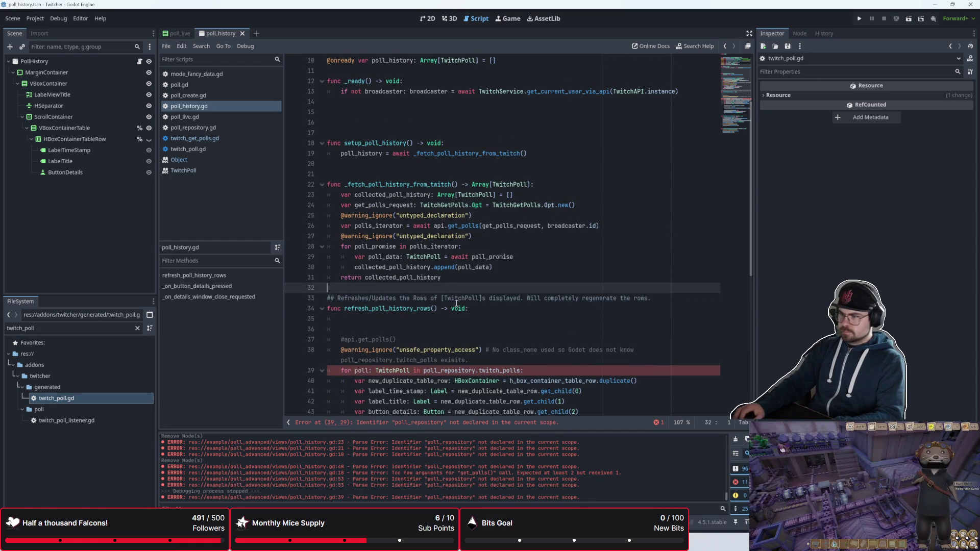
pyautogui.click(473, 317)
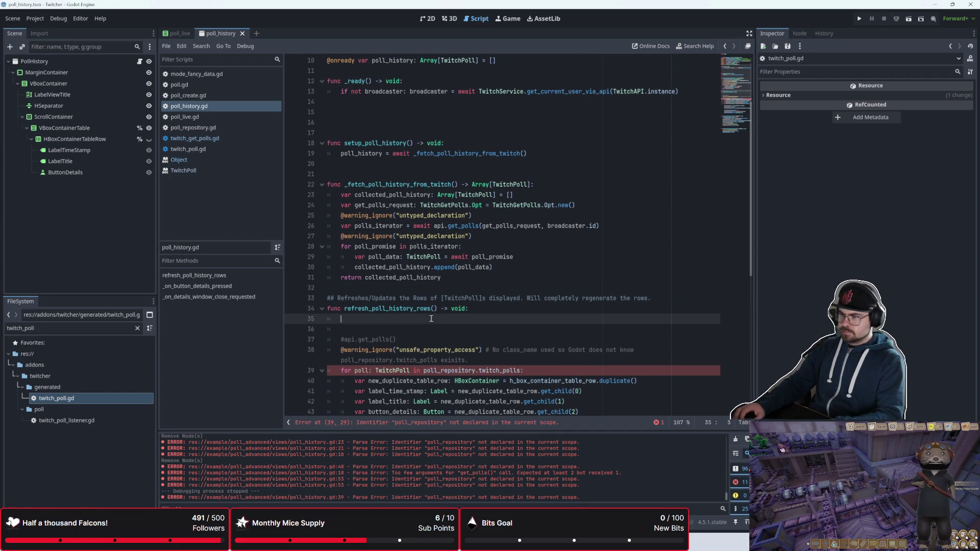
pyautogui.press('Delete')
pyautogui.press('Delete')
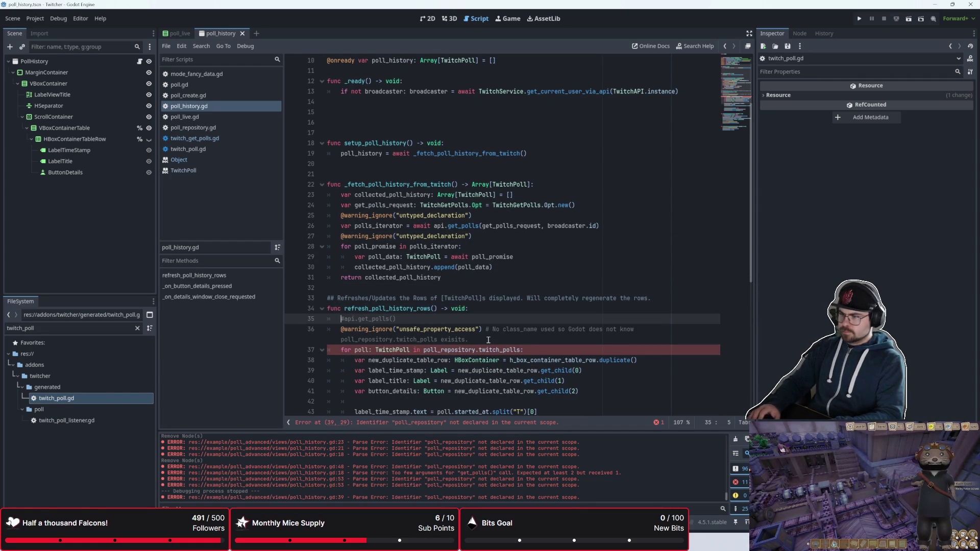
pyautogui.scroll(-3, 489, 339)
pyautogui.scroll(5, 489, 340)
pyautogui.click(448, 349)
pyautogui.press('Return')
# Call refresh_poll_history_rows() in setup_poll_history right after the fetch.
pyautogui.click(438, 228)
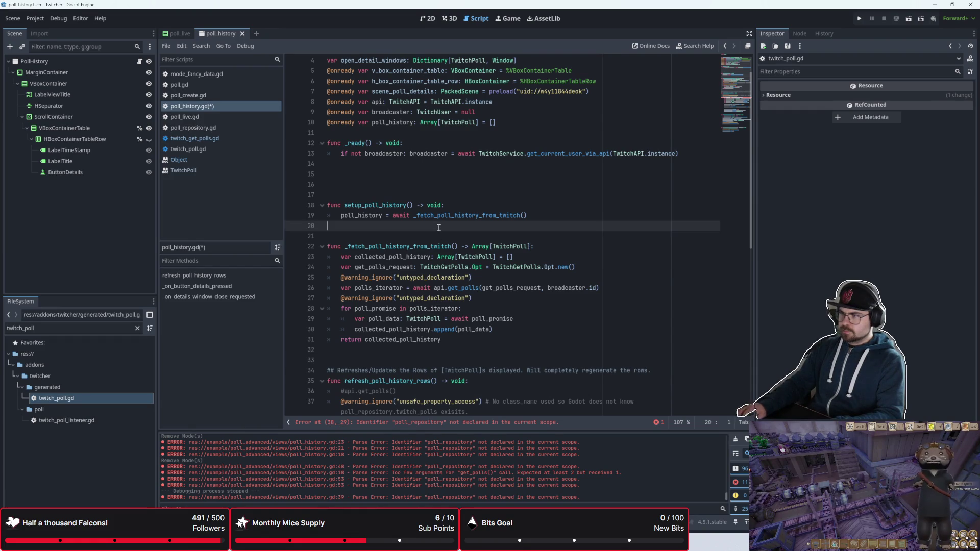
pyautogui.press('Return')
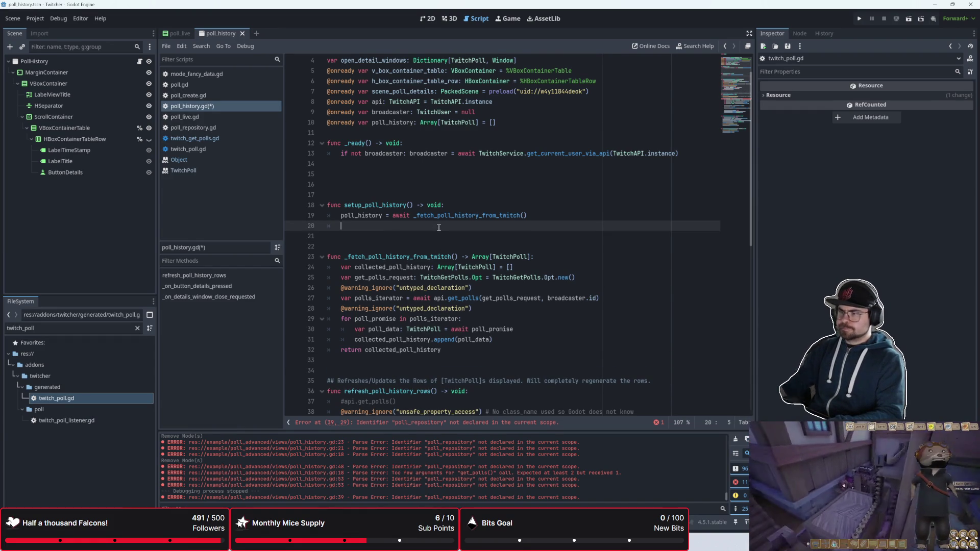
pyautogui.write('refre')
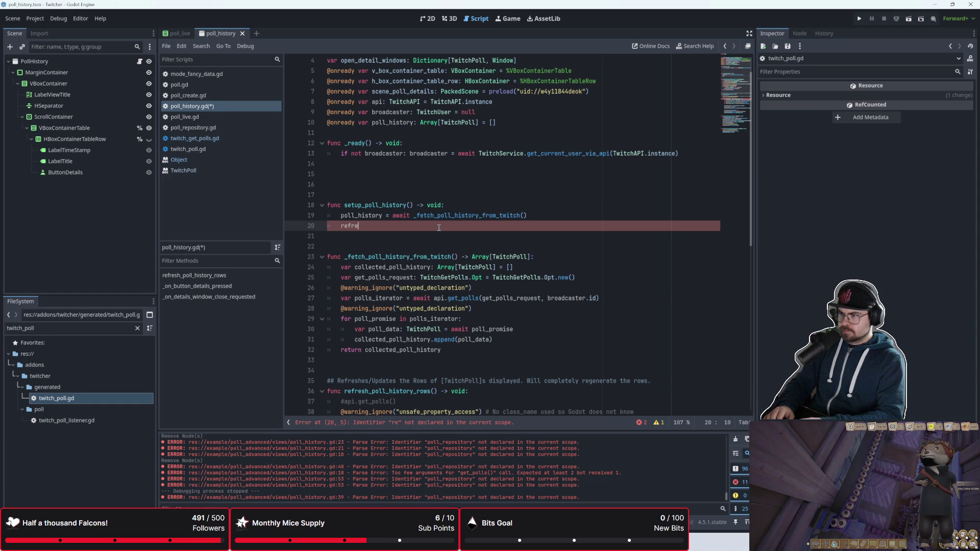
pyautogui.press('Return')
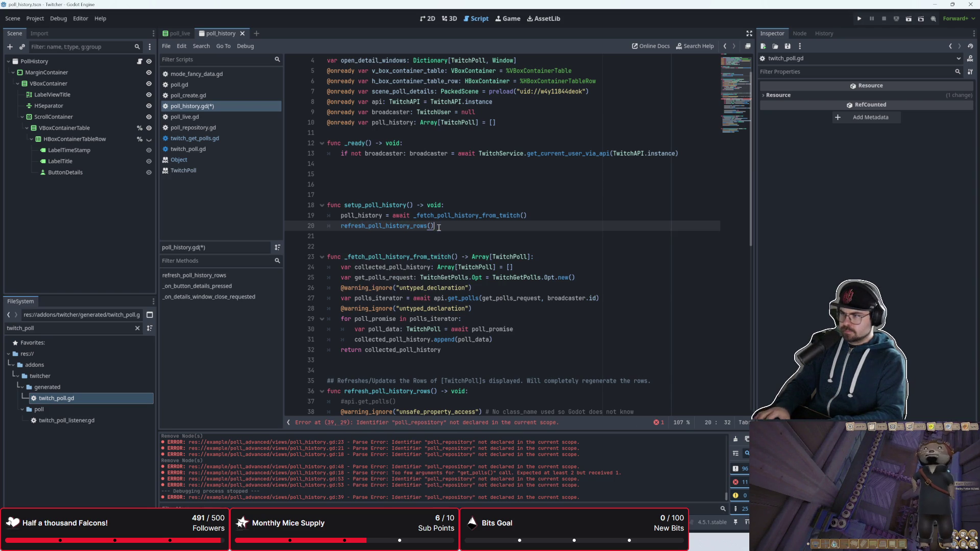
pyautogui.scroll(-1, 438, 227)
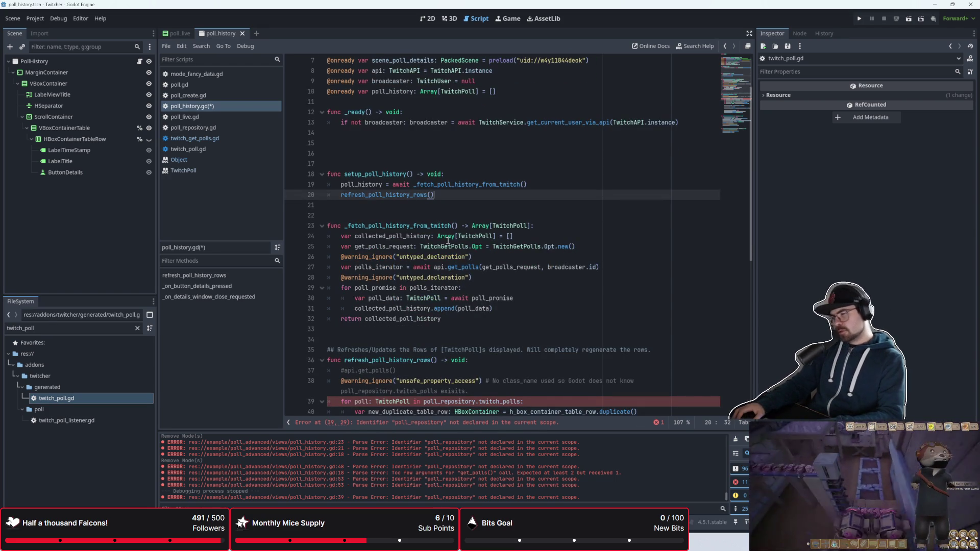
pyautogui.moveTo(448, 240)
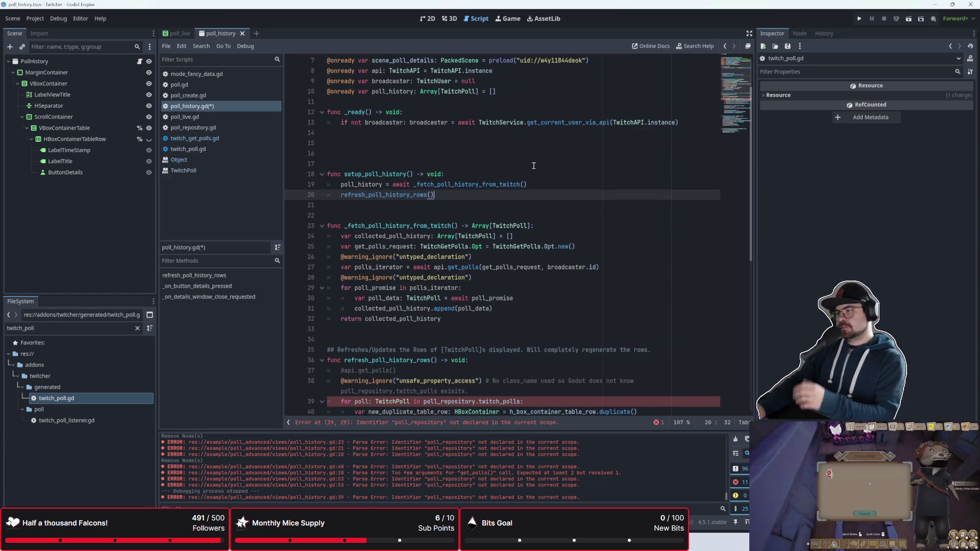
# Change the call to update_poll_history_rows() and delete the stray extra line.
pyautogui.click(541, 185)
pyautogui.press('Return')
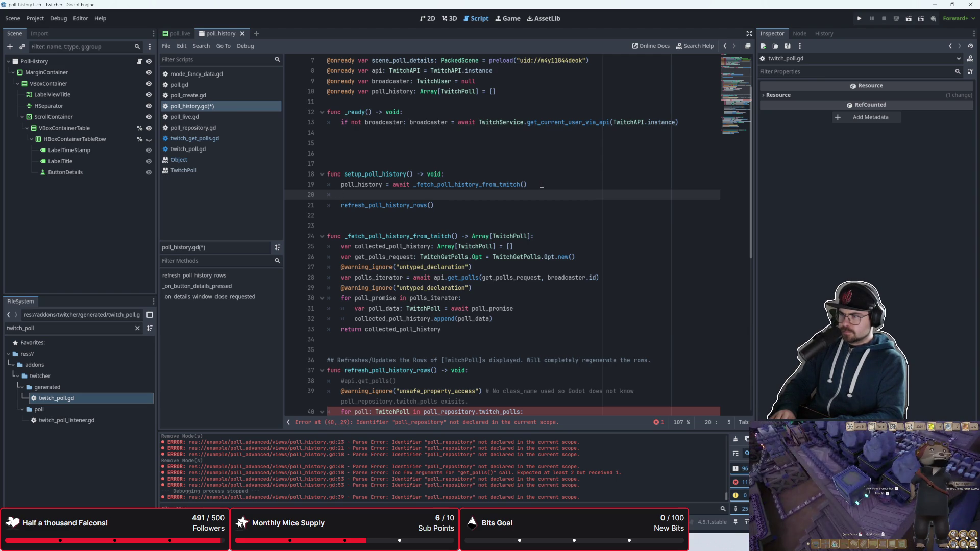
pyautogui.write('p')
pyautogui.press('BackSpace')
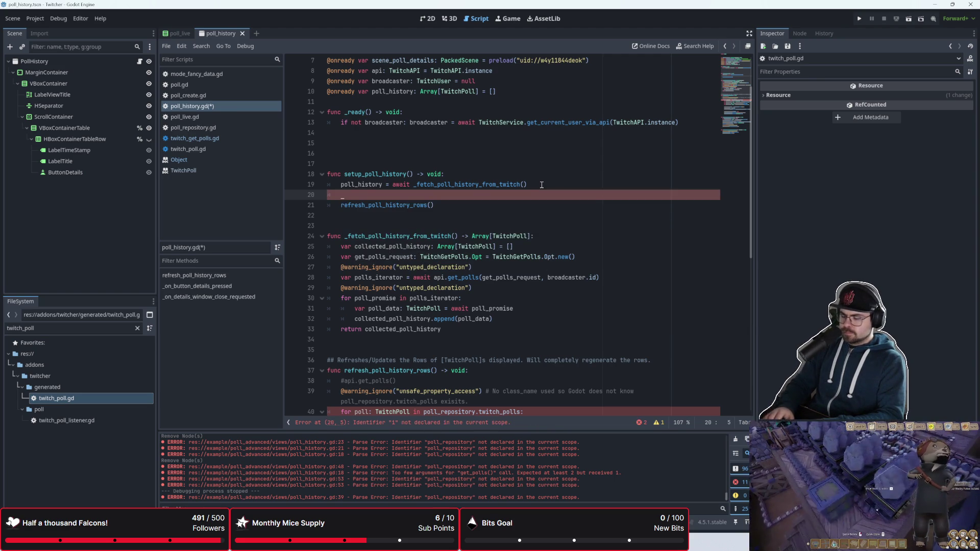
pyautogui.write('update')
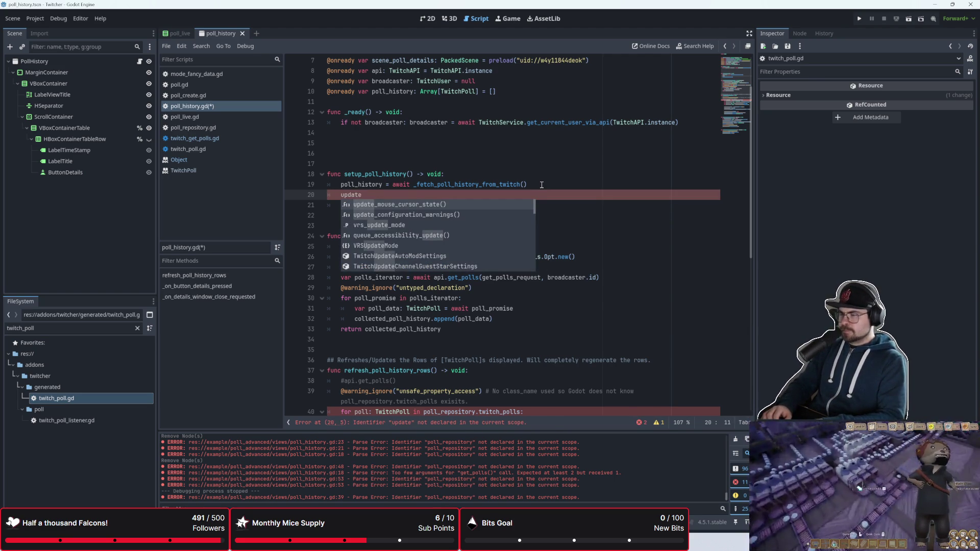
pyautogui.press('Escape')
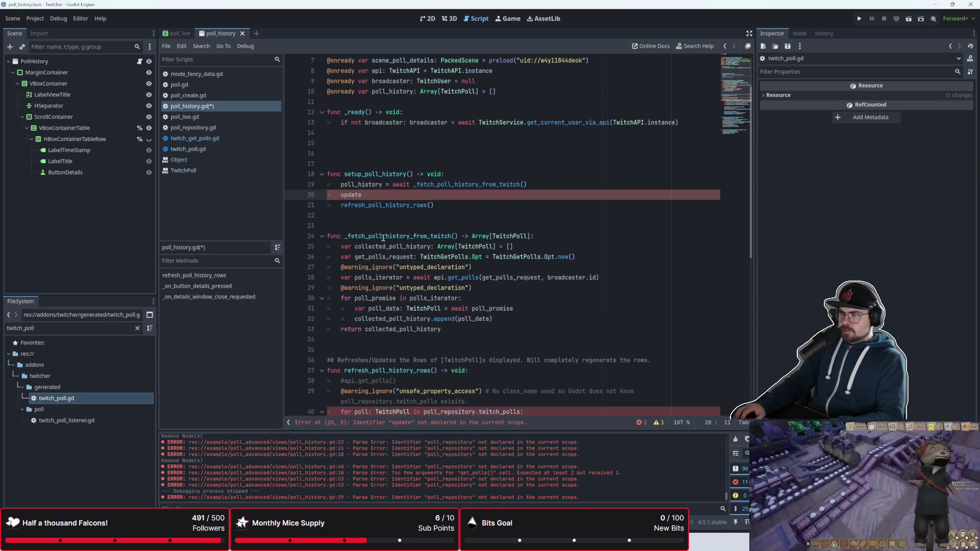
pyautogui.moveTo(365, 205); pyautogui.dragTo(341, 205)
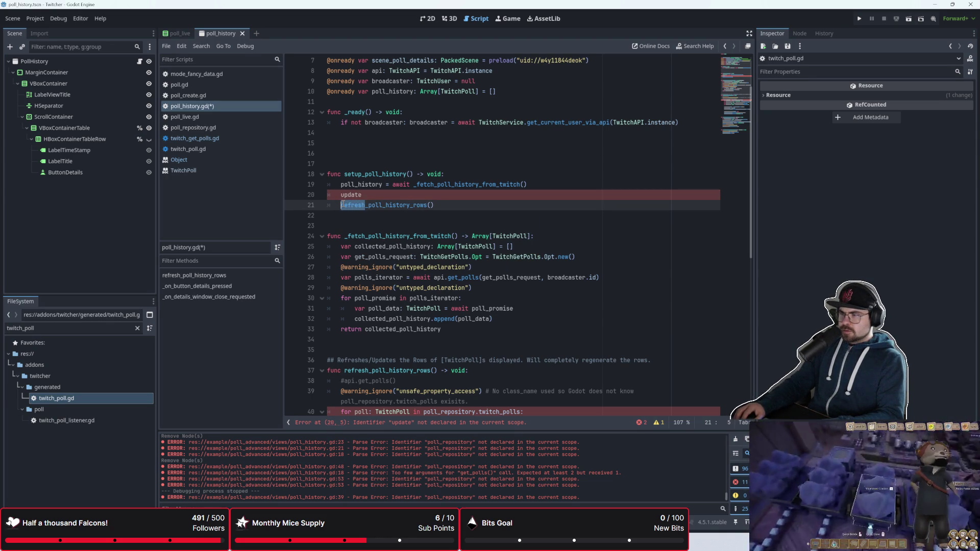
pyautogui.write('update')
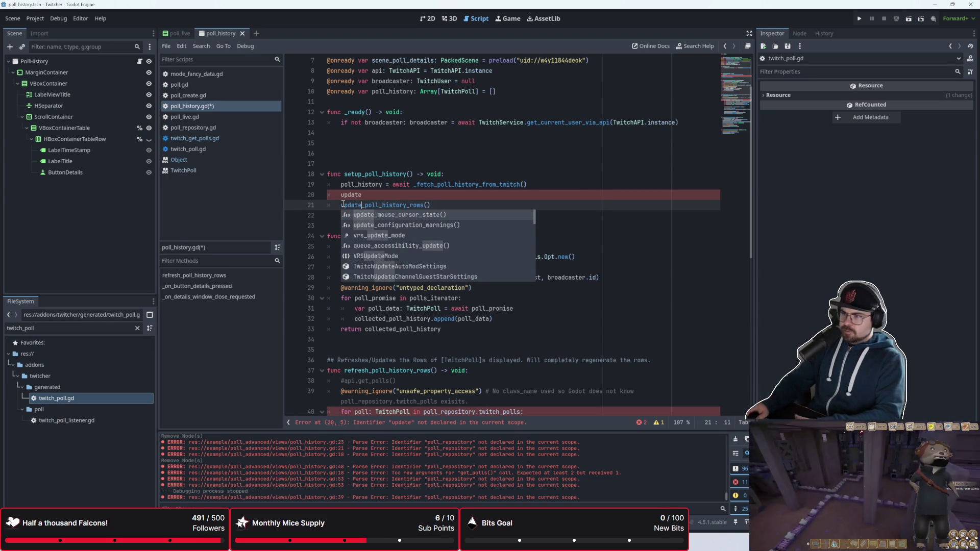
pyautogui.click(341, 194)
pyautogui.hotkey('ctrl', 'shift', 'k')
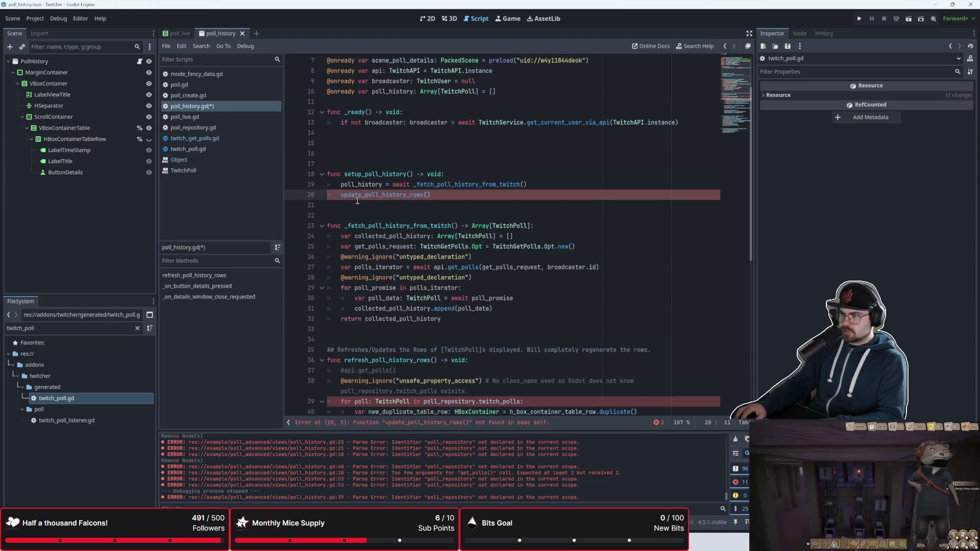
# Rename the function definition from refresh_poll_history_rows to update_poll_history_rows.
pyautogui.click(370, 349)
pyautogui.click(369, 329)
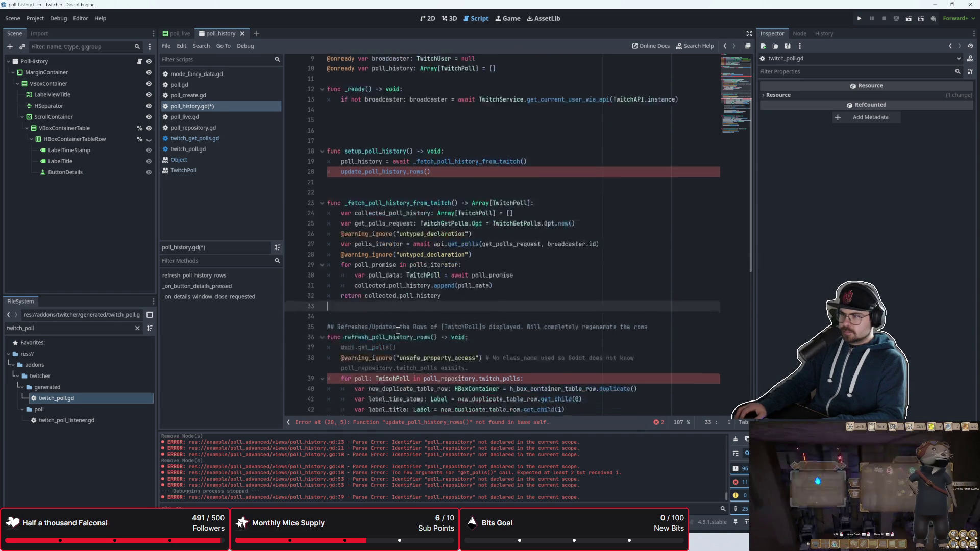
pyautogui.scroll(-2, 370, 282)
pyautogui.moveTo(344, 302); pyautogui.dragTo(368, 303)
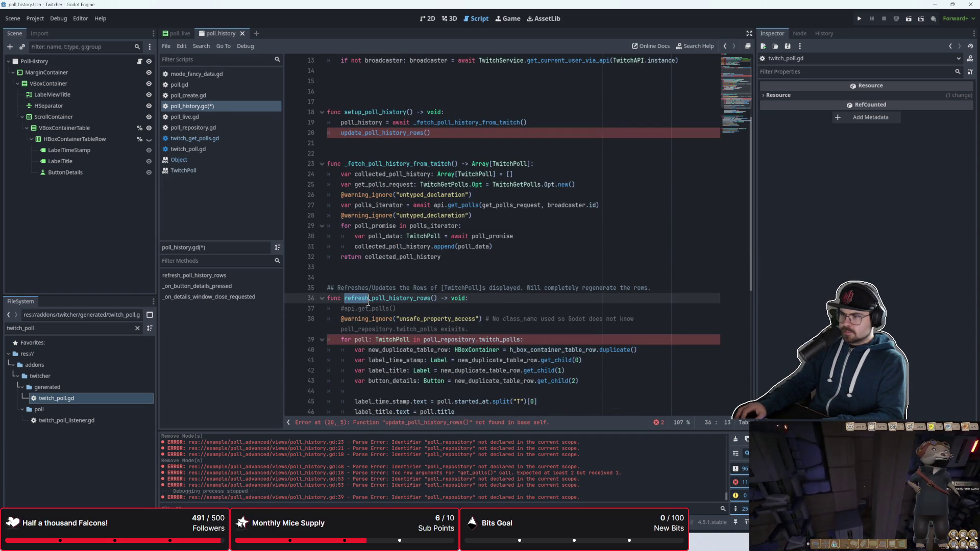
pyautogui.write('update')
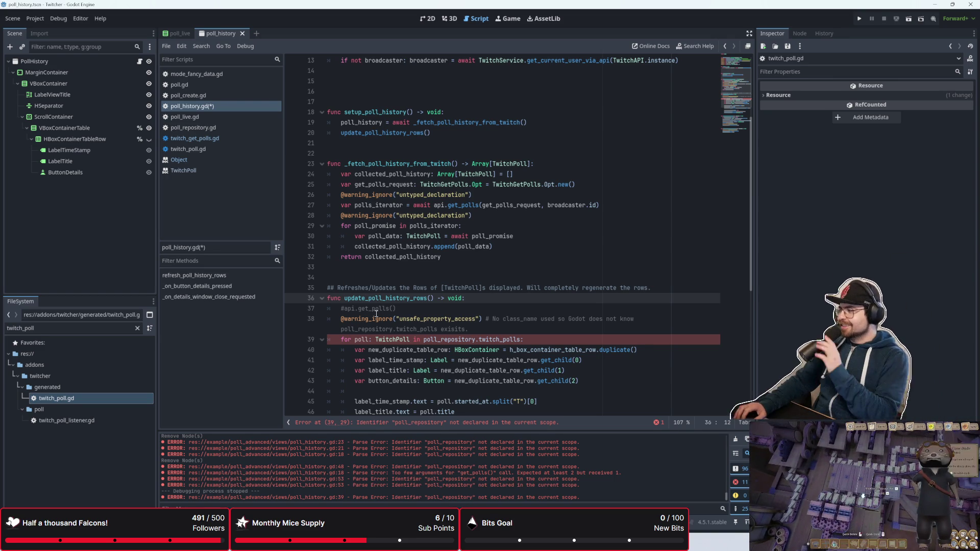
pyautogui.moveTo(377, 315)
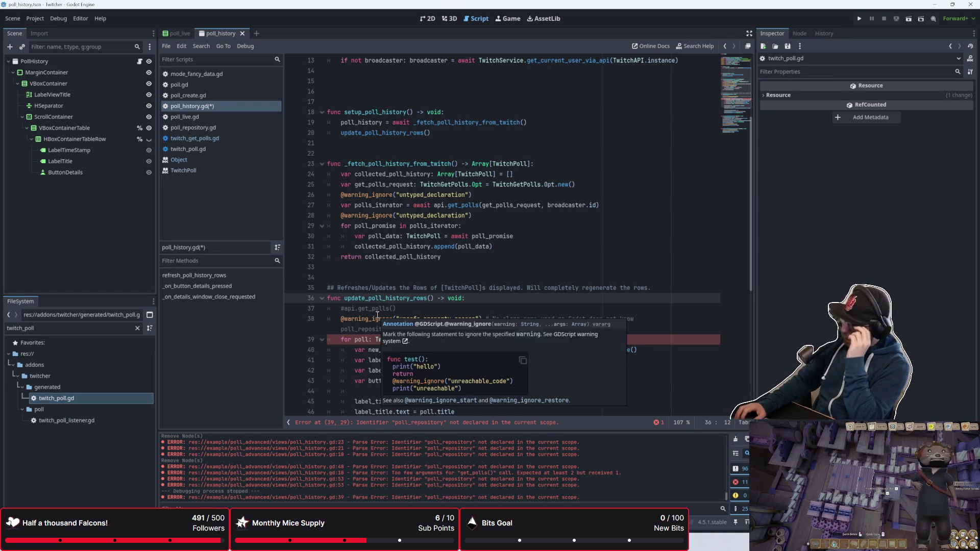
pyautogui.click(433, 331)
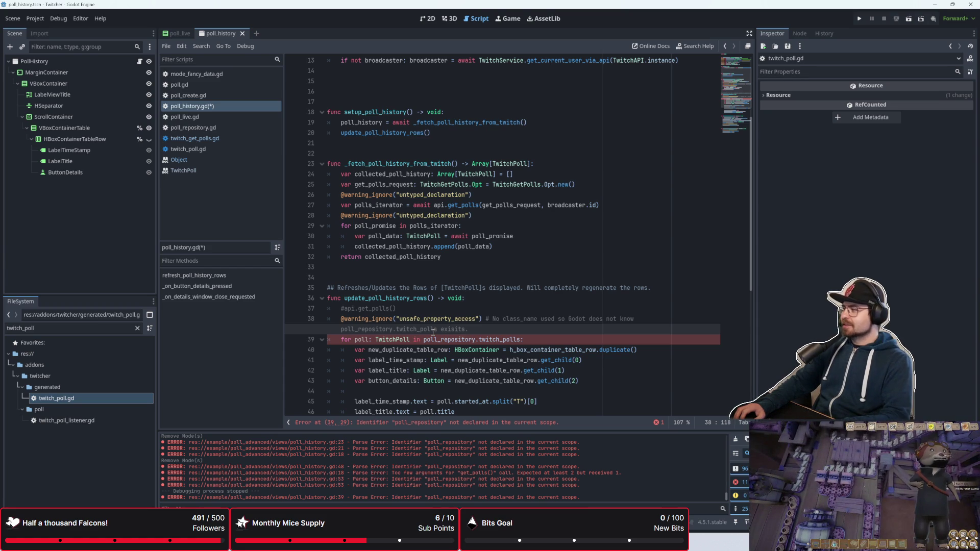
pyautogui.click(437, 318)
pyautogui.scroll(-1, 437, 317)
pyautogui.click(479, 298)
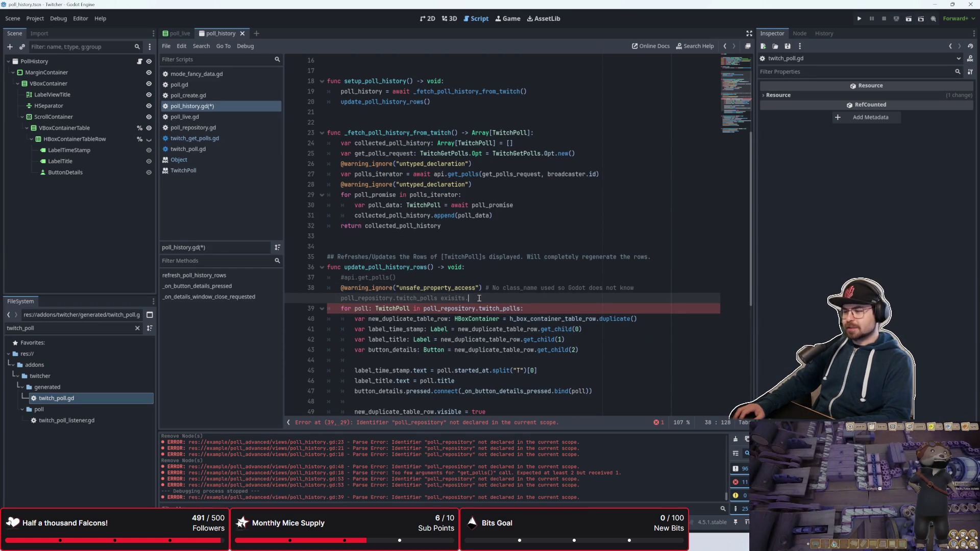
pyautogui.scroll(-1, 480, 306)
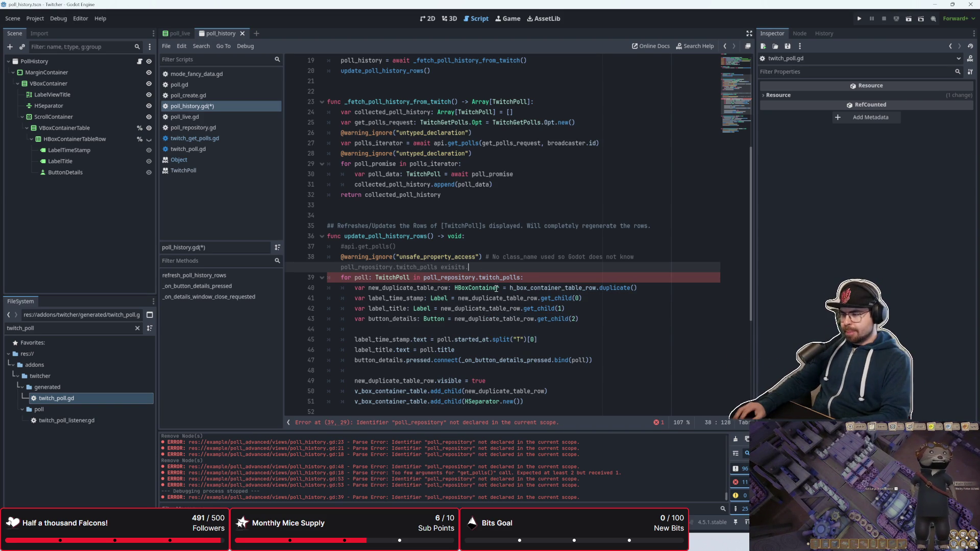
pyautogui.click(496, 289)
pyautogui.scroll(-2, 496, 289)
pyautogui.click(408, 267)
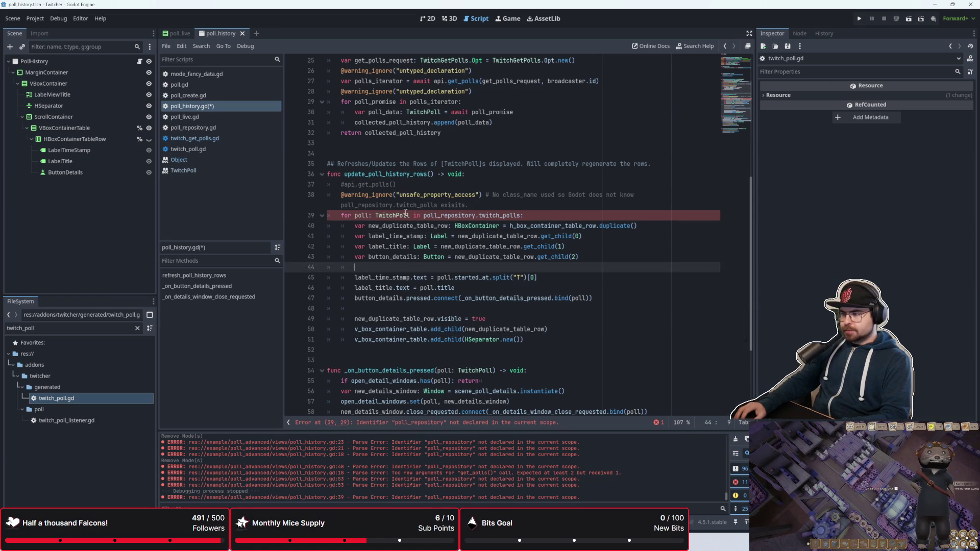
pyautogui.click(430, 185)
pyautogui.scroll(1, 431, 184)
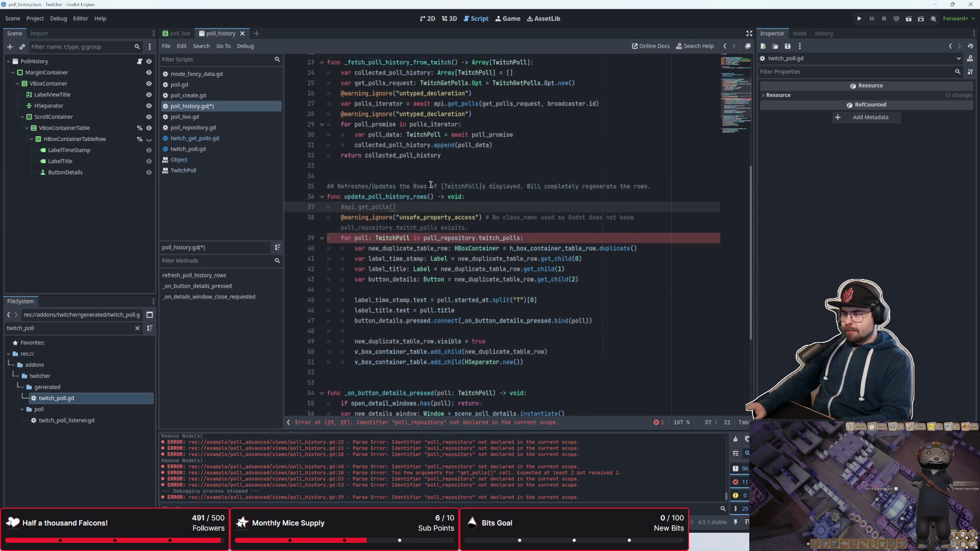
pyautogui.scroll(2, 430, 185)
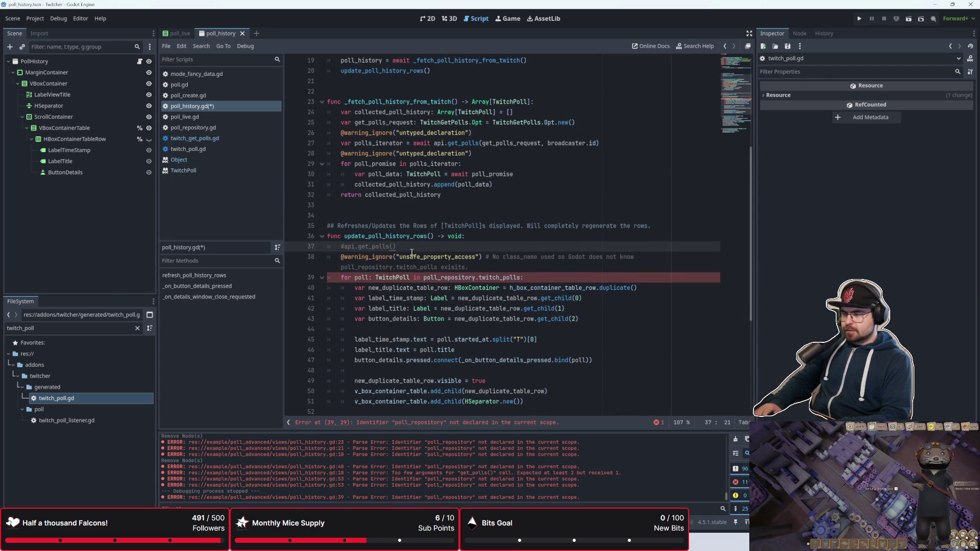
pyautogui.hotkey('ctrl', 'shift', 'k')
pyautogui.hotkey('ctrl', 'shift', 'k')
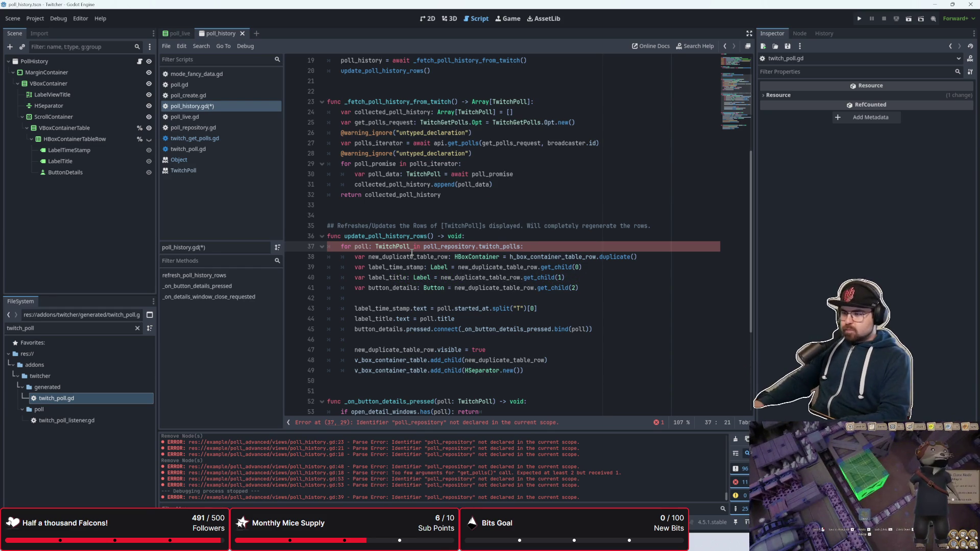
# Replace poll_repository.twitch_polls in the for loop with poll_history using autocomplete.
pyautogui.scroll(-1, 412, 254)
pyautogui.click(415, 268)
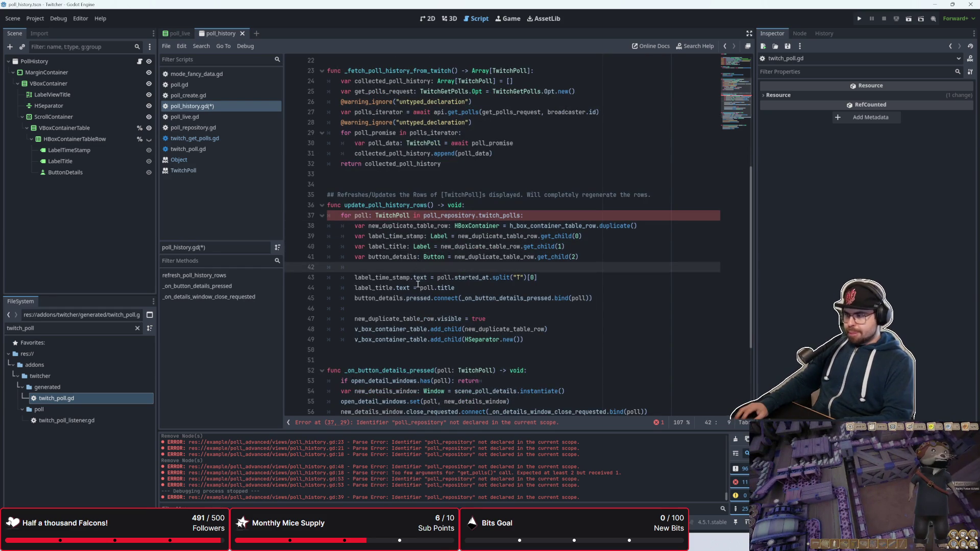
pyautogui.press('Up')
pyautogui.press('Up')
pyautogui.press('Up')
pyautogui.press('End')
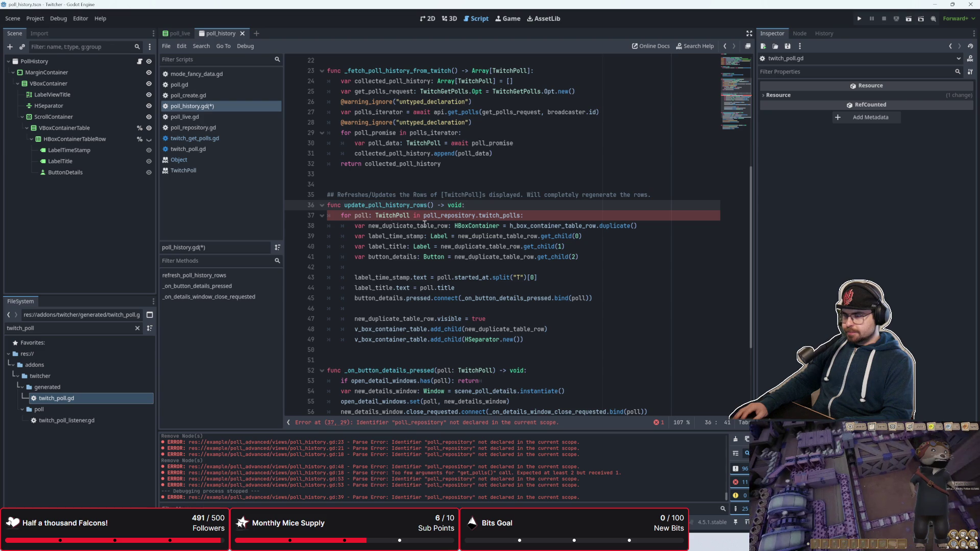
pyautogui.scroll(1, 511, 247)
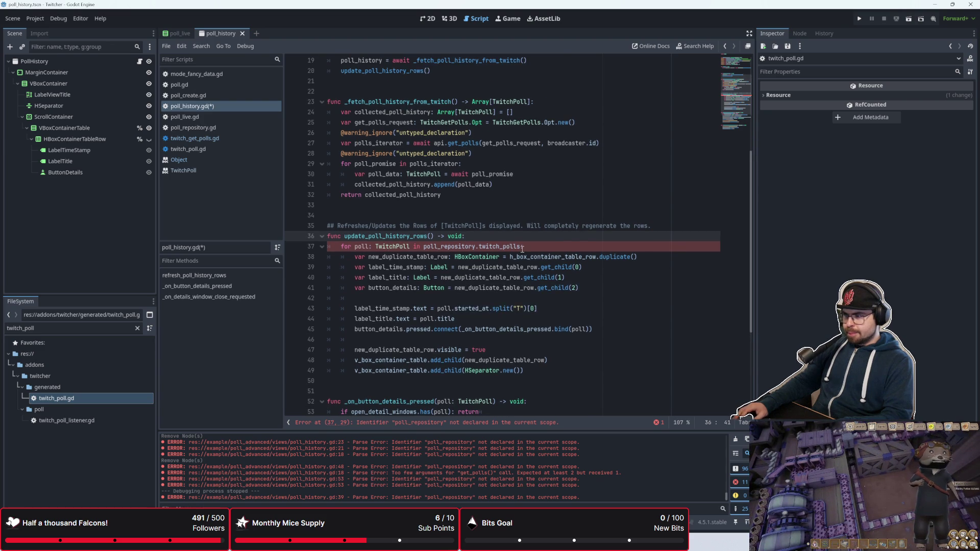
pyautogui.click(531, 247)
pyautogui.moveTo(531, 246); pyautogui.dragTo(348, 247)
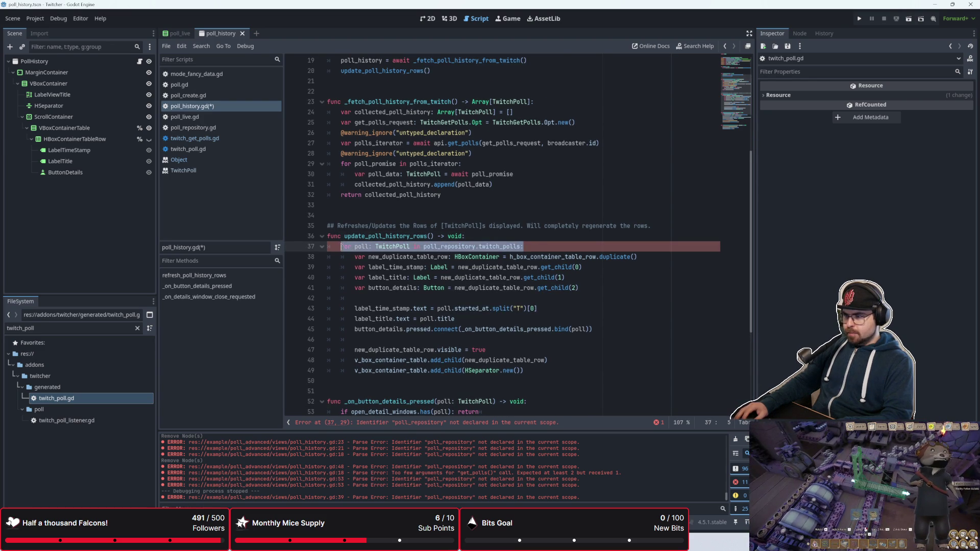
pyautogui.click(376, 248)
pyautogui.moveTo(423, 247); pyautogui.dragTo(520, 247)
pyautogui.press('BackSpace')
pyautogui.write('poll')
pyautogui.press('Return')
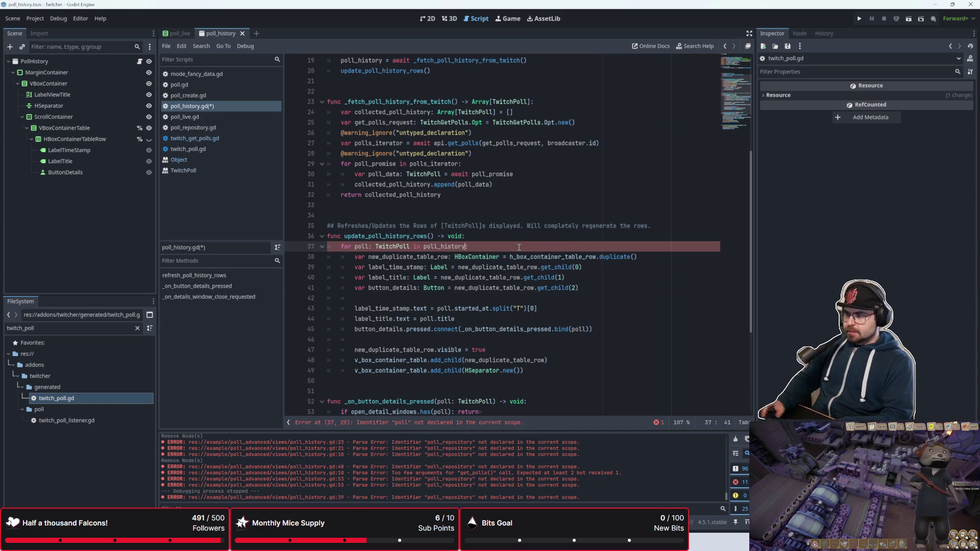
# Review the loop body lines and put the caret on empty line 42.
pyautogui.click(389, 270)
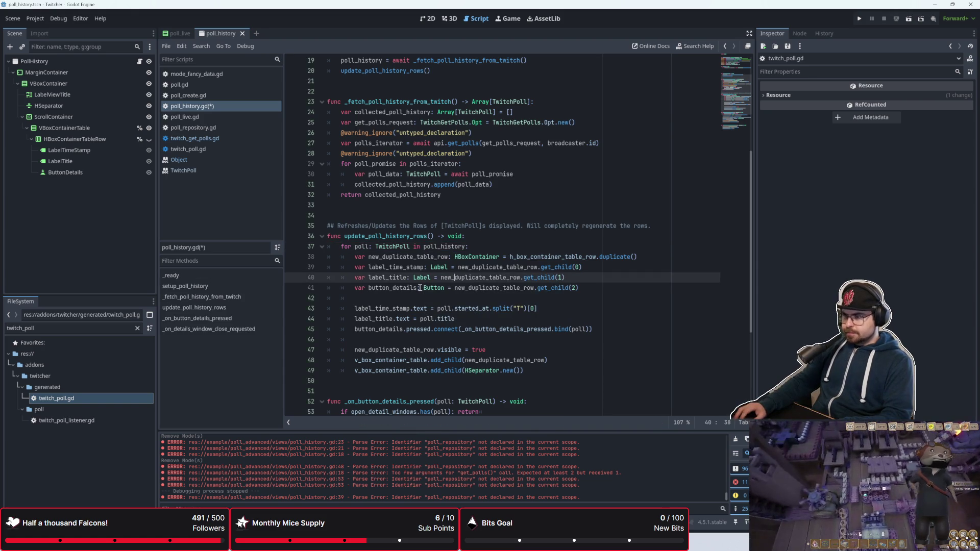
pyautogui.click(389, 258)
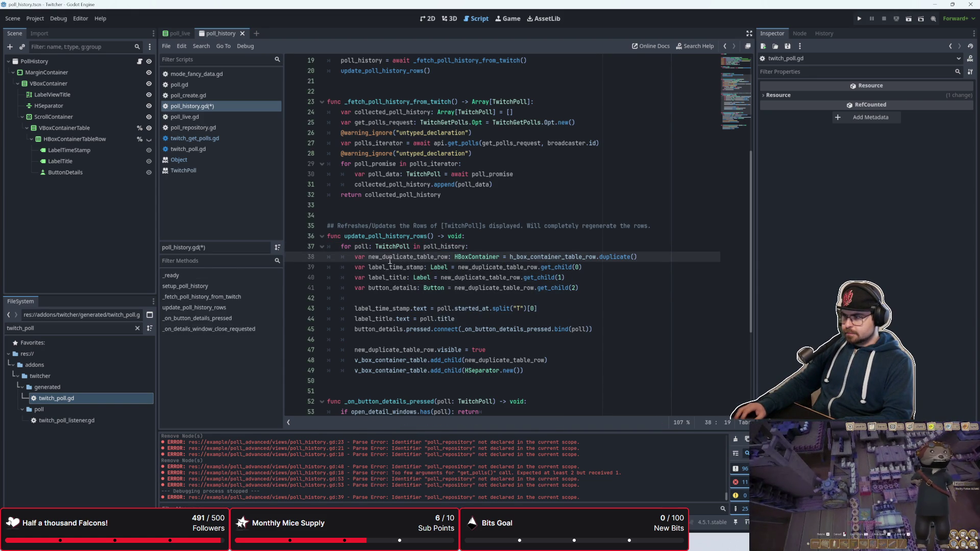
pyautogui.click(386, 287)
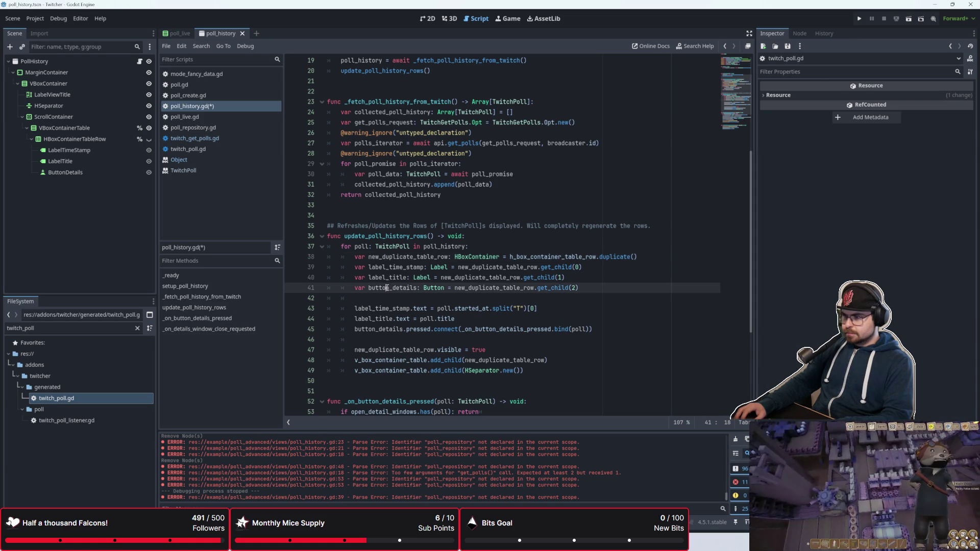
pyautogui.click(386, 297)
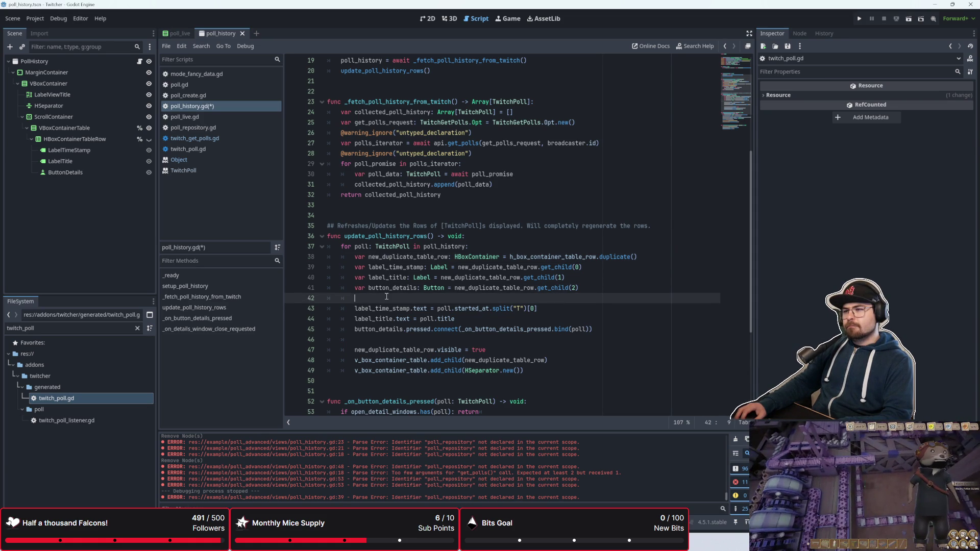
pyautogui.scroll(6, 386, 297)
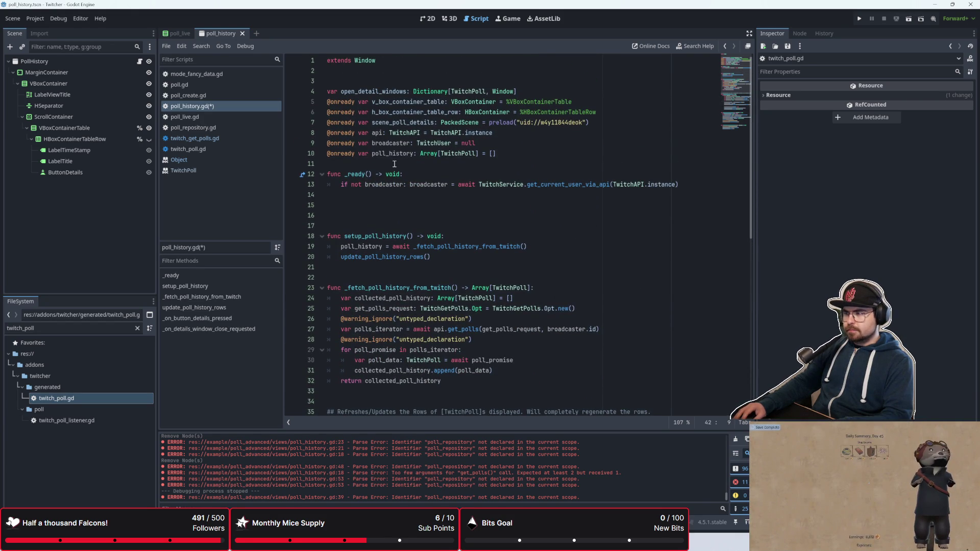
pyautogui.click(394, 164)
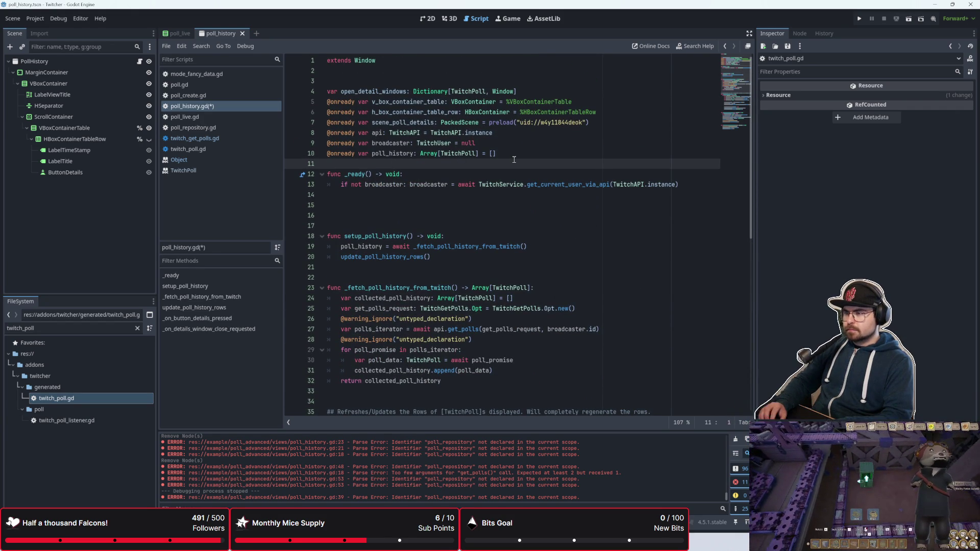
pyautogui.press('Up')
pyautogui.press('Up')
pyautogui.press('Up')
pyautogui.hotkey('ctrl', 'space')
pyautogui.press('Escape')
pyautogui.press('Down')
pyautogui.press('Down')
pyautogui.press('Down')
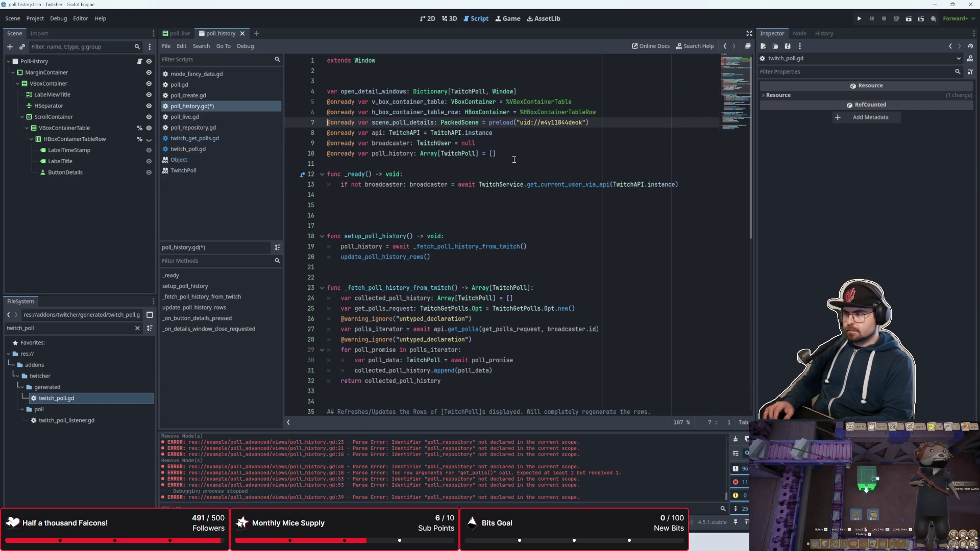
pyautogui.press('Up')
pyautogui.press('Up')
pyautogui.press('Up')
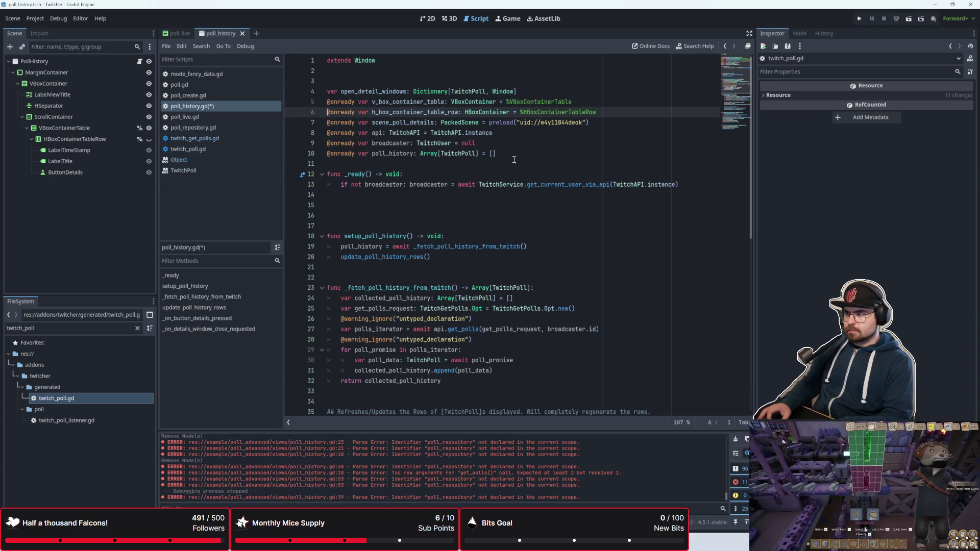
pyautogui.press('Return')
pyautogui.press('Up')
pyautogui.write('var')
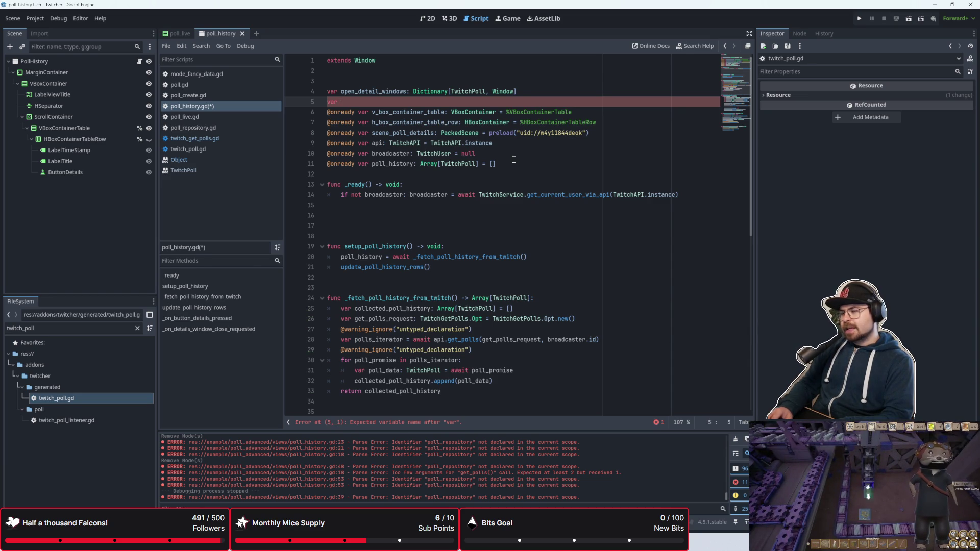
pyautogui.press('BackSpace')
pyautogui.press('BackSpace')
pyautogui.press('BackSpace')
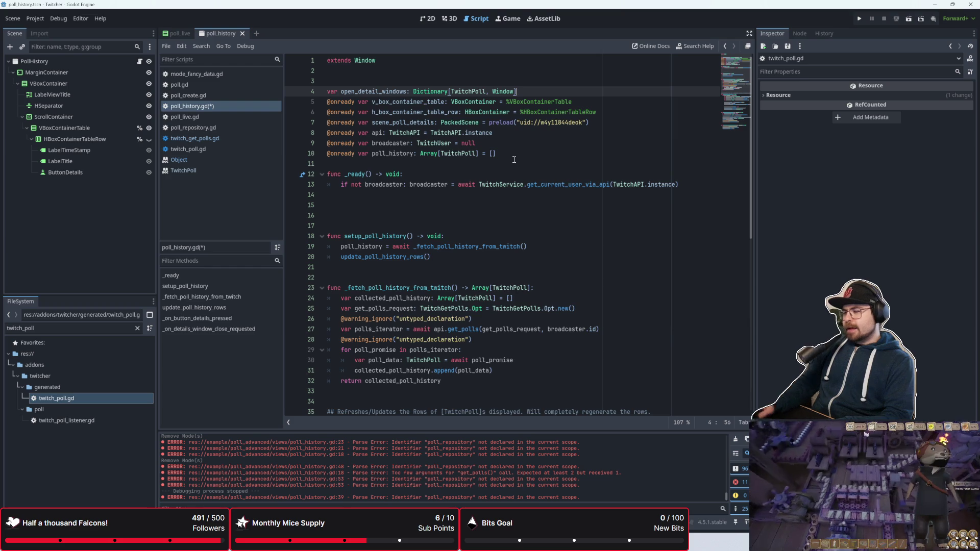
pyautogui.scroll(-8, 514, 160)
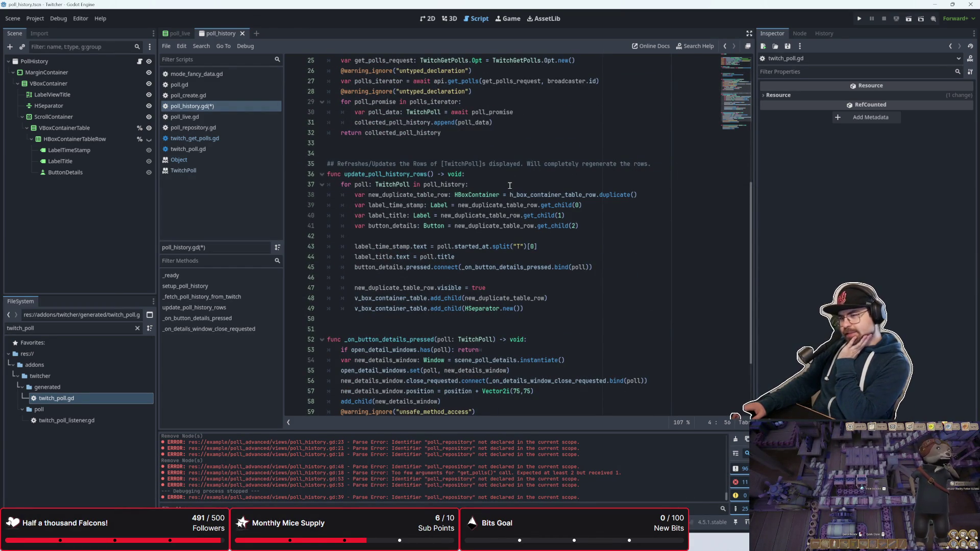
pyautogui.moveTo(508, 190)
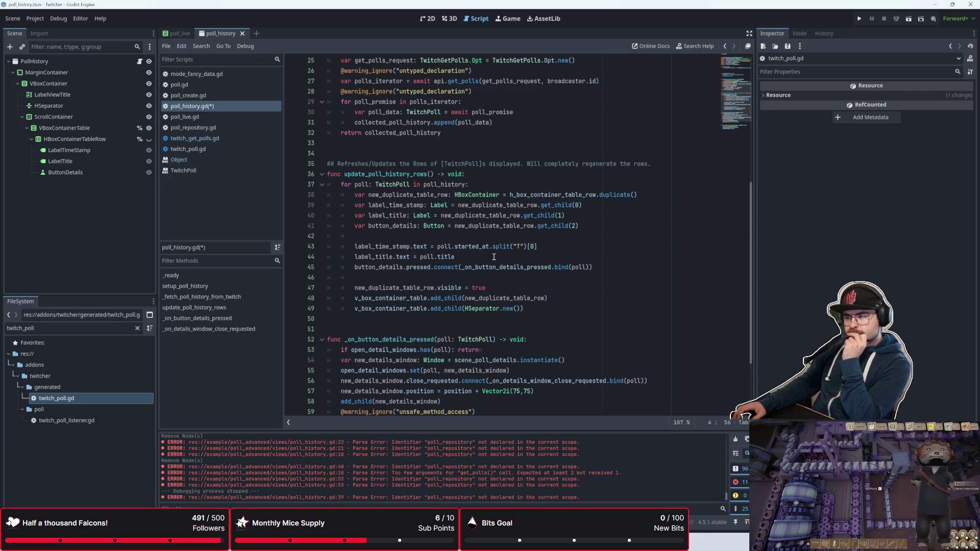
pyautogui.click(437, 235)
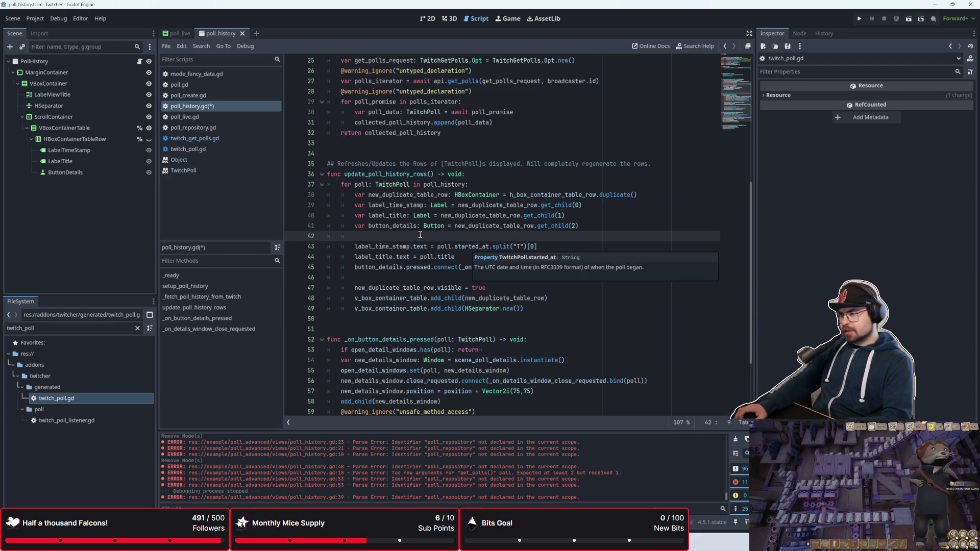
pyautogui.scroll(8, 444, 240)
pyautogui.scroll(-7, 420, 235)
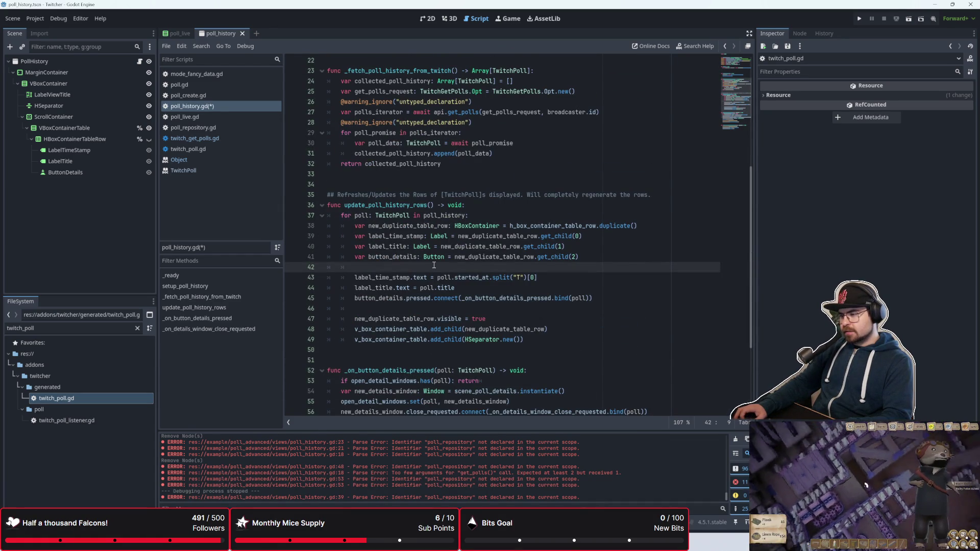
pyautogui.moveTo(528, 303)
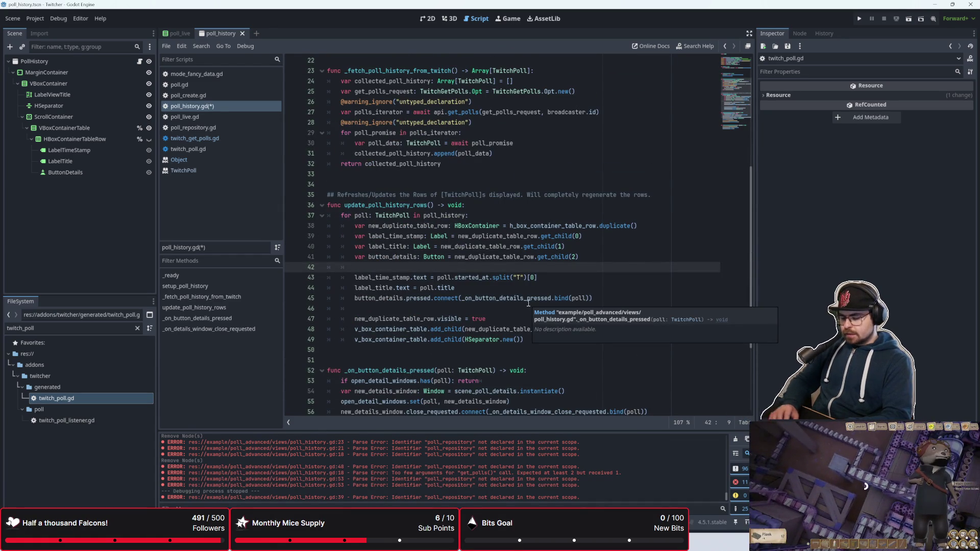
pyautogui.write('new_d')
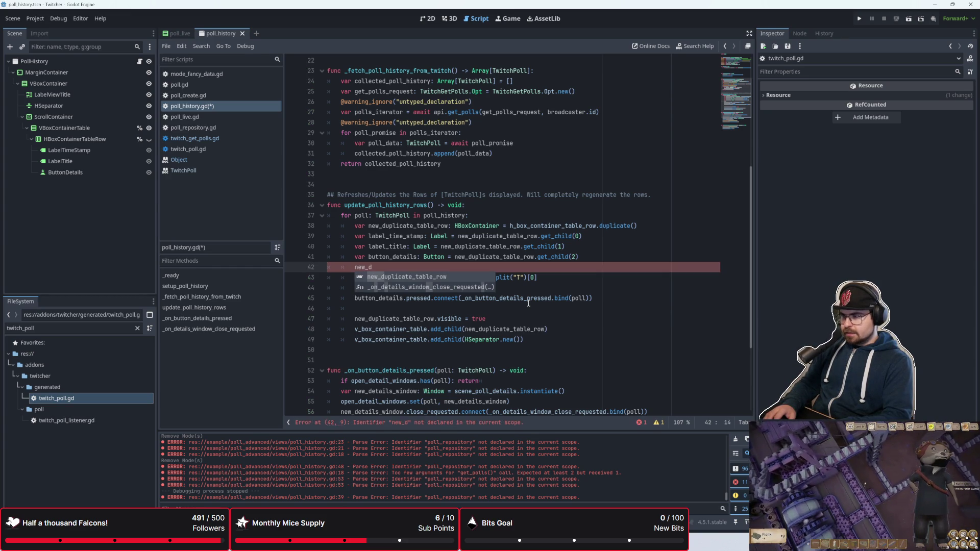
# Write new_duplicate_table_row.add_to_group("") on line 42 and search the help for StringName.
pyautogui.press('Return')
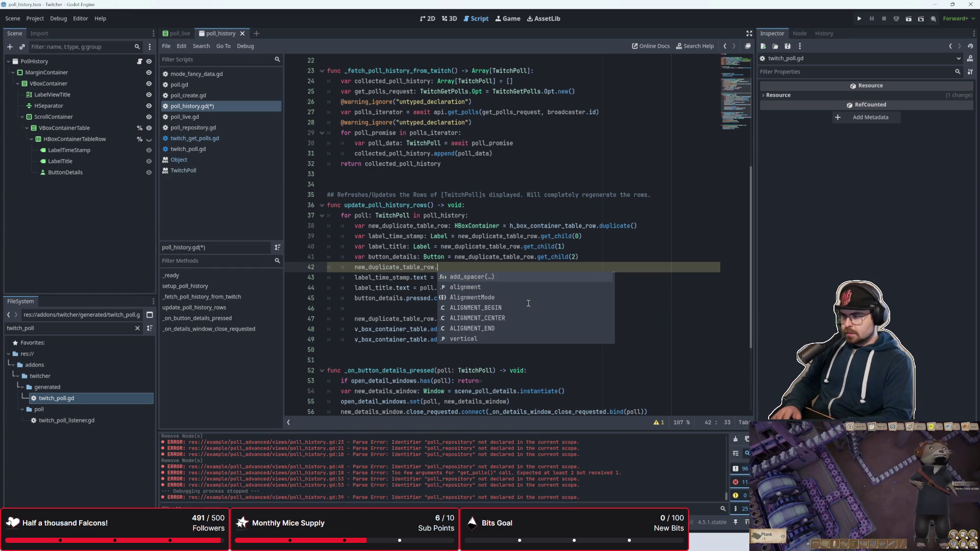
pyautogui.write('add')
pyautogui.press('BackSpace')
pyautogui.press('BackSpace')
pyautogui.press('BackSpace')
pyautogui.write('grou')
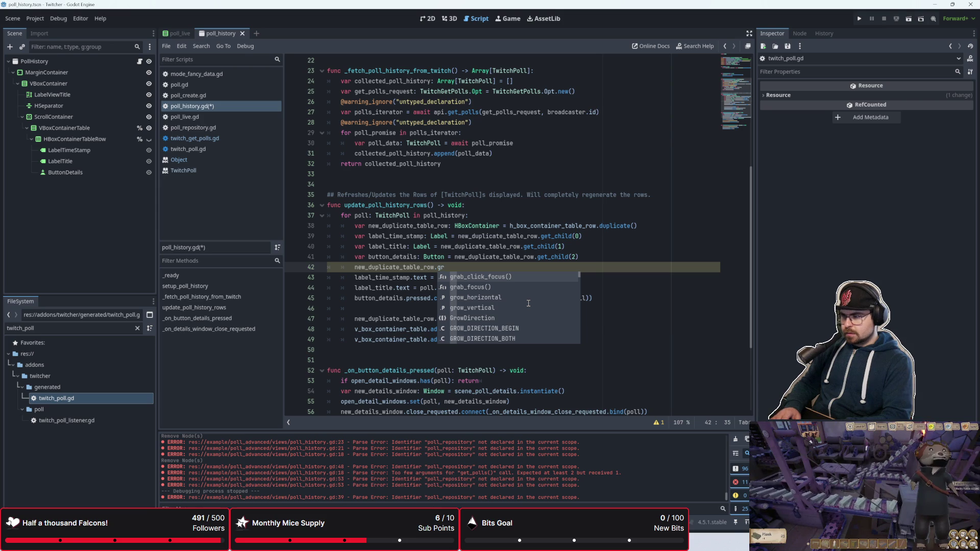
pyautogui.press('Down')
pyautogui.press('Down')
pyautogui.press('Return')
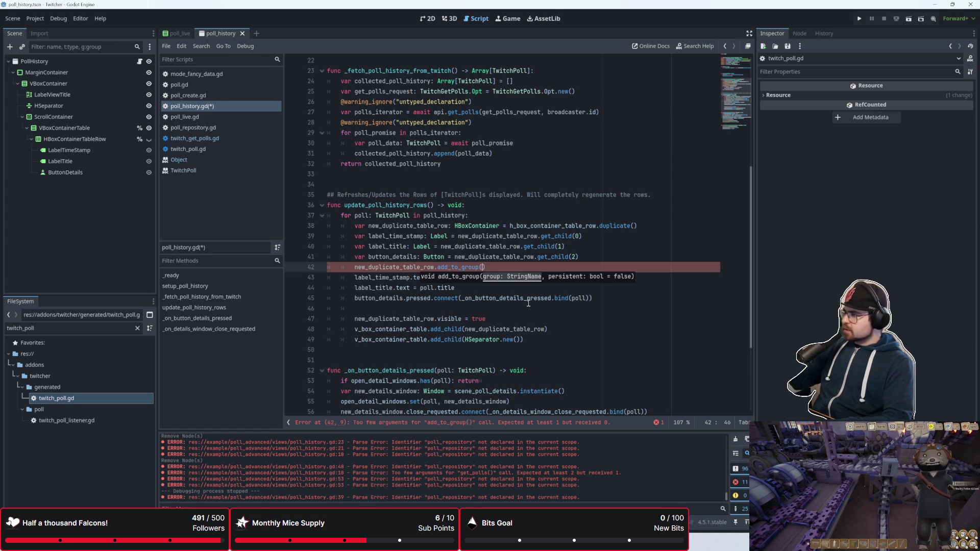
pyautogui.write('"')
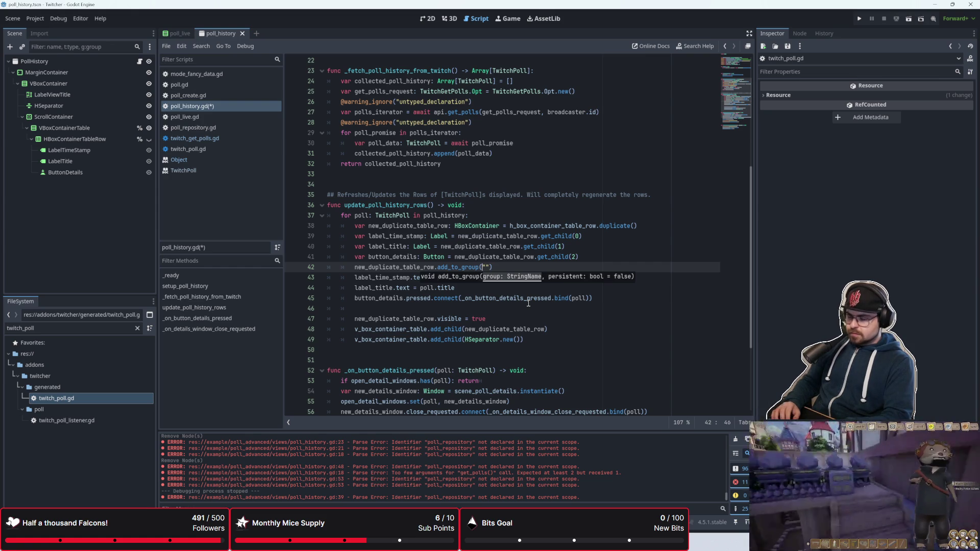
pyautogui.write('^')
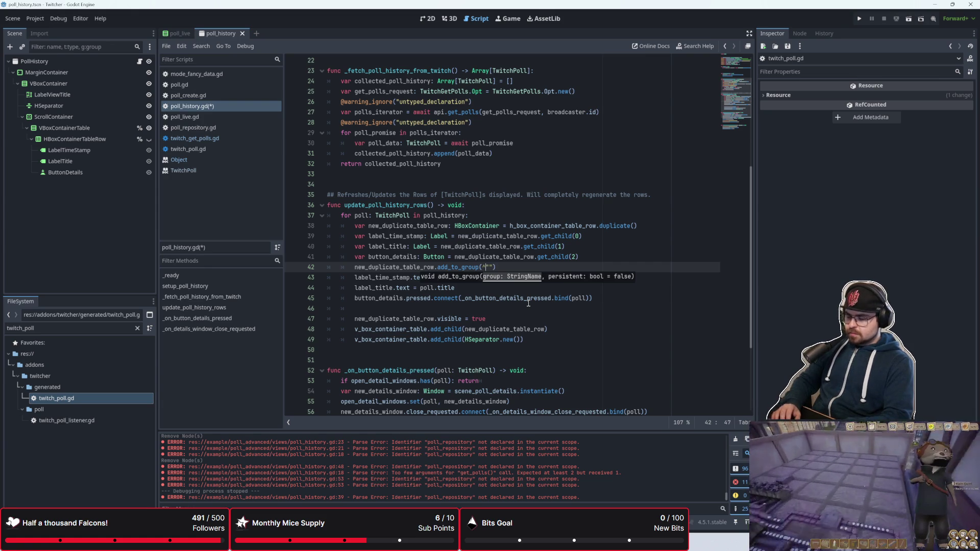
pyautogui.press('F1')
pyautogui.write('Strin')
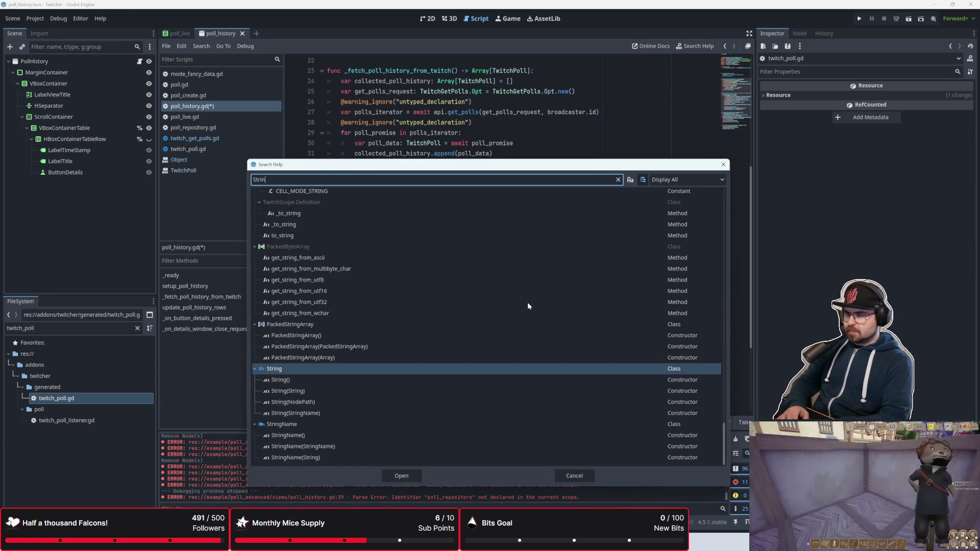
pyautogui.write('gName')
# Read the StringName class reference.
pyautogui.press('Return')
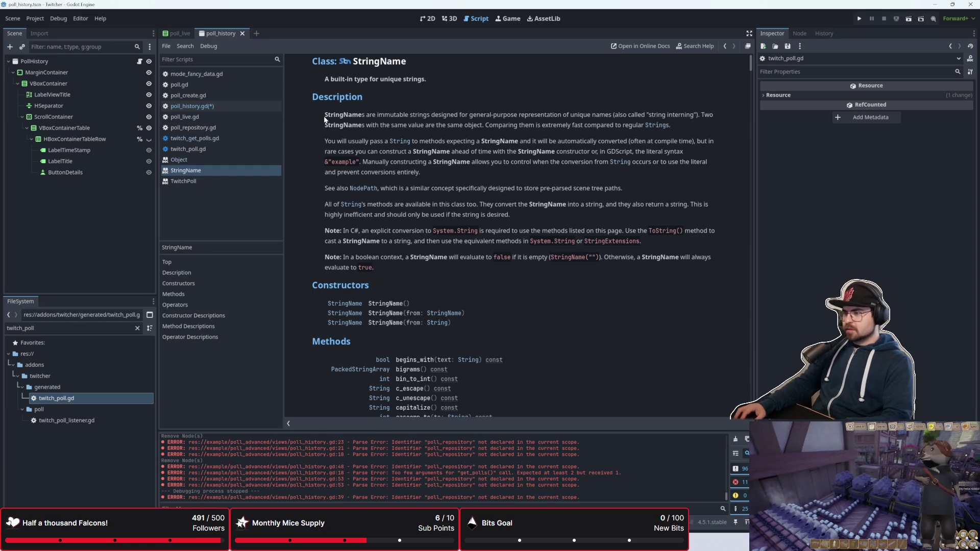
pyautogui.scroll(-5, 319, 160)
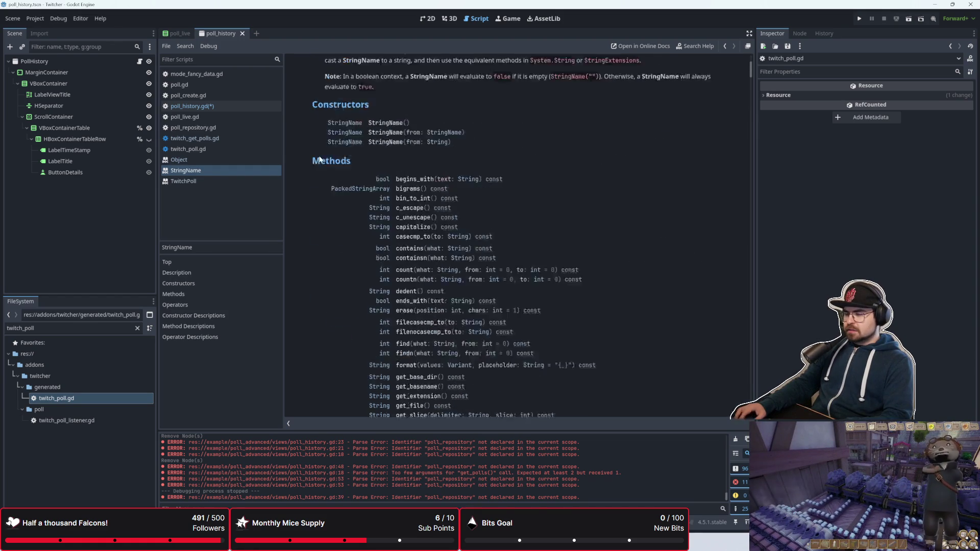
pyautogui.scroll(5, 319, 160)
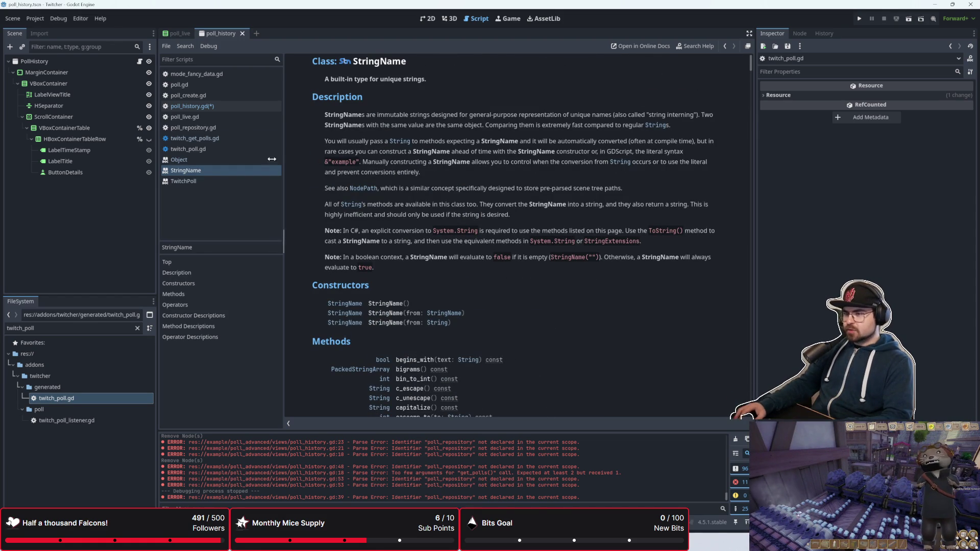
# Look through poll_history.gd, twitch_get_polls.gd and poll.gd for group usage.
pyautogui.click(241, 106)
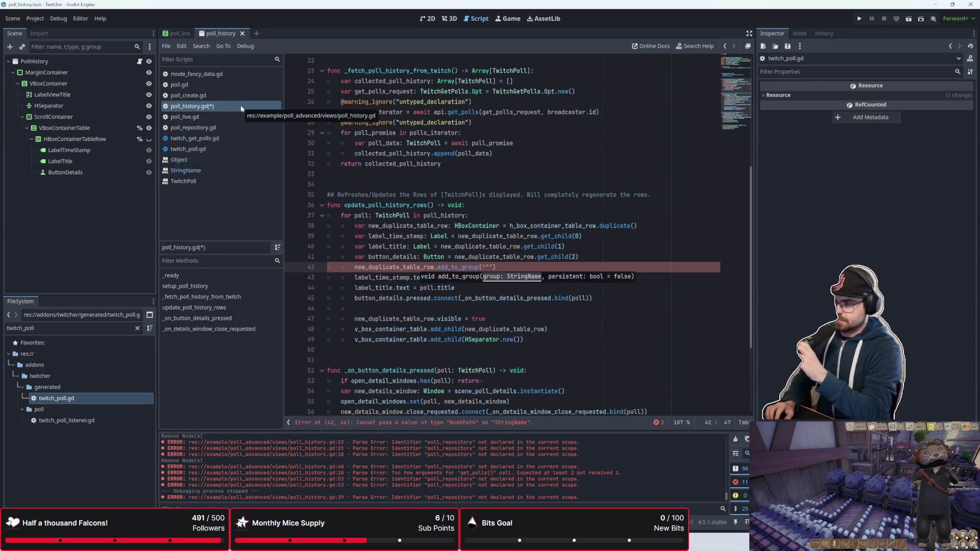
pyautogui.click(221, 136)
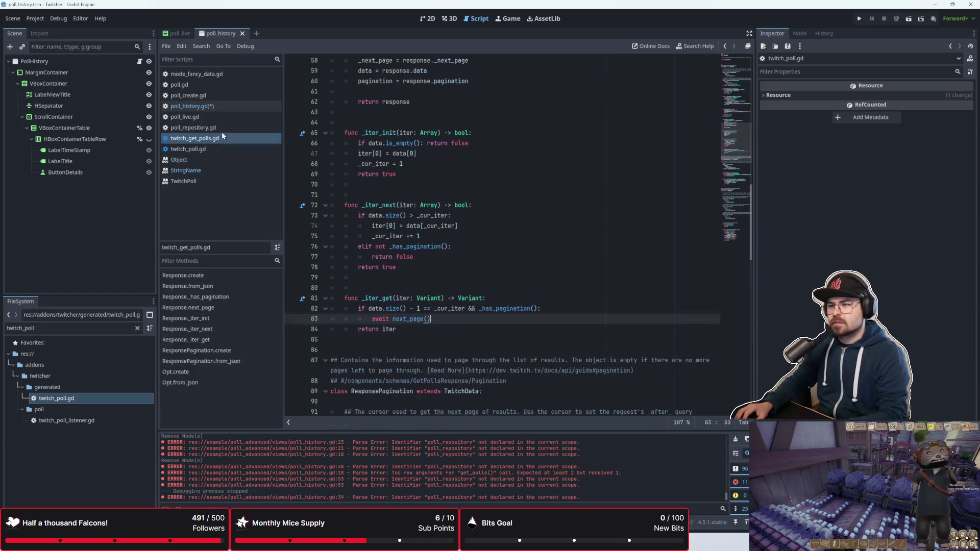
pyautogui.click(222, 109)
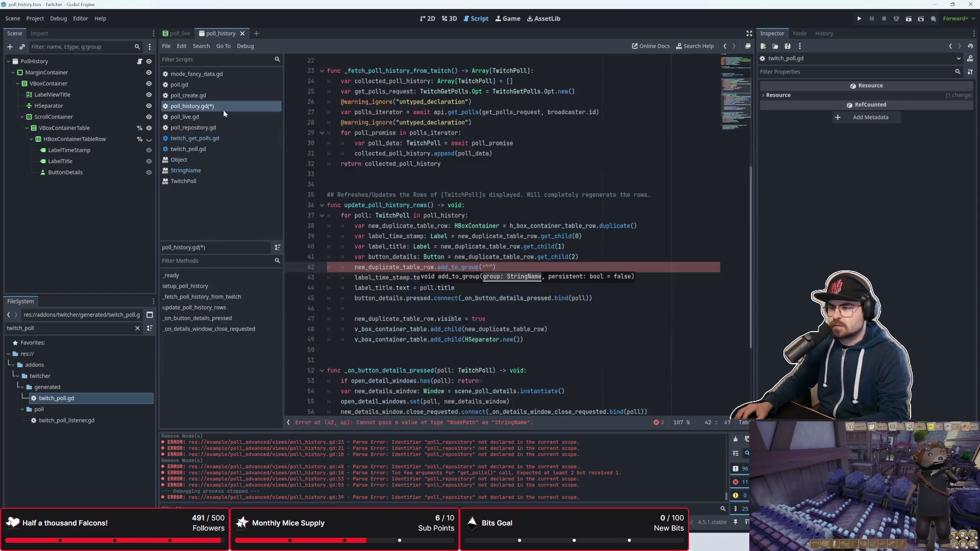
pyautogui.click(242, 85)
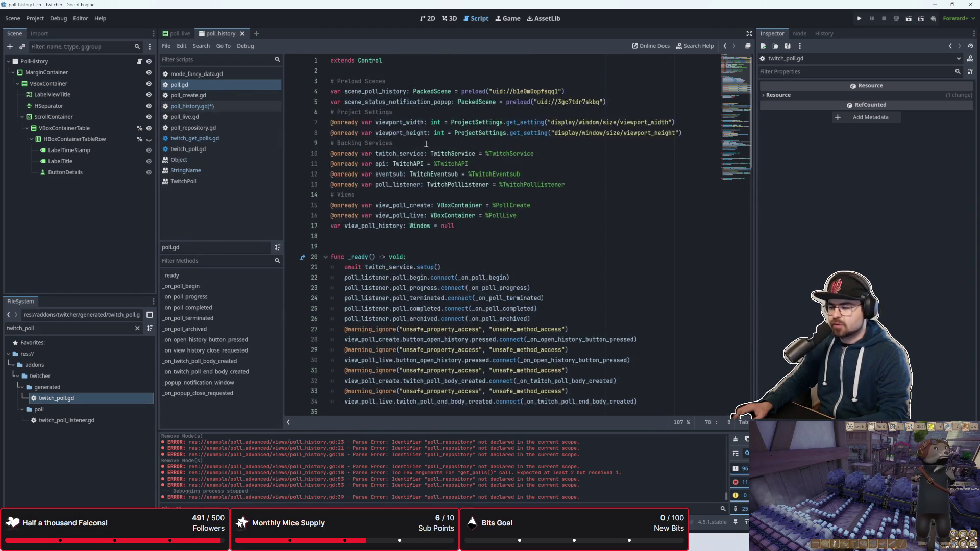
pyautogui.click(223, 137)
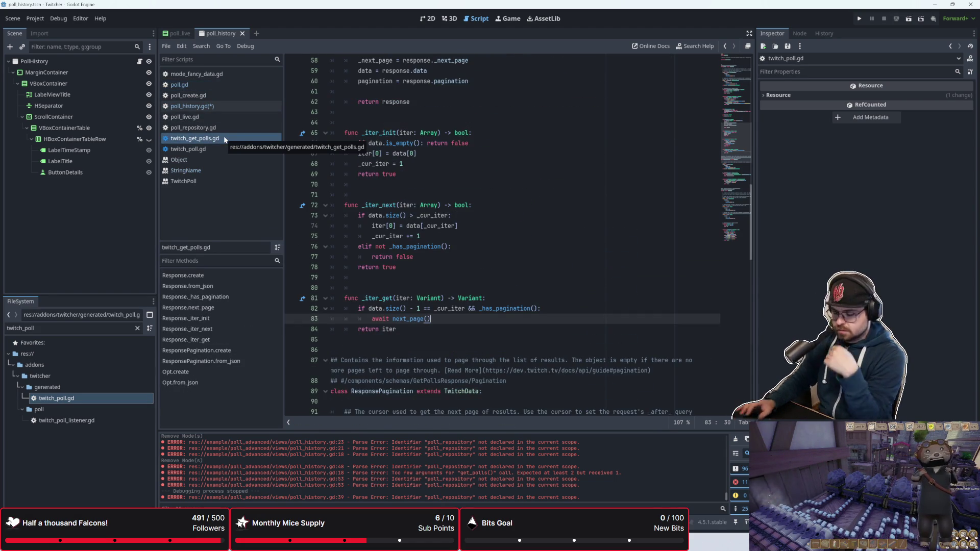
# Search the built-in help for Group, then switch to the web browser.
pyautogui.press('F1')
pyautogui.write('Group')
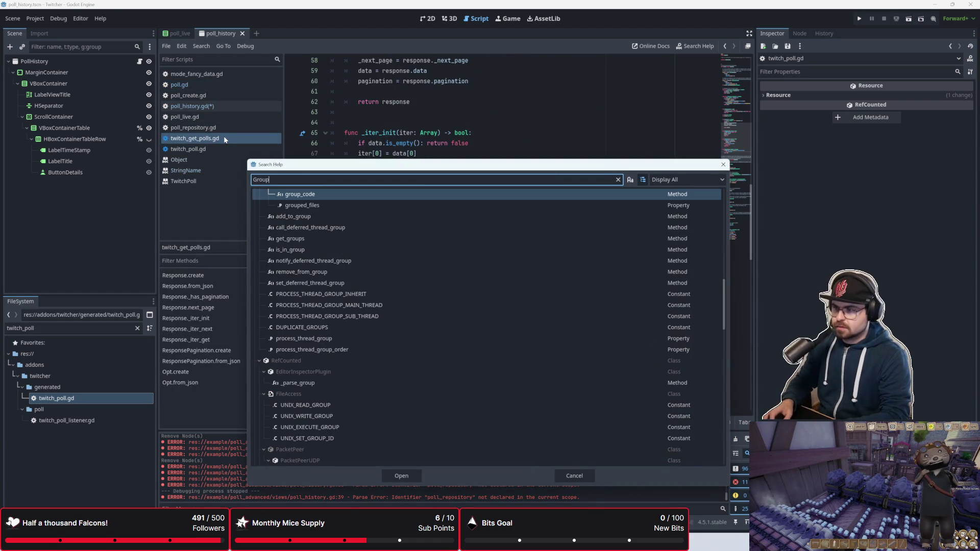
pyautogui.scroll(5, 338, 246)
pyautogui.press('Escape')
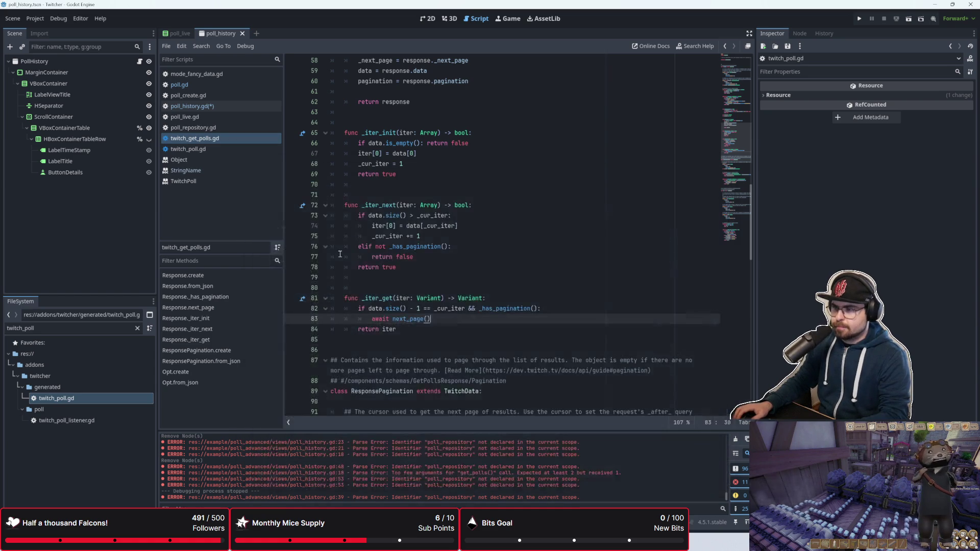
pyautogui.hotkey('alt', 'Tab')
pyautogui.click(722, 29)
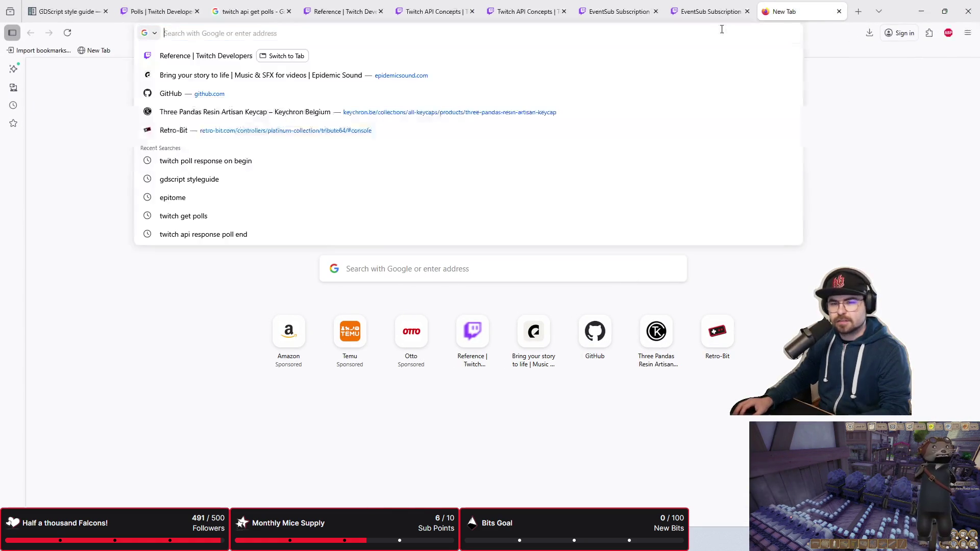
# Search the web for 'godot group' and read the Managing groups section of the Groups docs.
pyautogui.write('godot group')
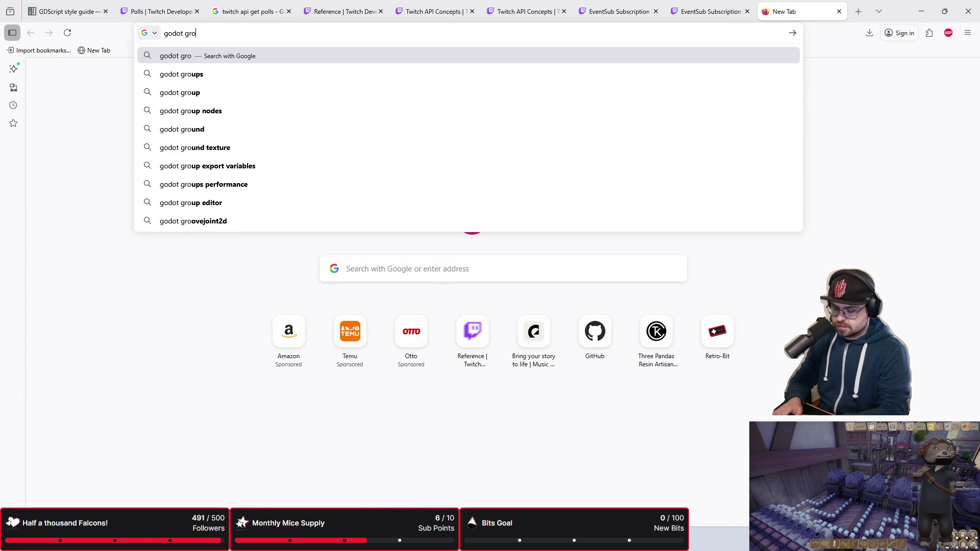
pyautogui.press('Return')
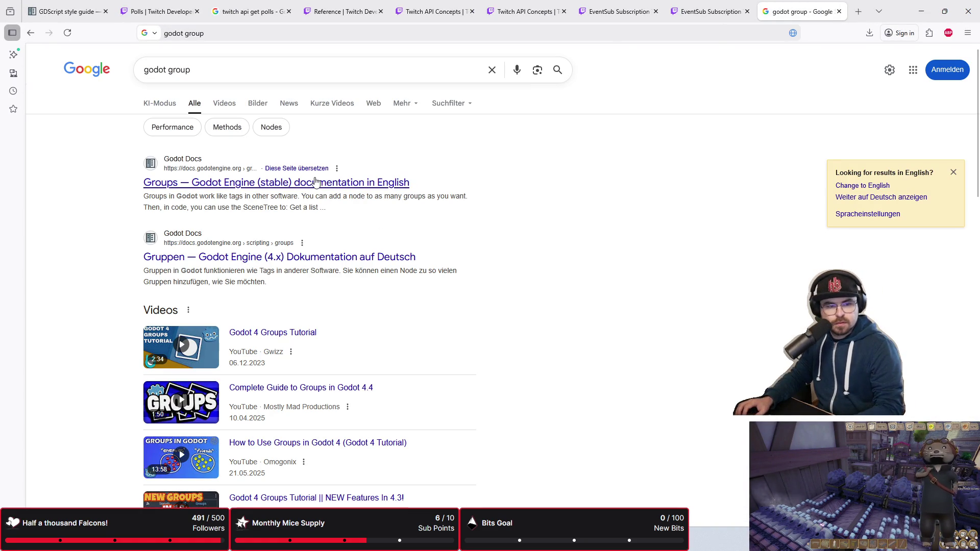
pyautogui.click(316, 182)
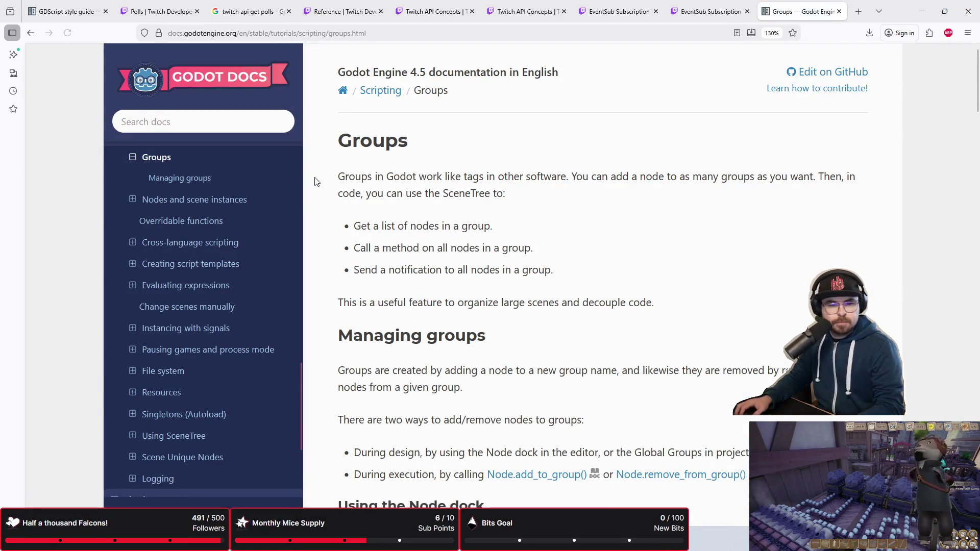
pyautogui.scroll(-2, 340, 199)
pyautogui.scroll(-3, 340, 199)
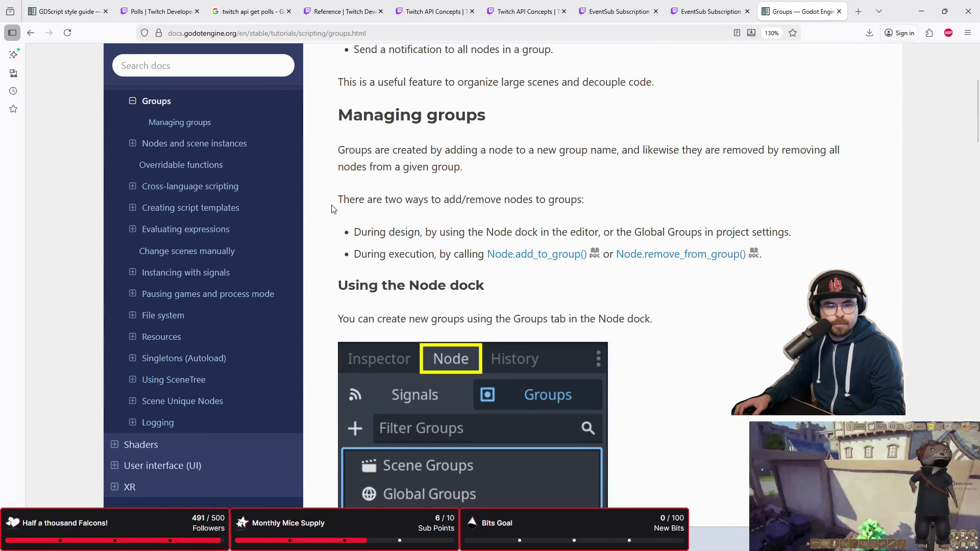
pyautogui.scroll(-6, 323, 224)
pyautogui.scroll(-4, 323, 225)
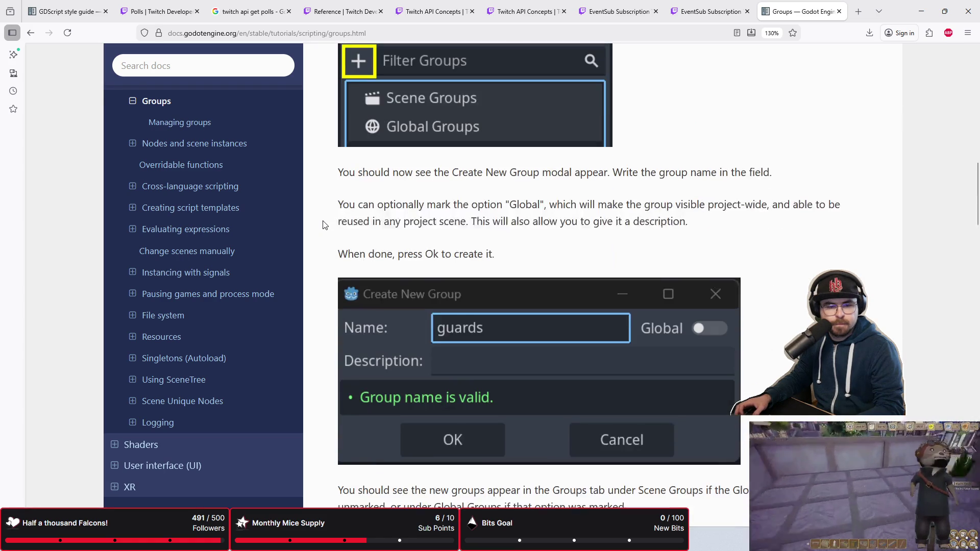
pyautogui.scroll(15, 323, 225)
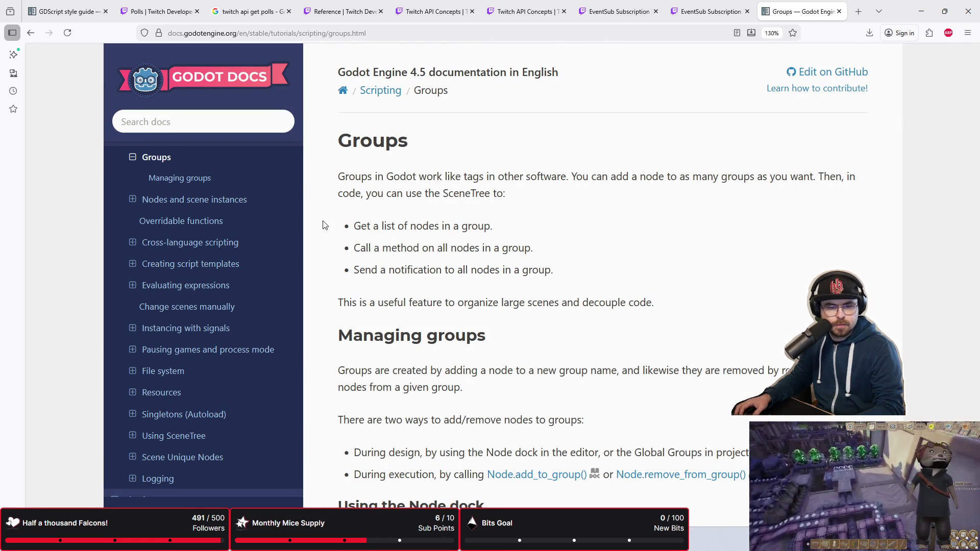
pyautogui.scroll(-3, 322, 224)
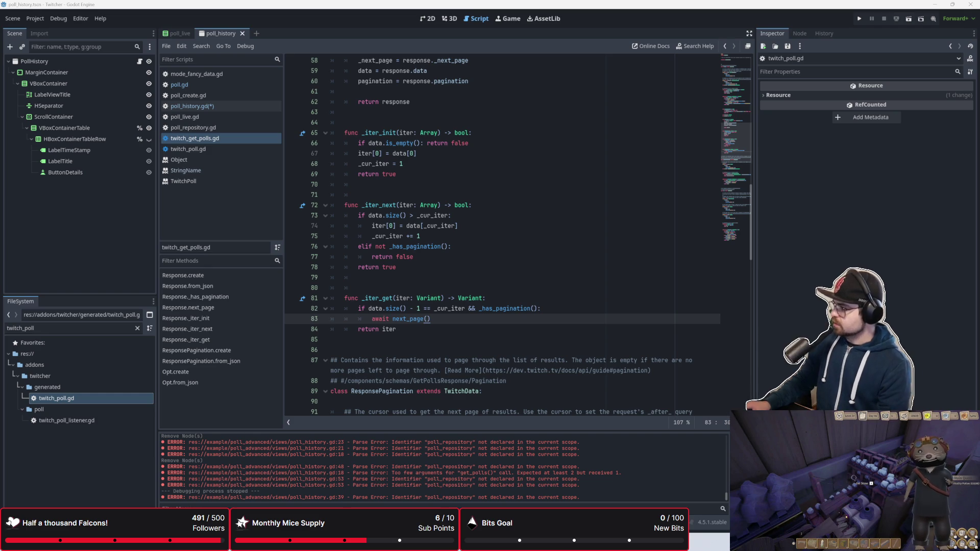
pyautogui.click(640, 246)
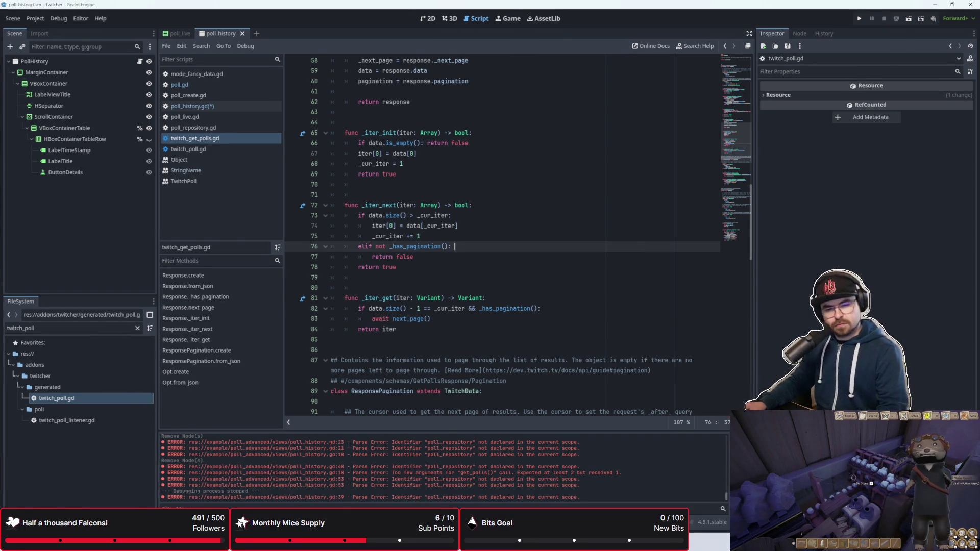
pyautogui.press('ctrl+super+Left')
pyautogui.press('ctrl+super+Right')
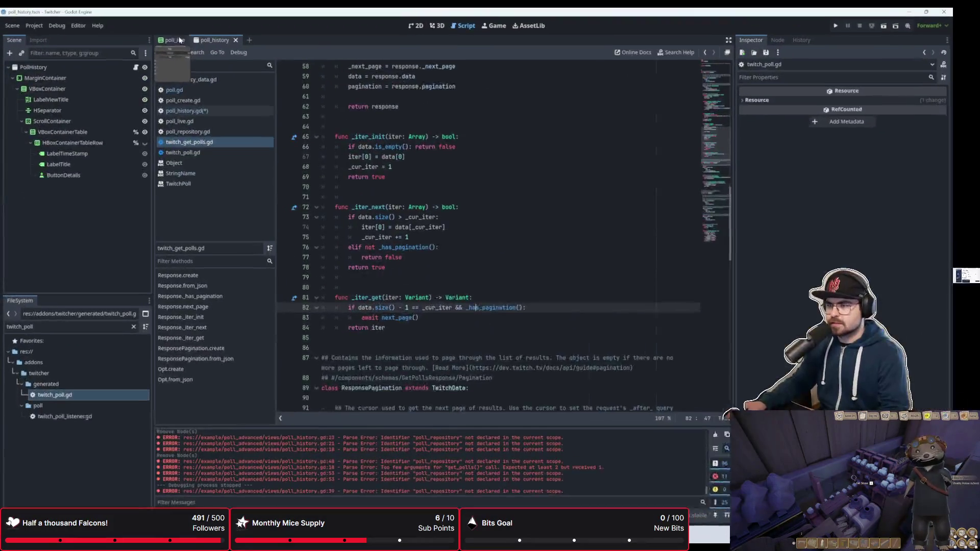
pyautogui.click(224, 107)
pyautogui.write('"')
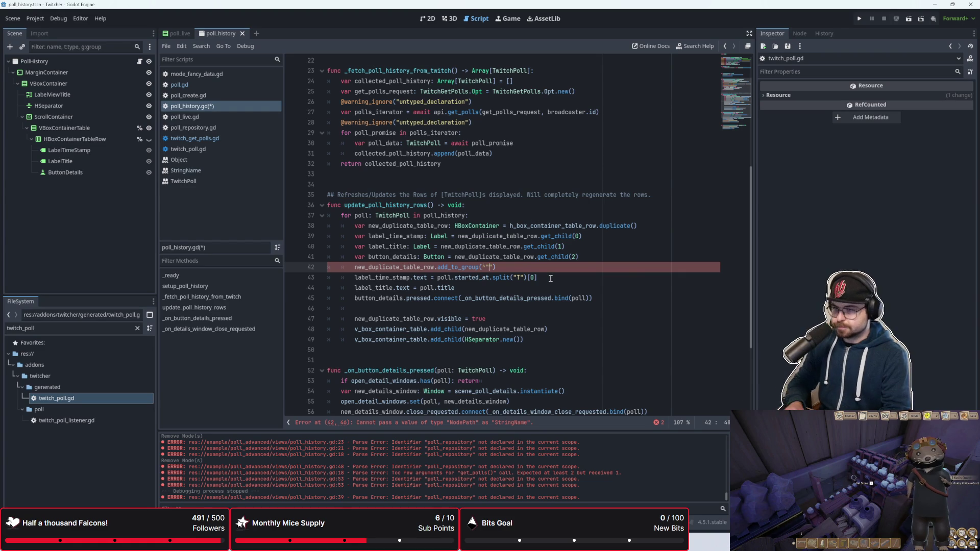
pyautogui.write('PollHistory')
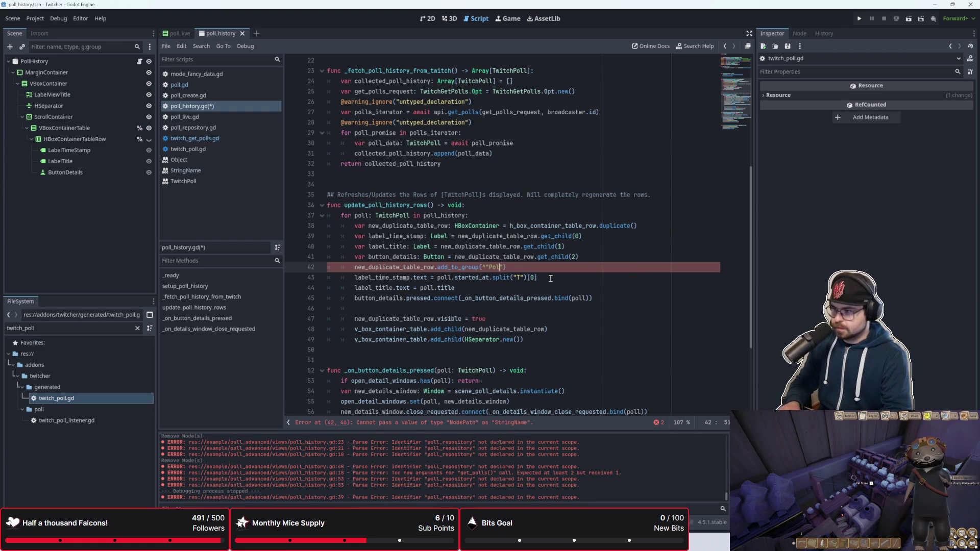
pyautogui.write('Rows')
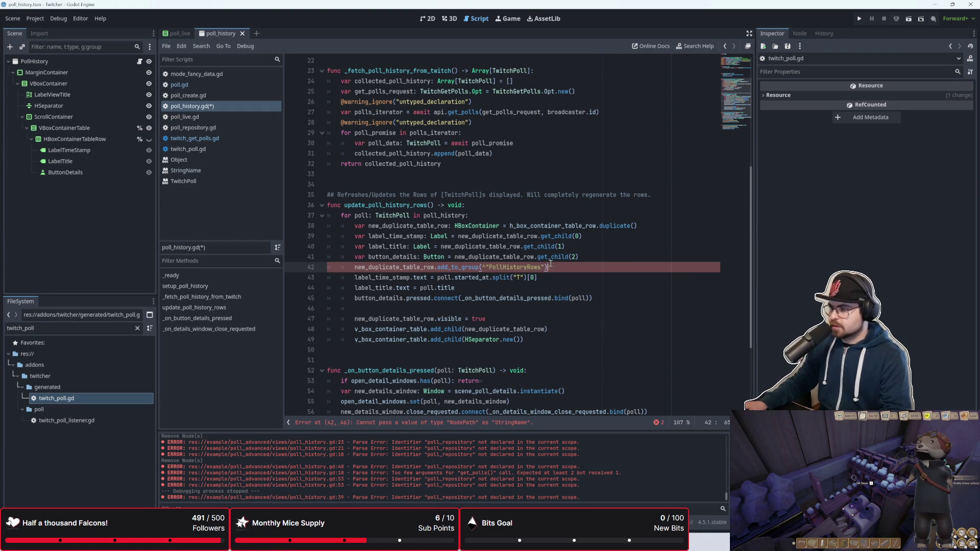
pyautogui.press('Down')
pyautogui.press('Down')
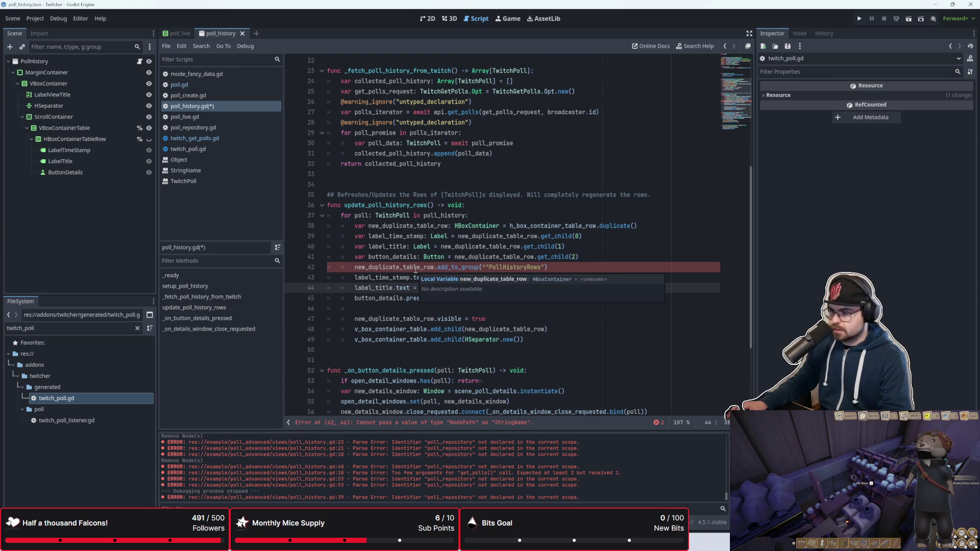
pyautogui.click(485, 267)
pyautogui.press('BackSpace')
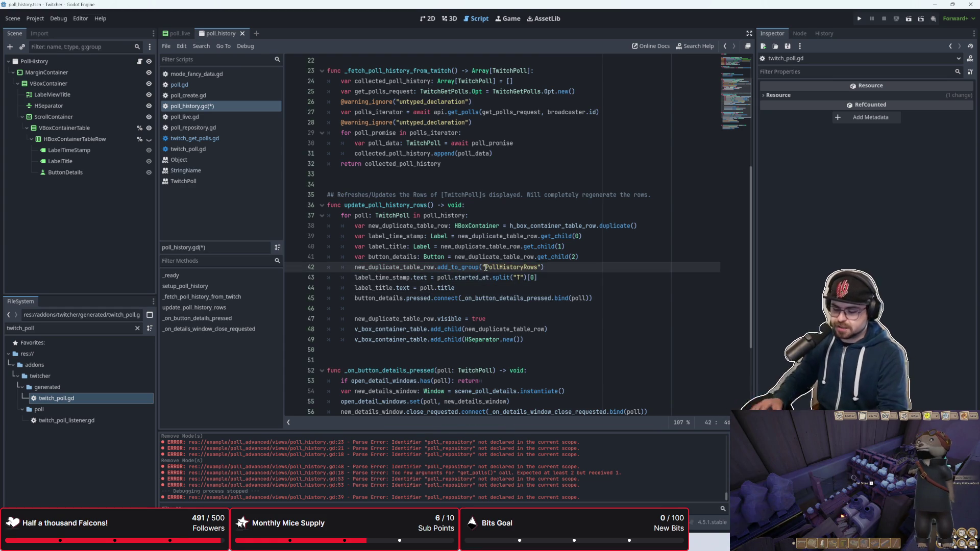
pyautogui.write('&')
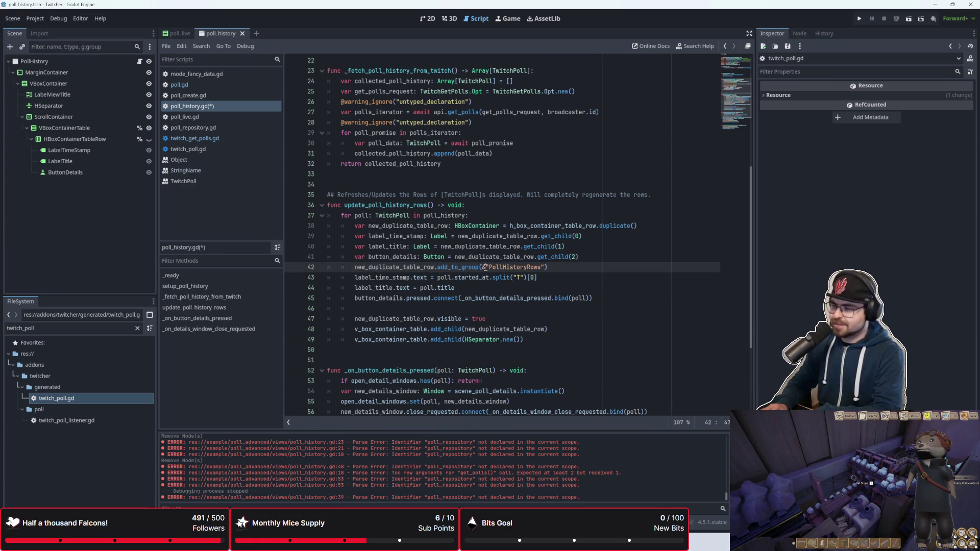
pyautogui.click(486, 287)
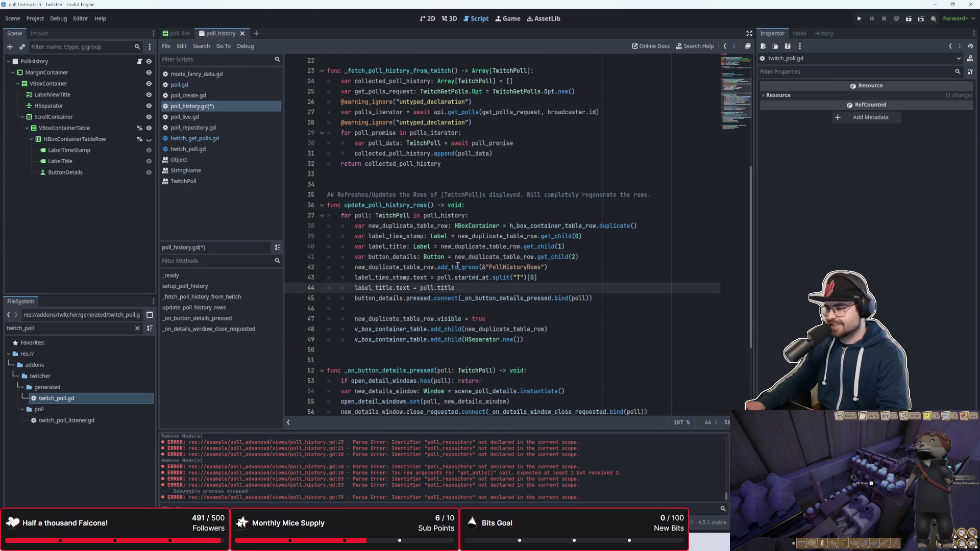
pyautogui.moveTo(458, 266)
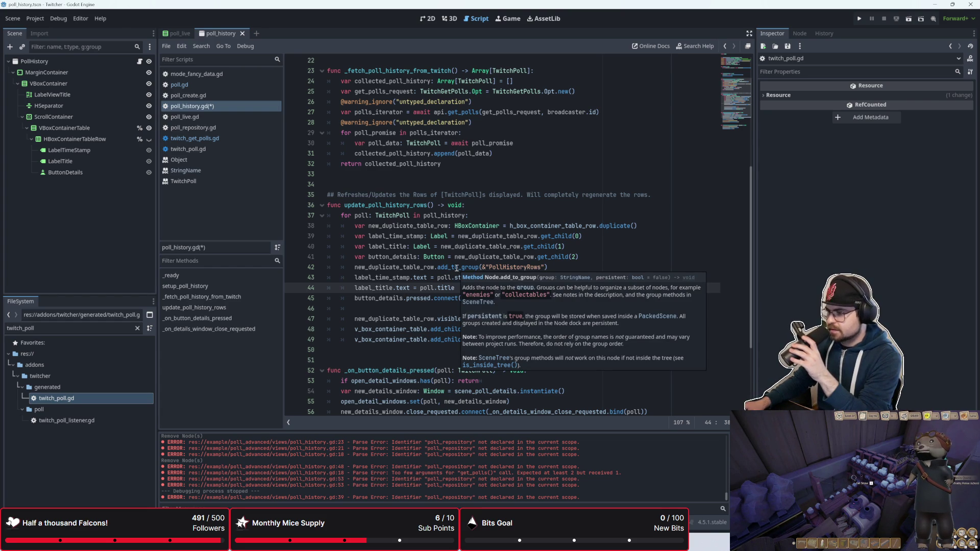
pyautogui.click(464, 267)
pyautogui.click(555, 276)
pyautogui.click(558, 270)
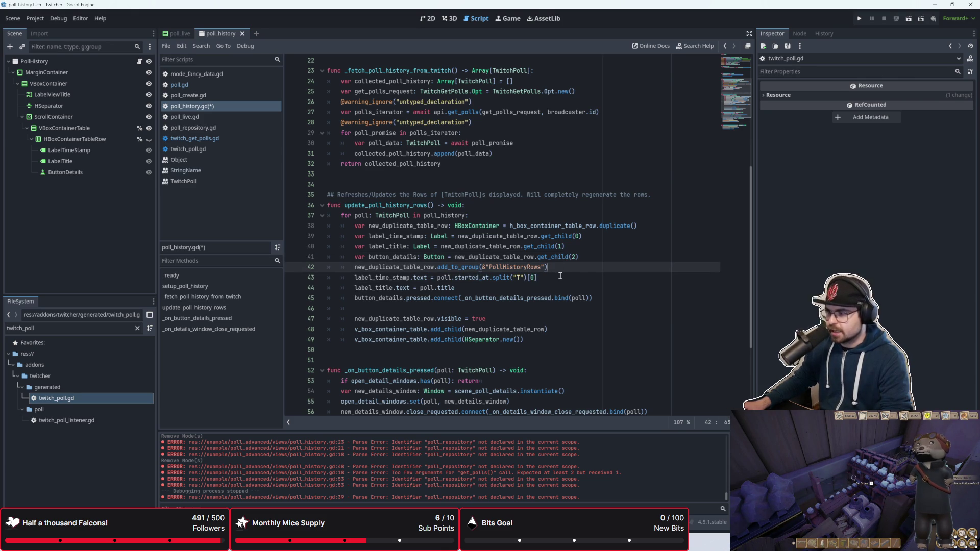
pyautogui.moveTo(521, 296)
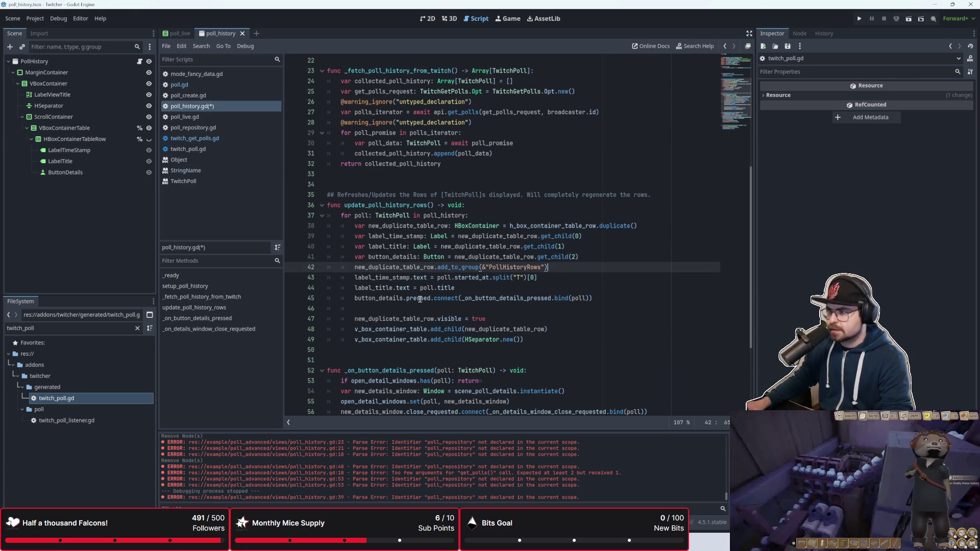
# Add 'var poll_history_rows: Array[Node] = get_node' above the for loop and search help for get_grou.
pyautogui.click(474, 215)
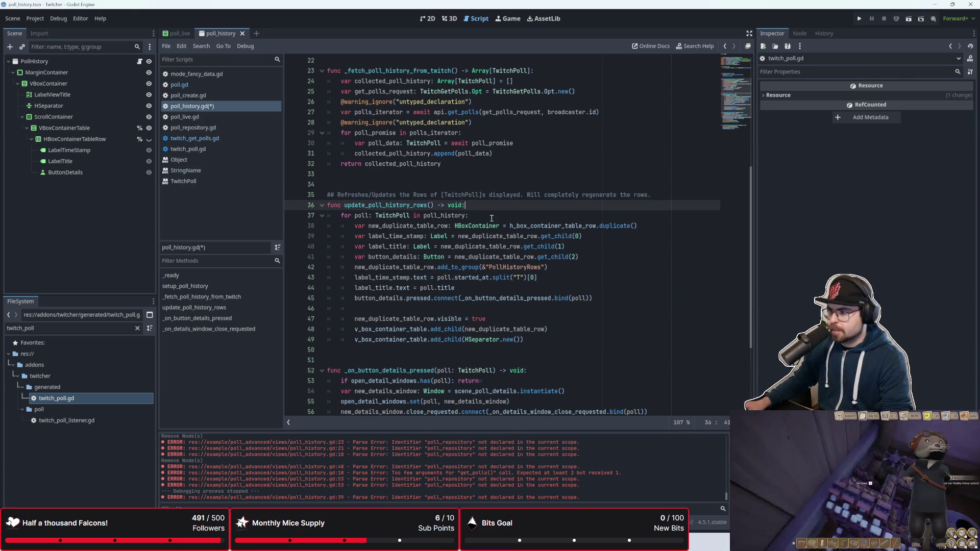
pyautogui.hotkey('ctrl', 'shift', 'Return')
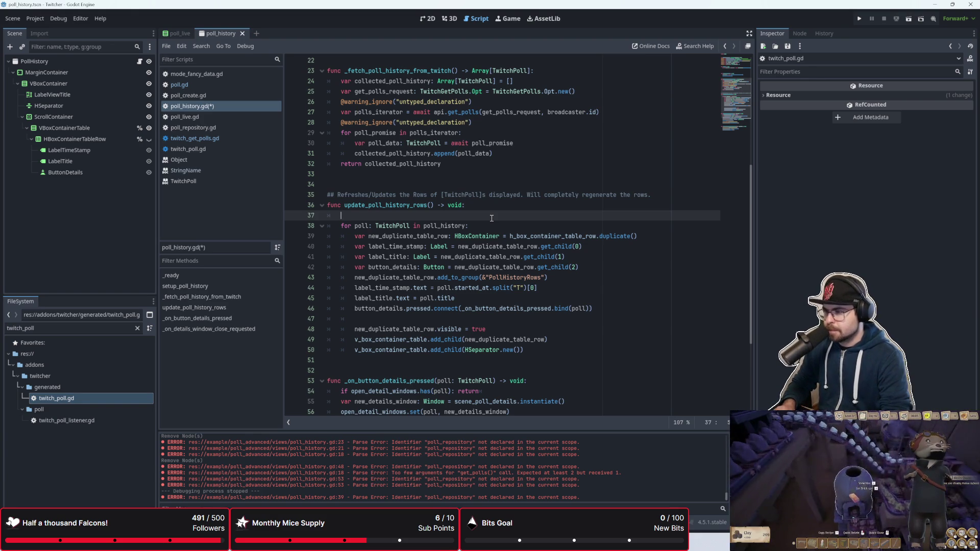
pyautogui.write('var ')
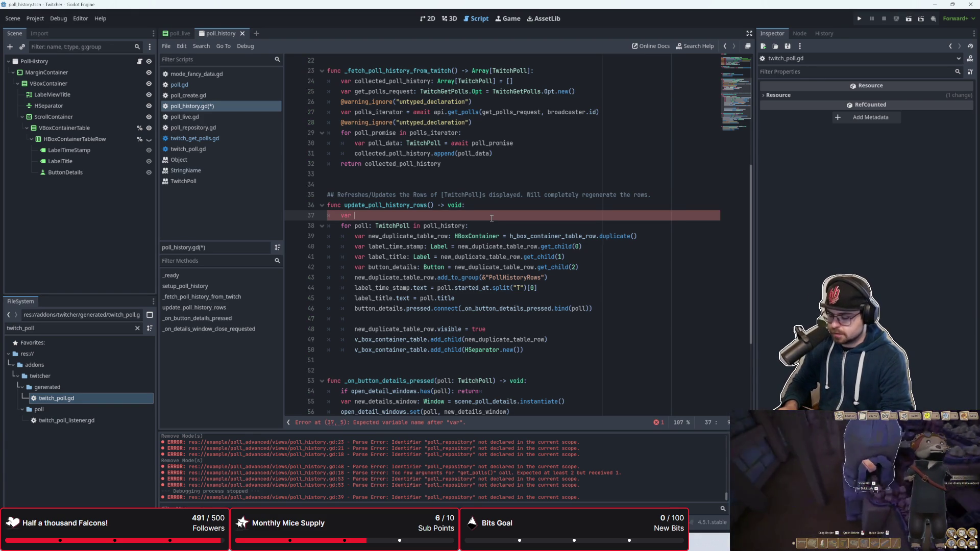
pyautogui.write('polkl')
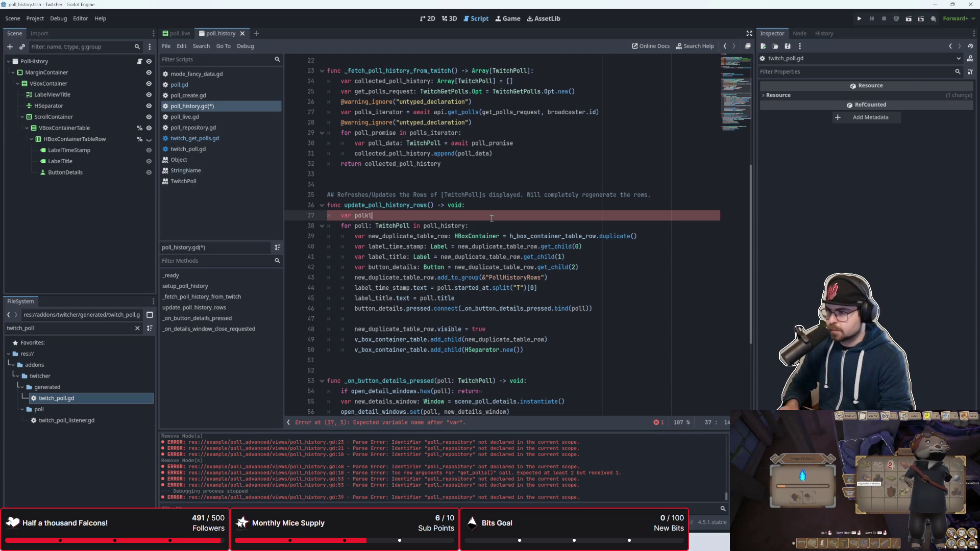
pyautogui.write('_hist')
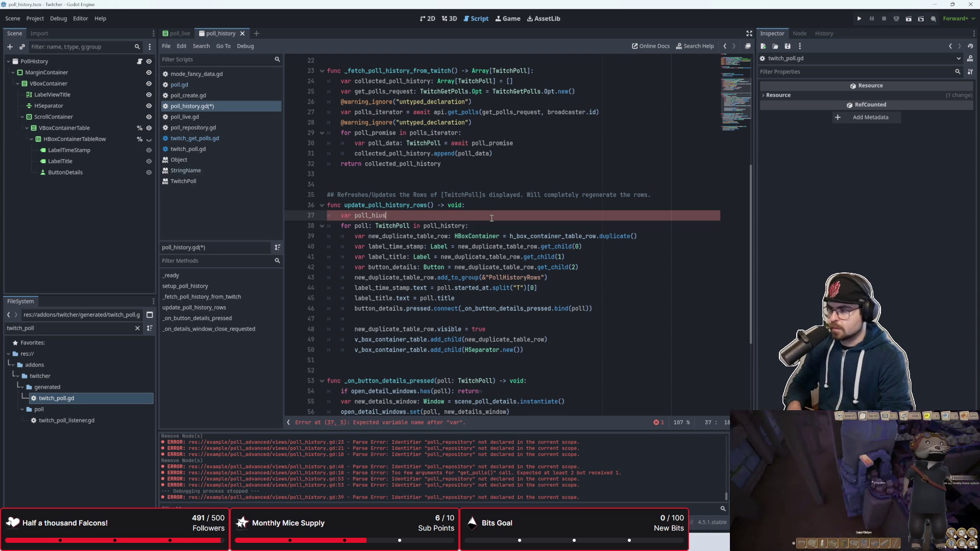
pyautogui.write('ory')
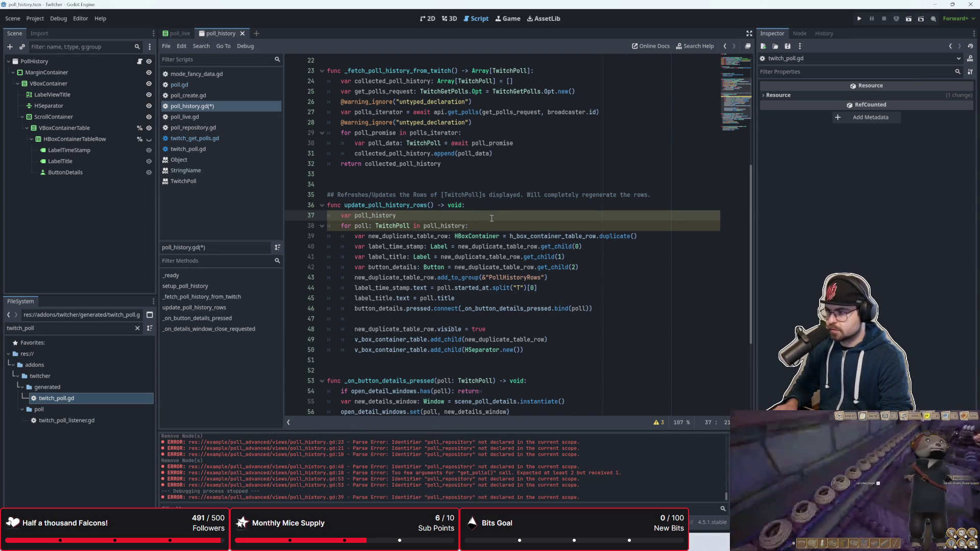
pyautogui.write('_rows:')
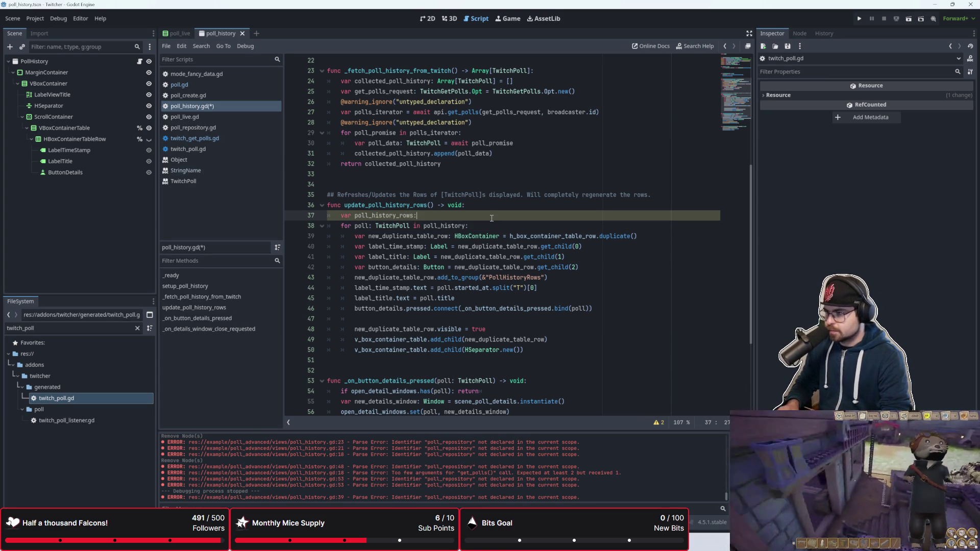
pyautogui.write(' Array[N')
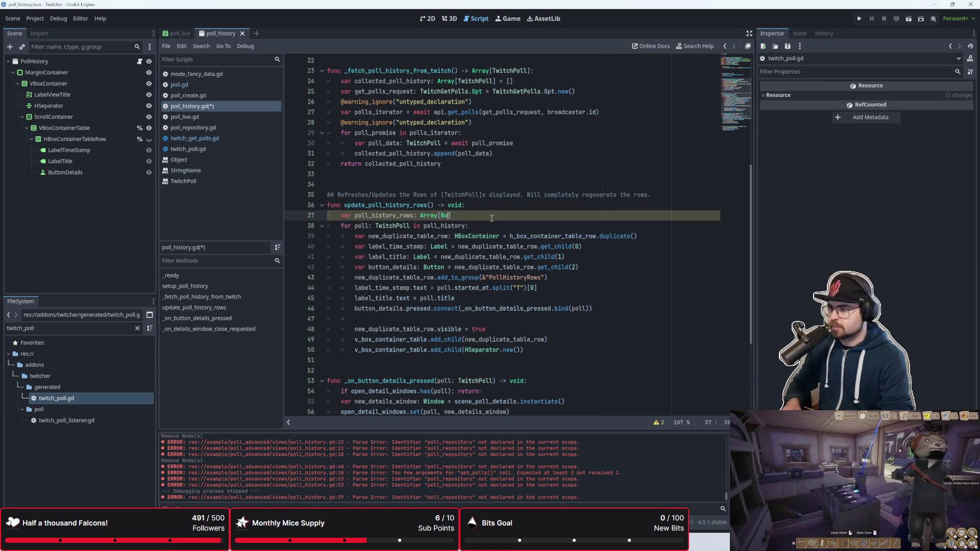
pyautogui.write('odes]')
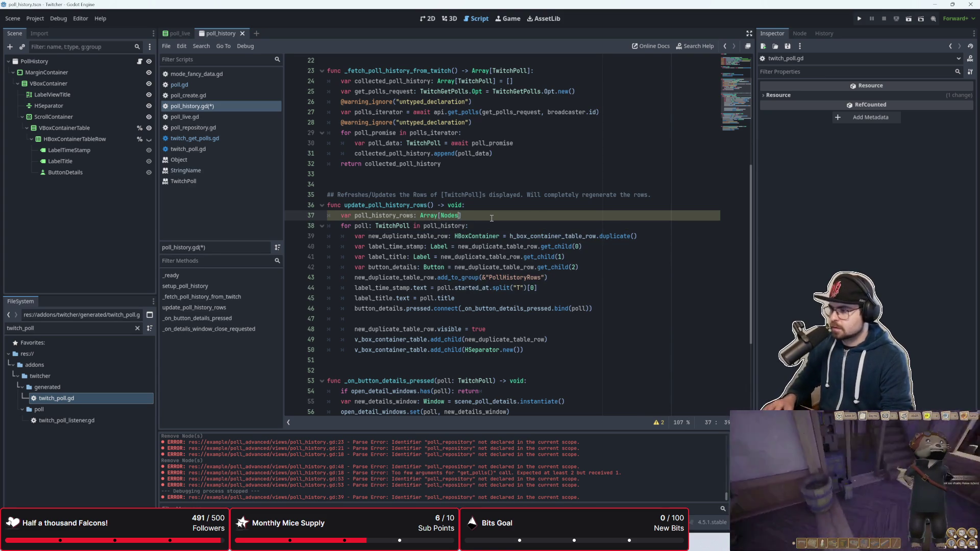
pyautogui.press('BackSpace')
pyautogui.write('get_')
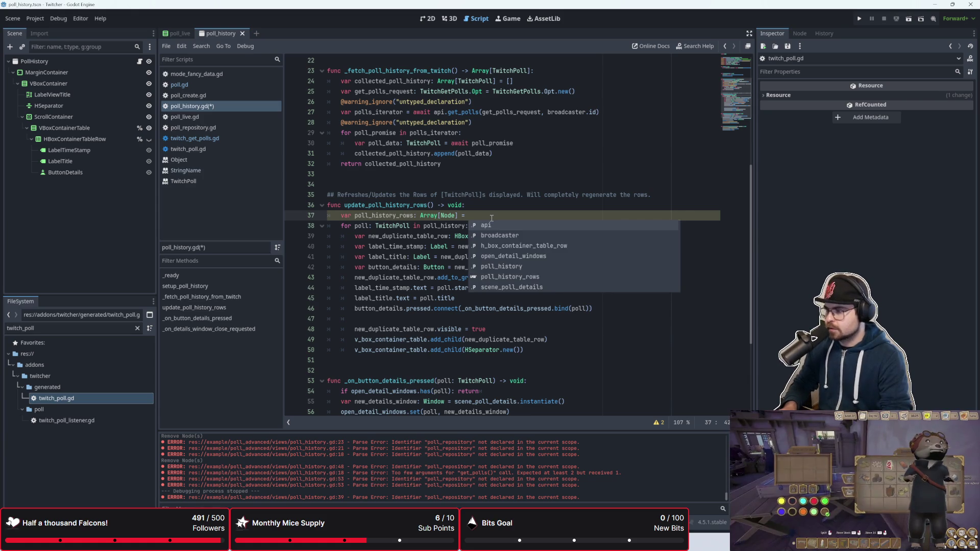
pyautogui.write('node')
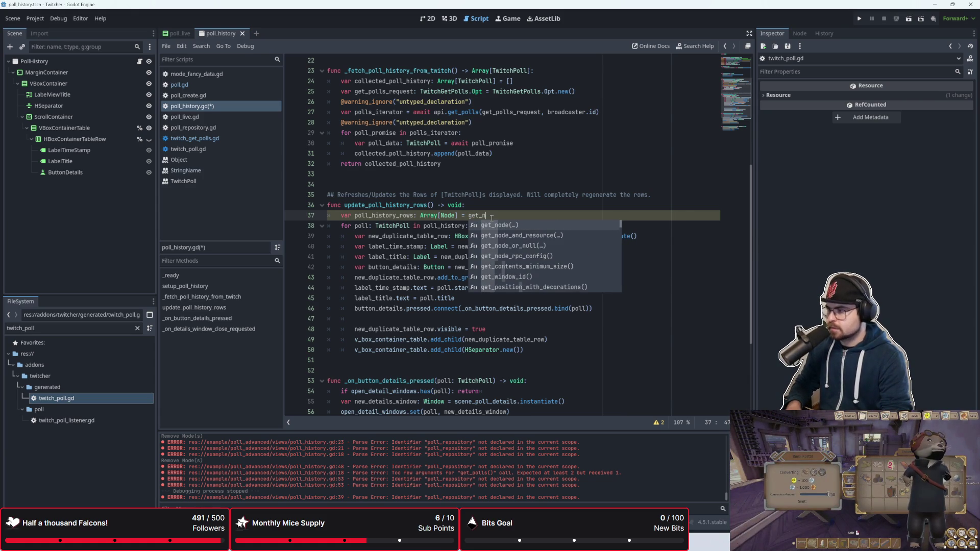
pyautogui.write('s')
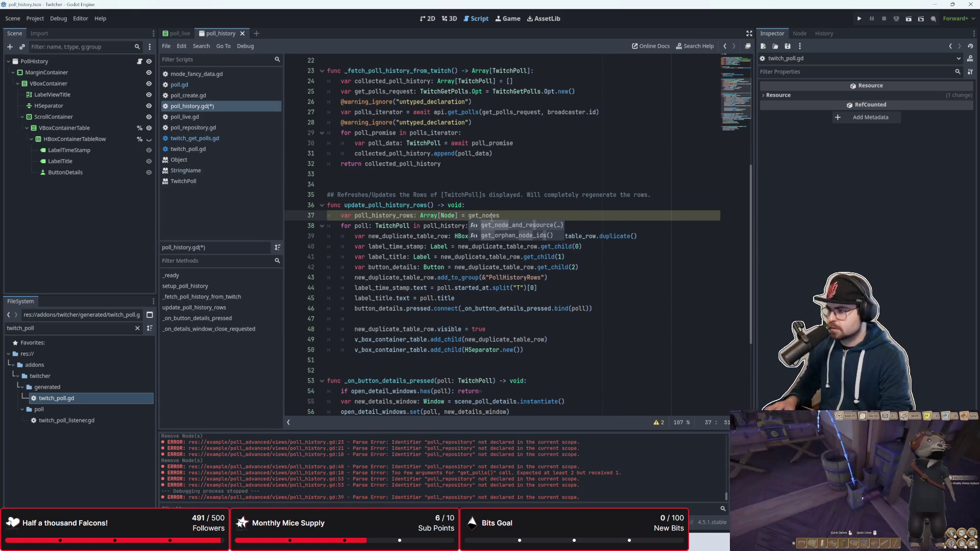
pyautogui.press('BackSpace')
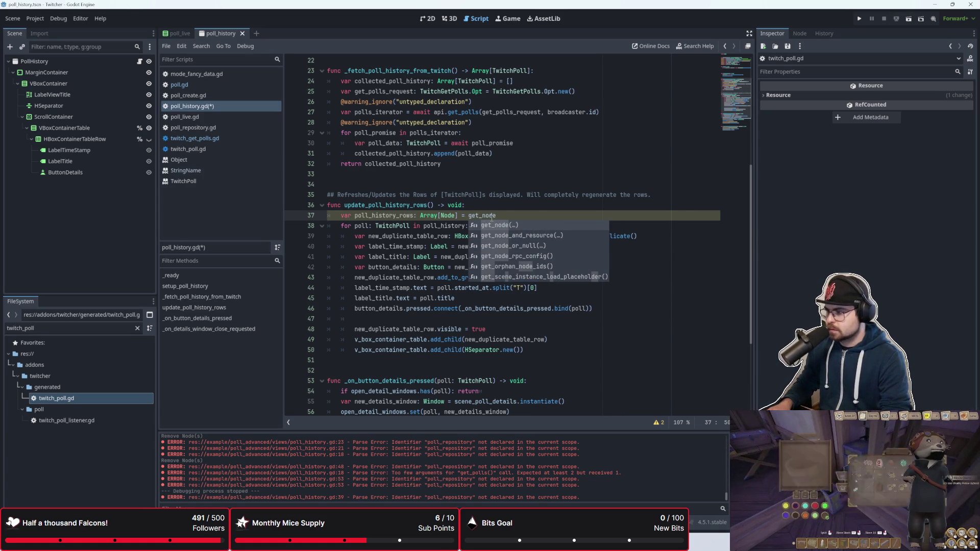
pyautogui.press('F1')
pyautogui.write('get_')
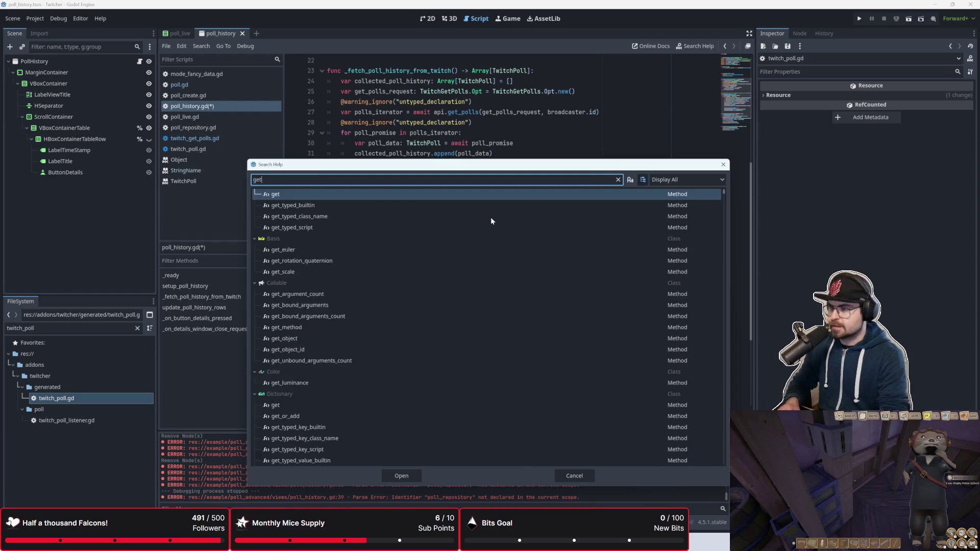
pyautogui.write('grou')
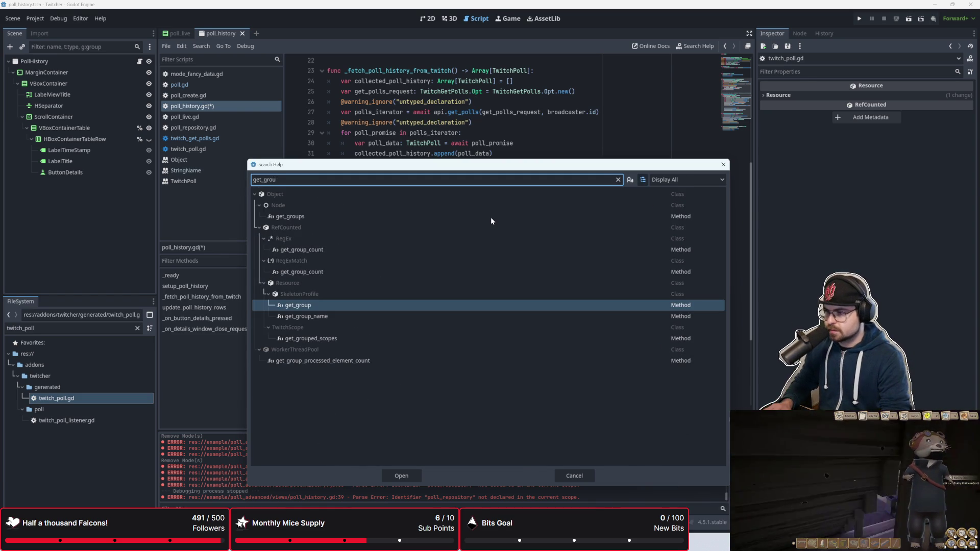
# Open the Node class reference from the get_groups search result.
pyautogui.press('Up')
pyautogui.press('Up')
pyautogui.press('Up')
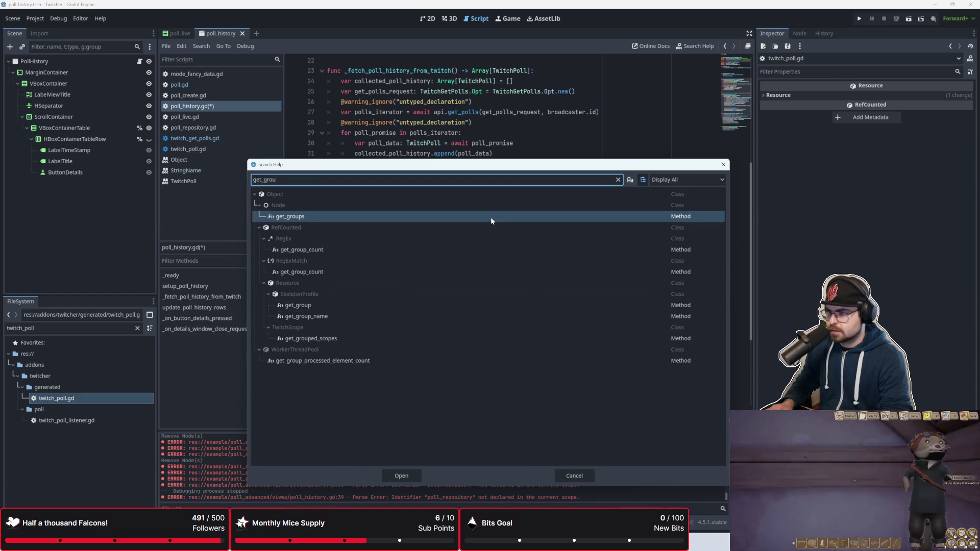
pyautogui.press('Up')
pyautogui.press('Return')
pyautogui.scroll(-2, 498, 235)
pyautogui.scroll(-5, 498, 234)
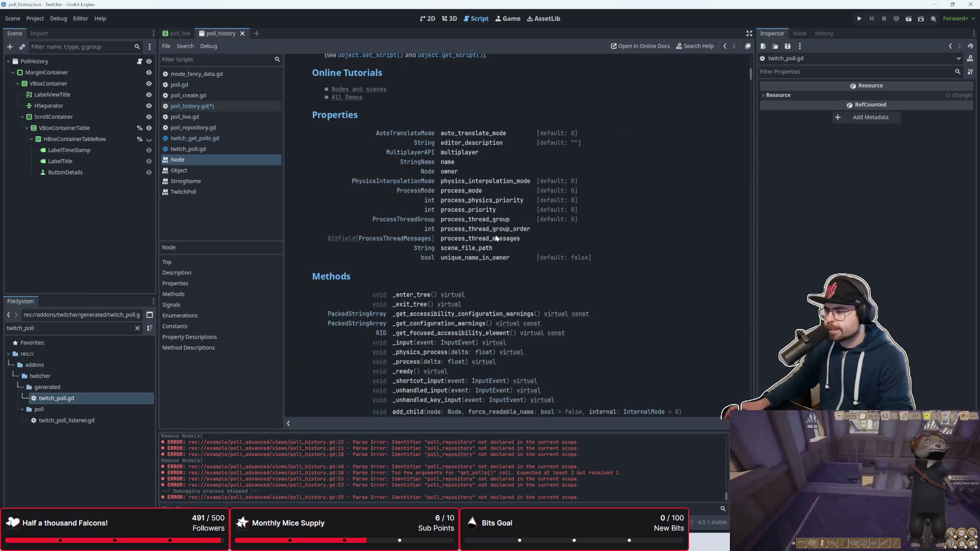
# Step through the 'group' matches on the Node page, including add_to_group, get_groups and is_in_group.
pyautogui.hotkey('ctrl', 'f')
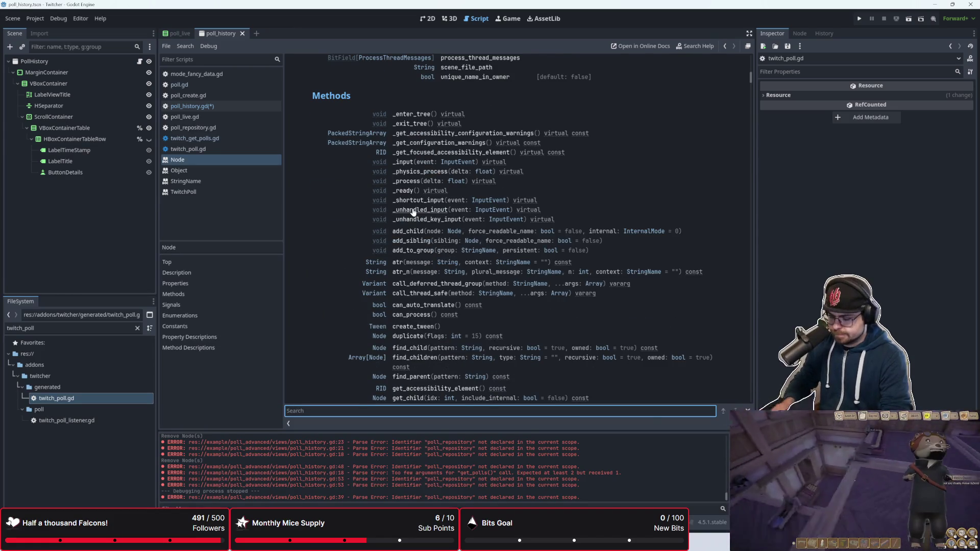
pyautogui.write('group')
pyautogui.press('Return')
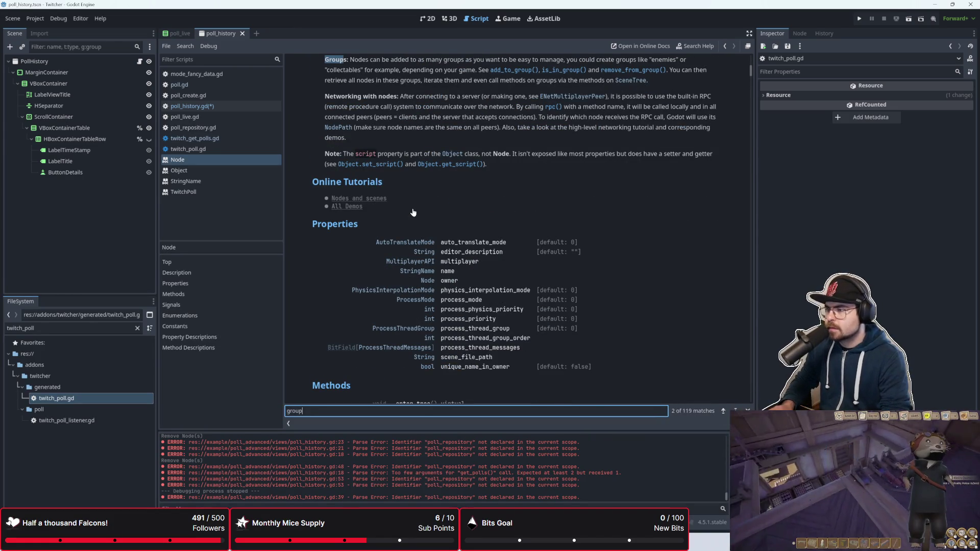
pyautogui.press('Return')
pyautogui.press('Return')
pyautogui.press('Return')
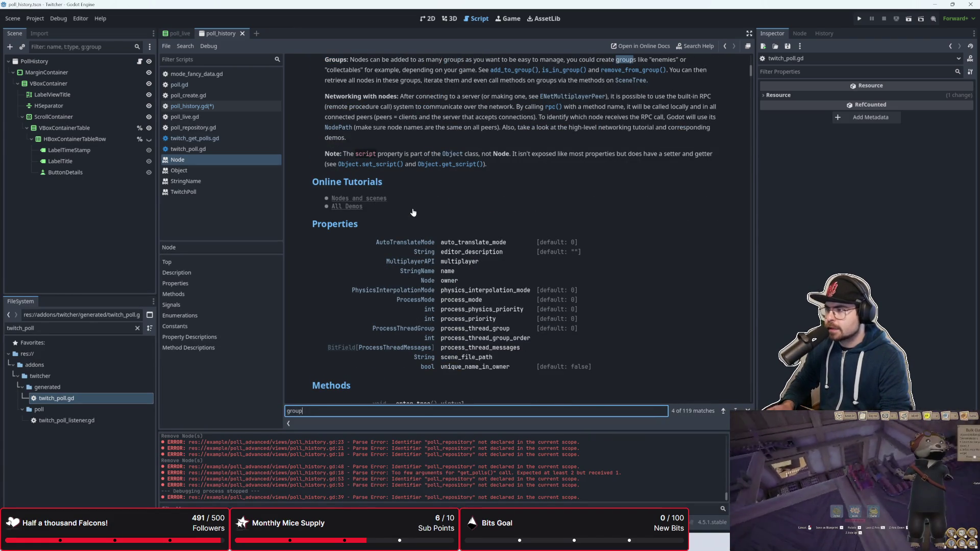
pyautogui.press('Return')
pyautogui.press('Return')
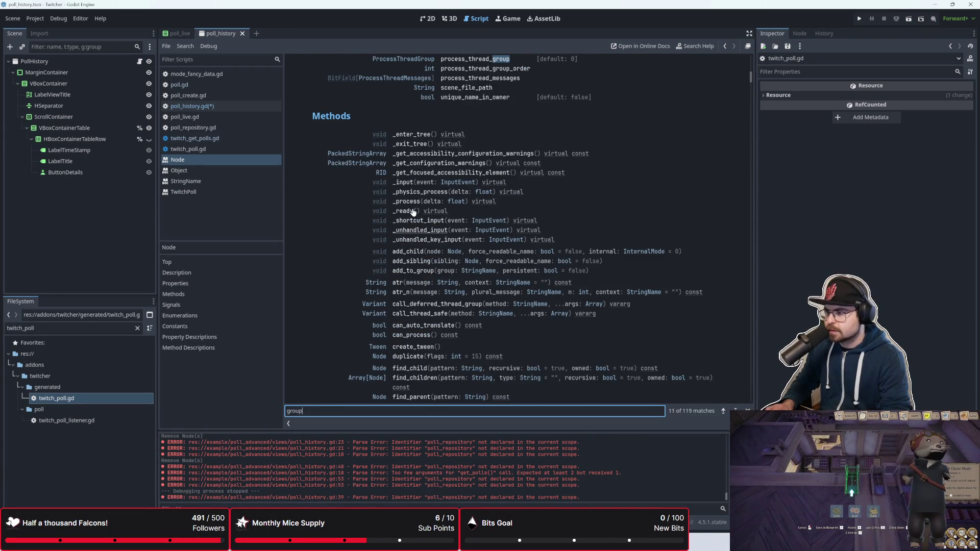
pyautogui.press('Return')
pyautogui.press('Return')
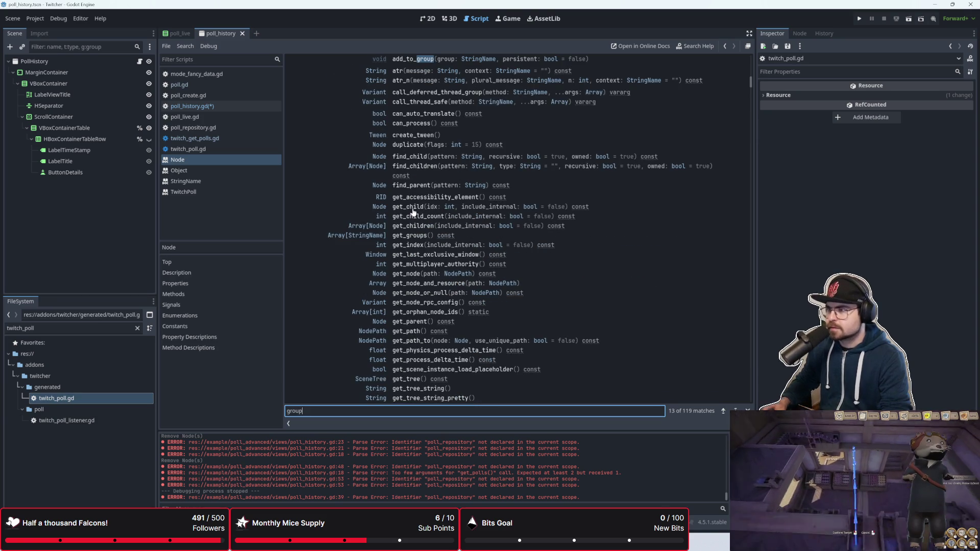
pyautogui.press('Return')
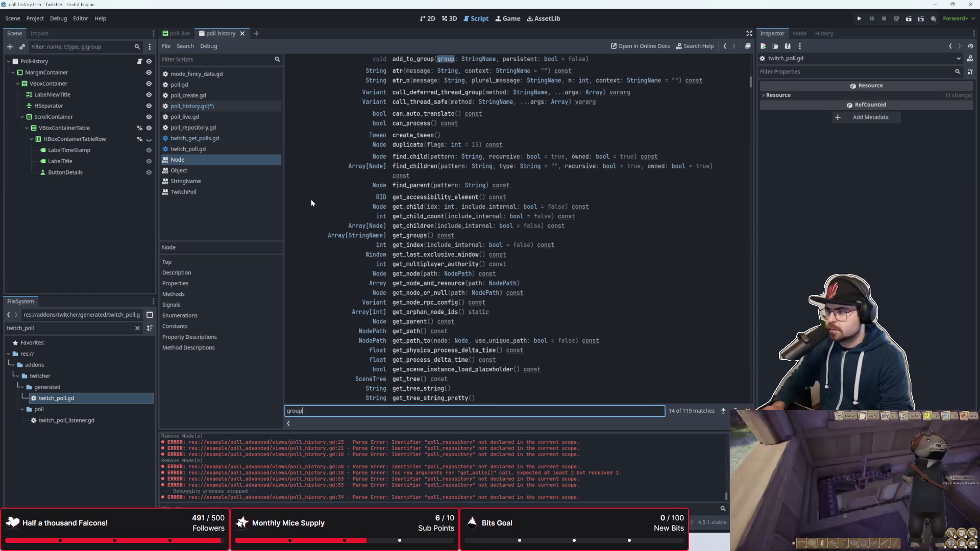
pyautogui.press('Return')
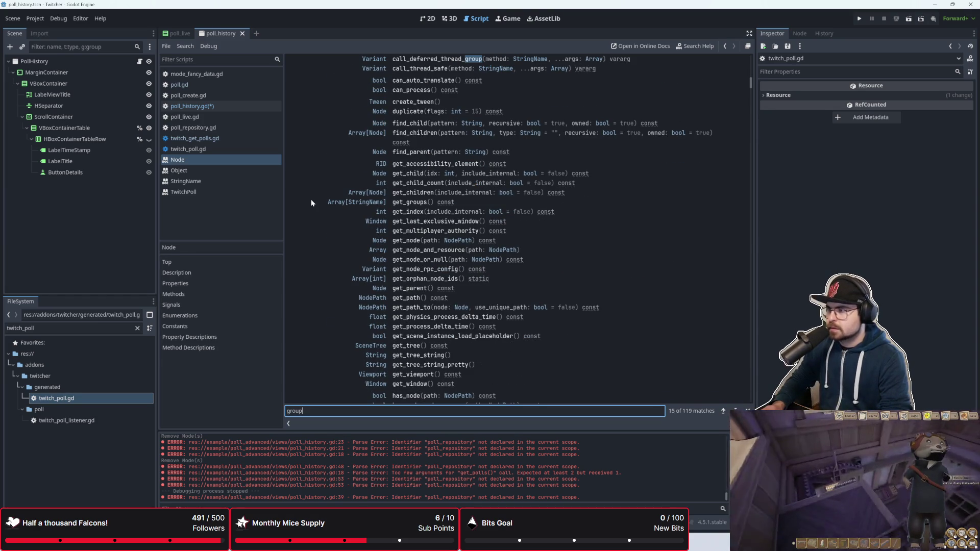
pyautogui.press('Return')
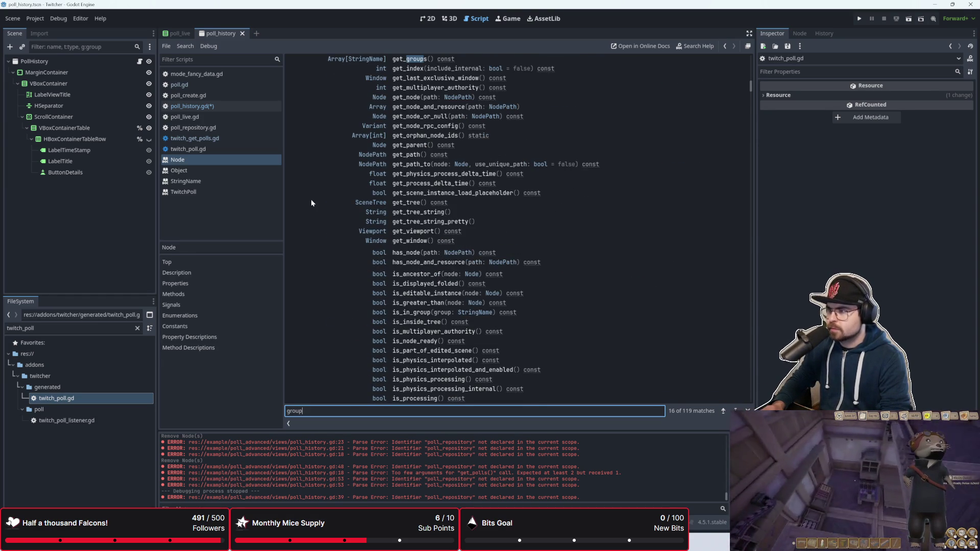
pyautogui.press('Return')
pyautogui.press('Return')
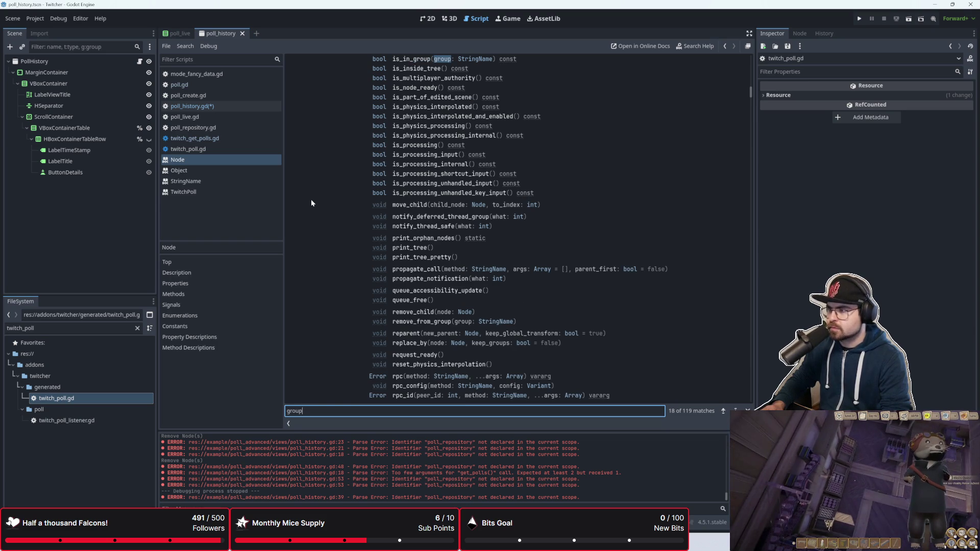
pyautogui.press('Return')
pyautogui.press('Return')
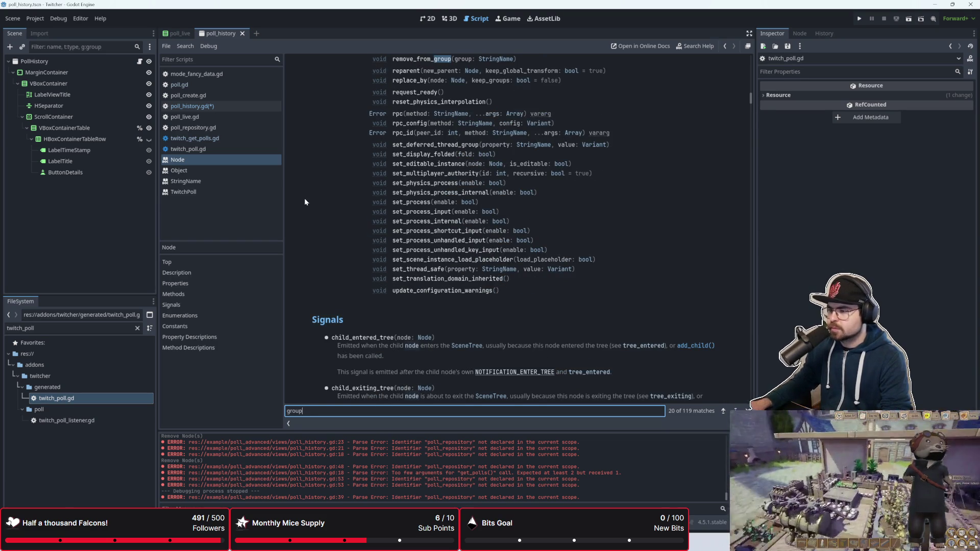
pyautogui.scroll(3, 320, 183)
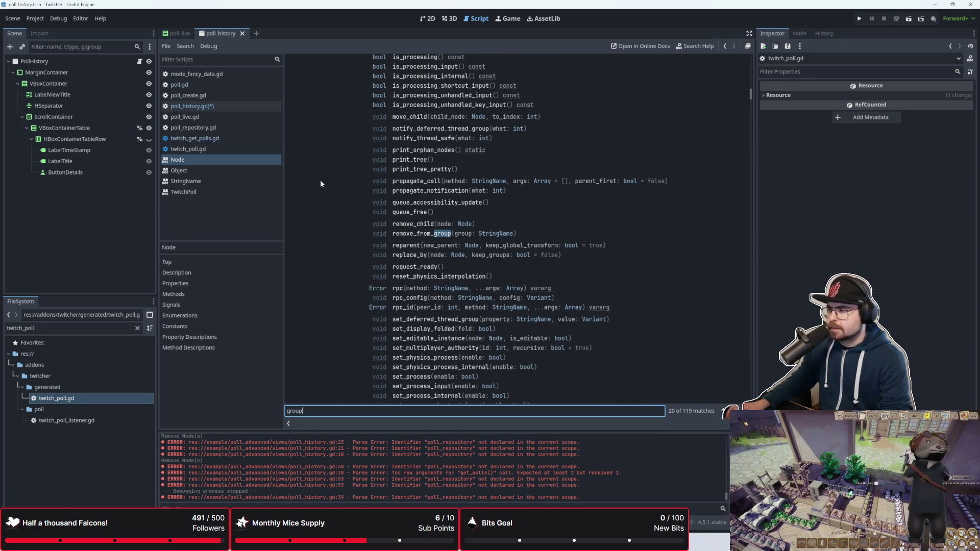
pyautogui.press('F1')
# Search the help for 'root' and open the SceneTree root documentation.
pyautogui.write('root')
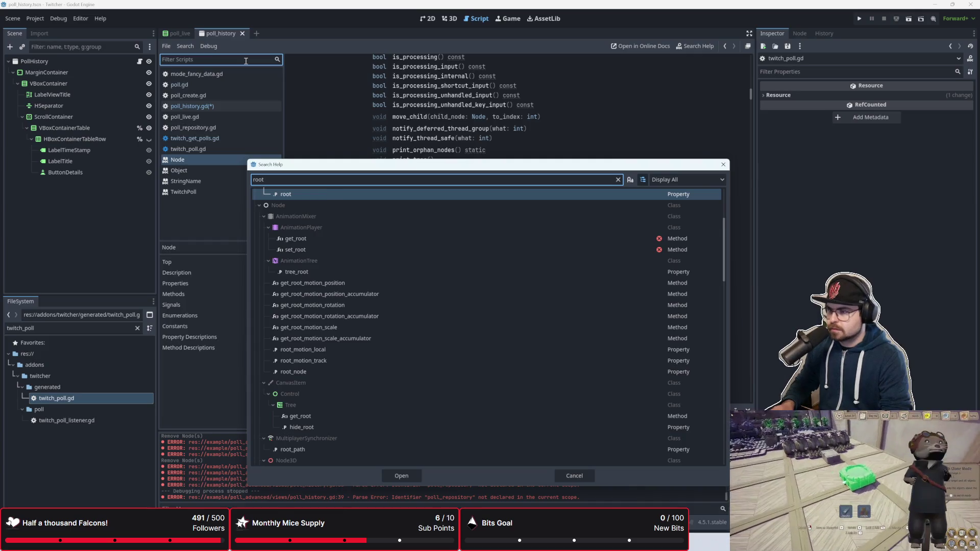
pyautogui.press('Up')
pyautogui.press('Up')
pyautogui.press('Up')
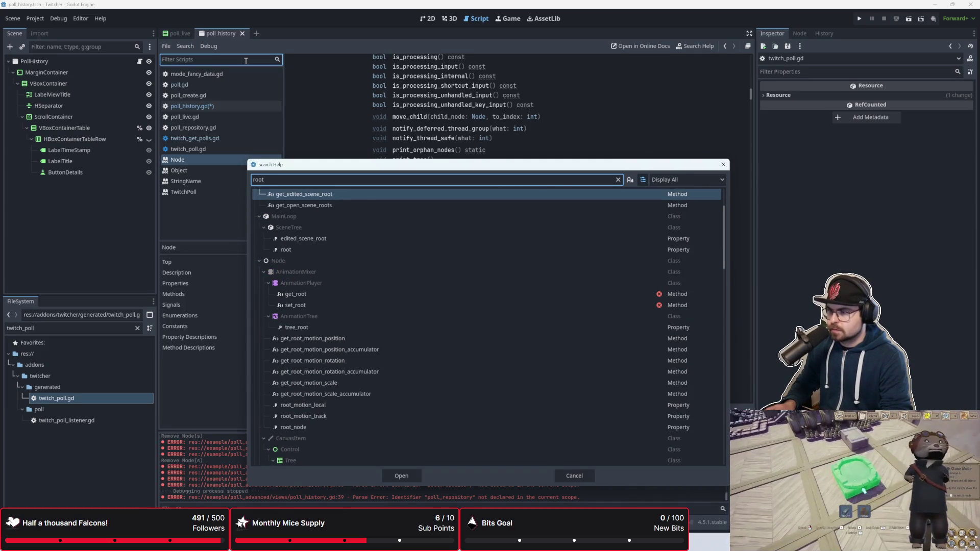
pyautogui.press('Down')
pyautogui.press('Down')
pyautogui.press('Down')
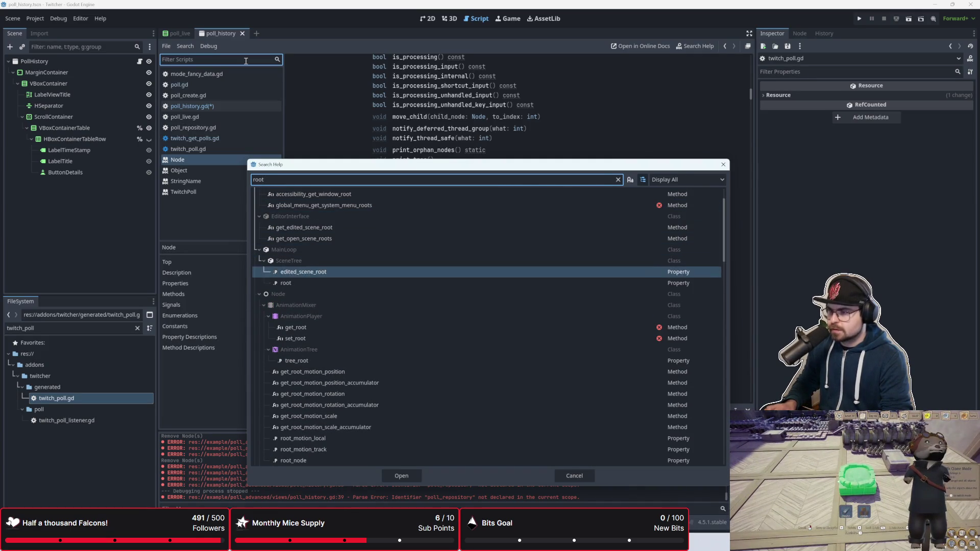
pyautogui.press('Return')
# Find and select get_nodes_in_group in the SceneTree docs, then return to poll_history.gd line 37.
pyautogui.scroll(-15, 356, 102)
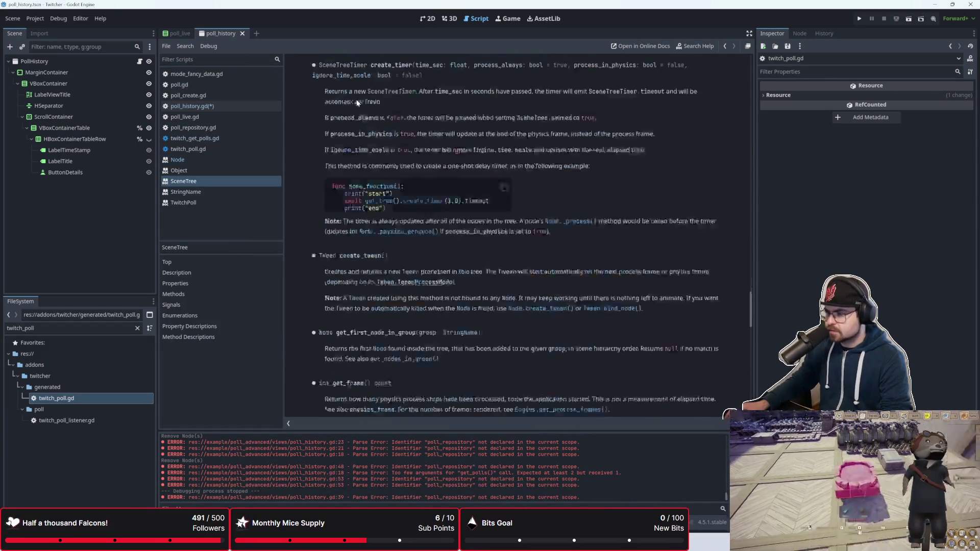
pyautogui.scroll(-15, 357, 99)
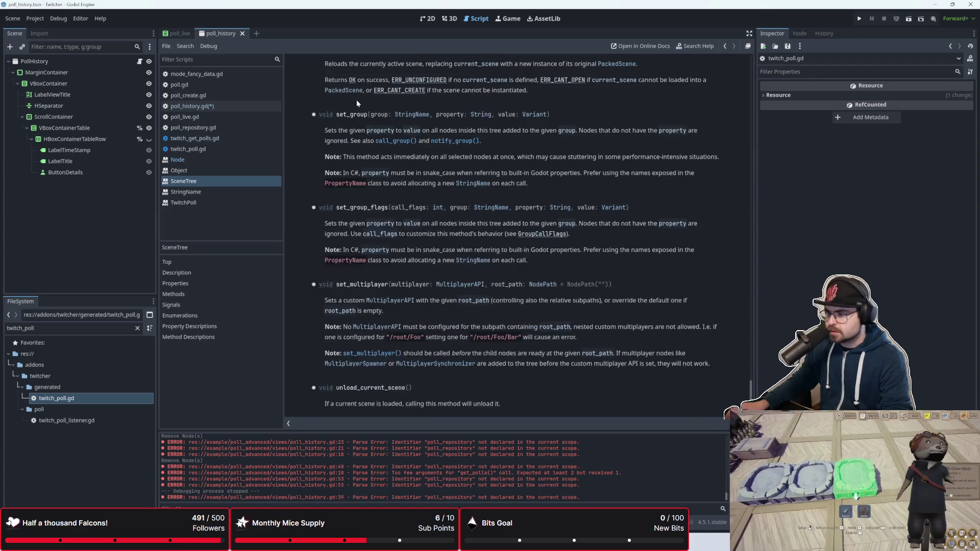
pyautogui.scroll(12, 356, 99)
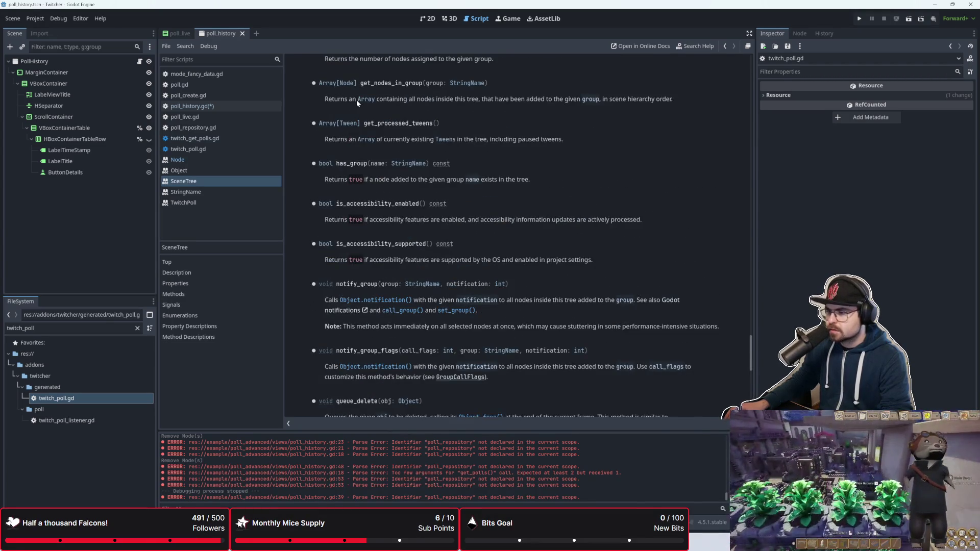
pyautogui.scroll(-2, 356, 99)
pyautogui.scroll(1, 353, 192)
pyautogui.scroll(2, 355, 199)
pyautogui.scroll(2, 347, 191)
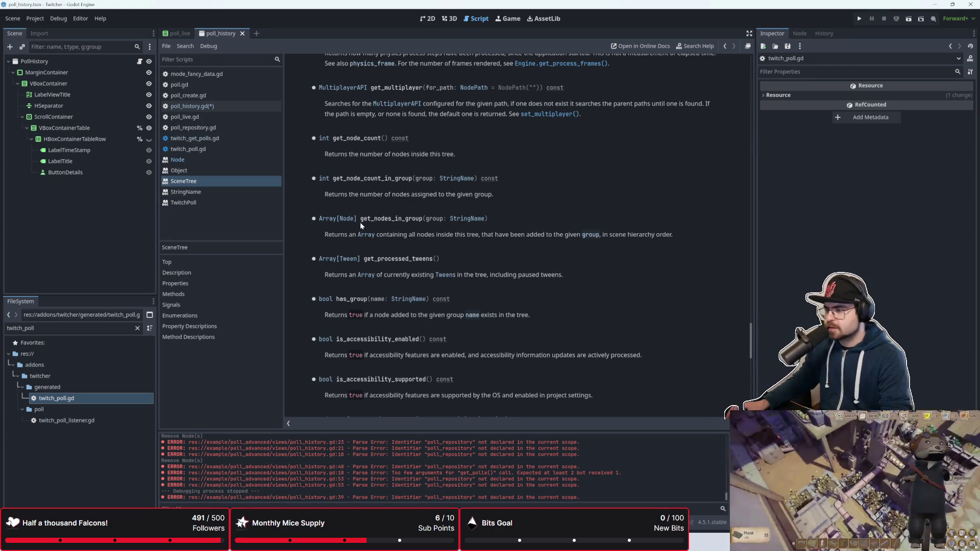
pyautogui.moveTo(360, 220); pyautogui.dragTo(421, 221)
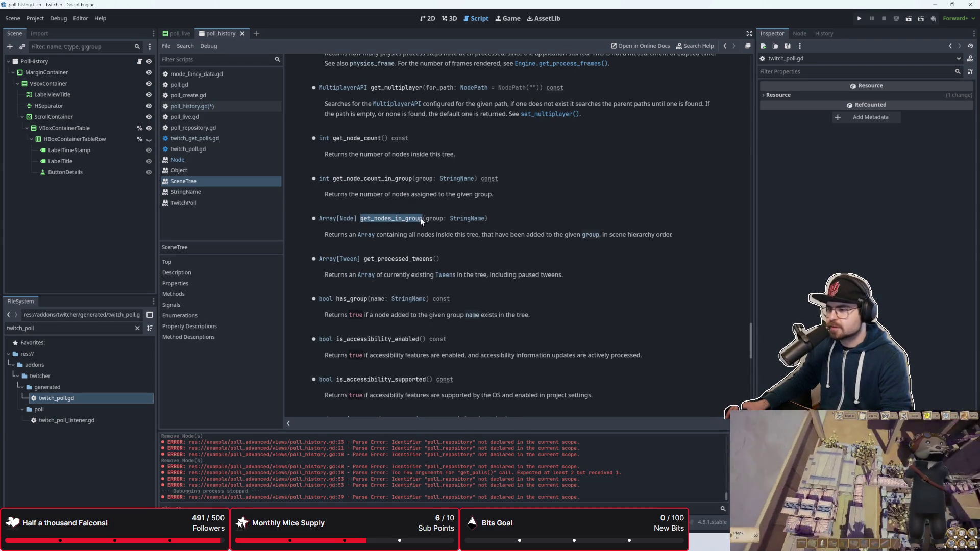
pyautogui.click(213, 105)
pyautogui.click(511, 215)
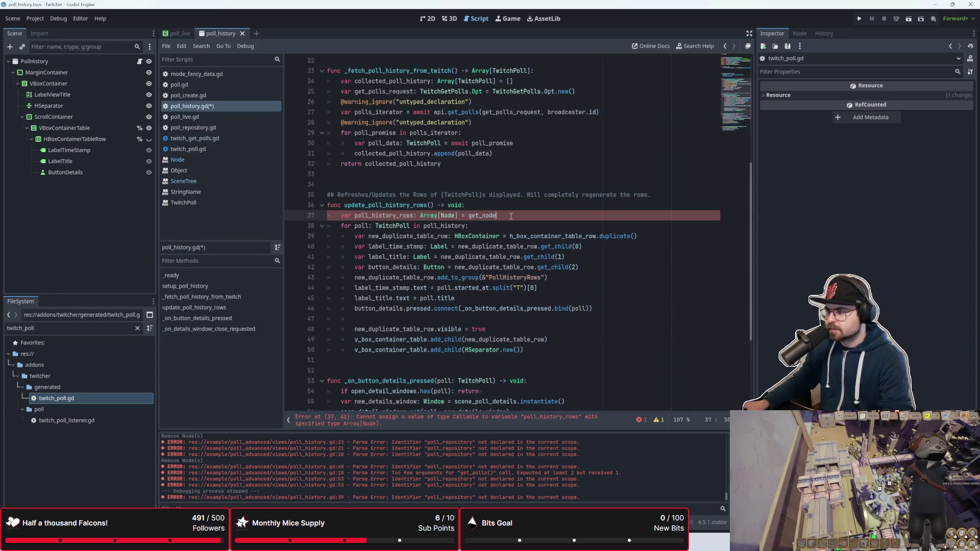
# Replace get_node on line 37 with get_tree().root.get_nodes_in_group using autocomplete.
pyautogui.click(475, 215)
pyautogui.write('get')
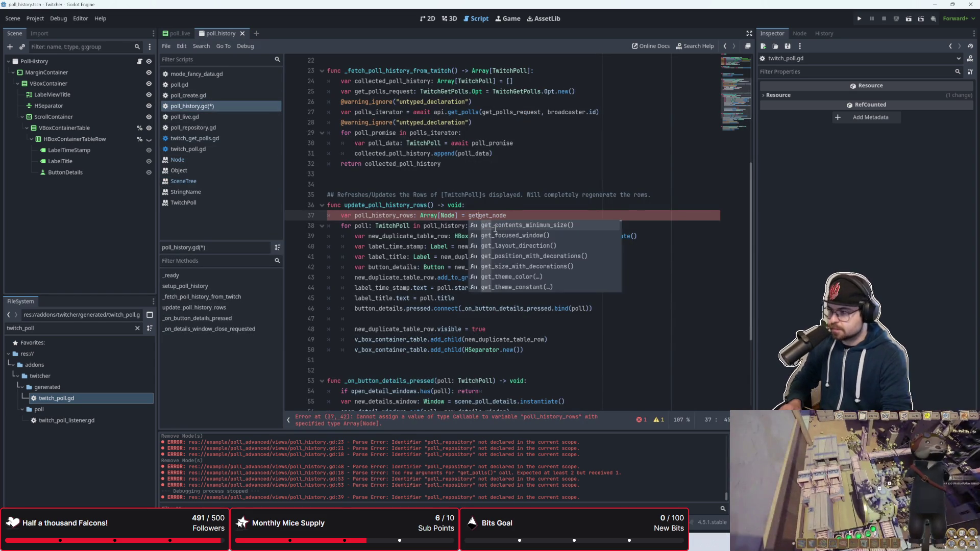
pyautogui.write(':')
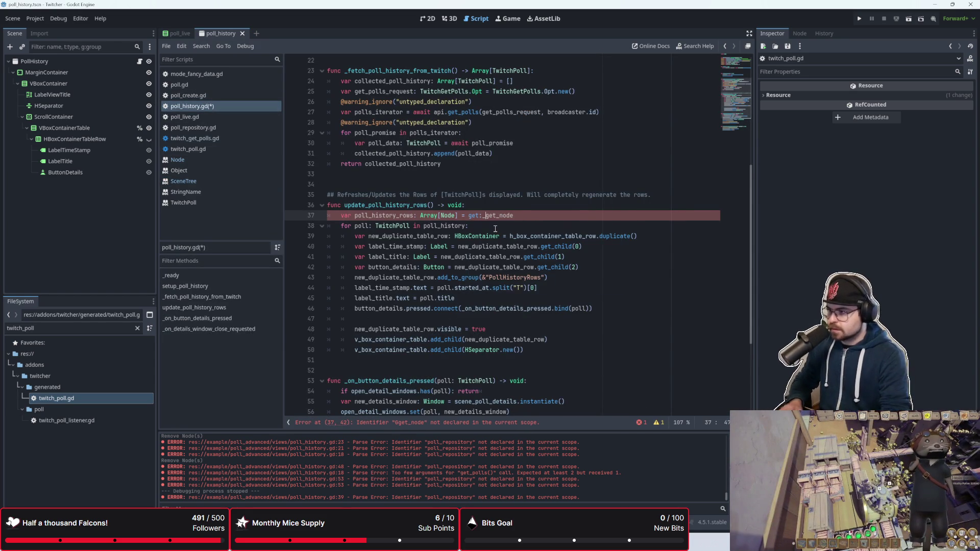
pyautogui.press('BackSpace')
pyautogui.write('_tree(')
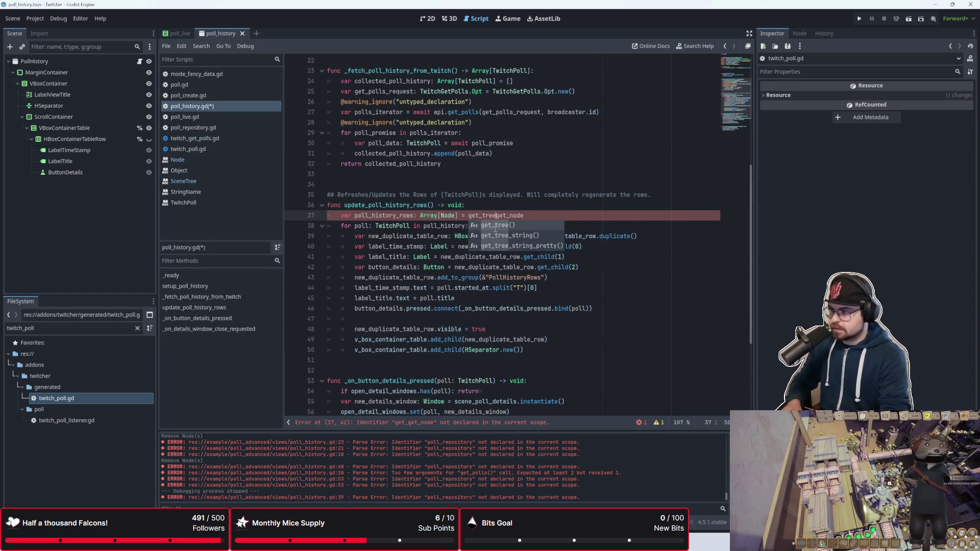
pyautogui.write(').no get_')
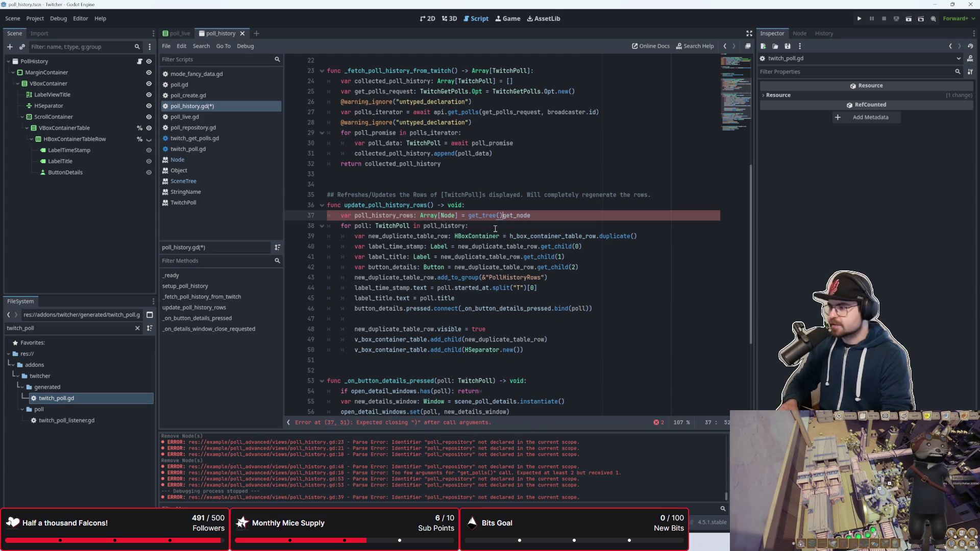
pyautogui.write('no')
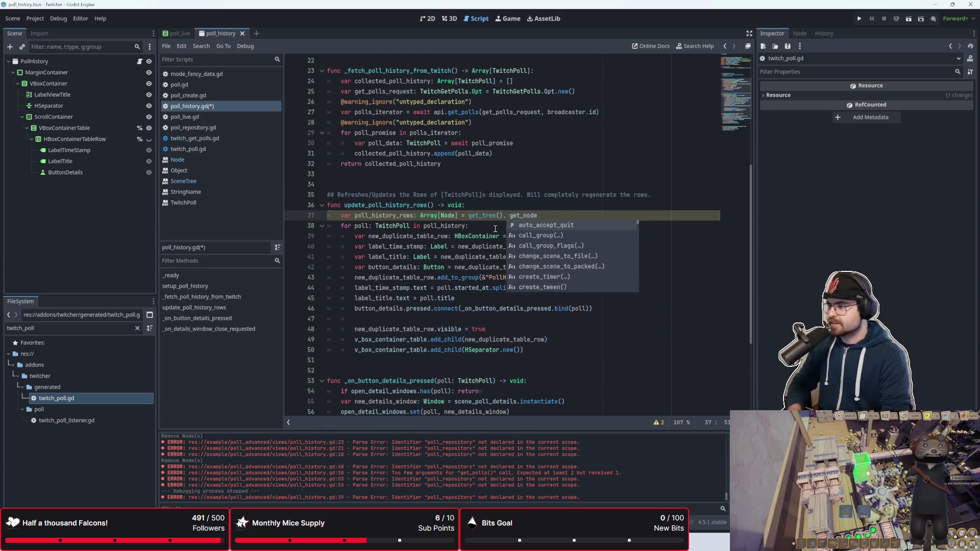
pyautogui.press('BackSpace')
pyautogui.press('BackSpace')
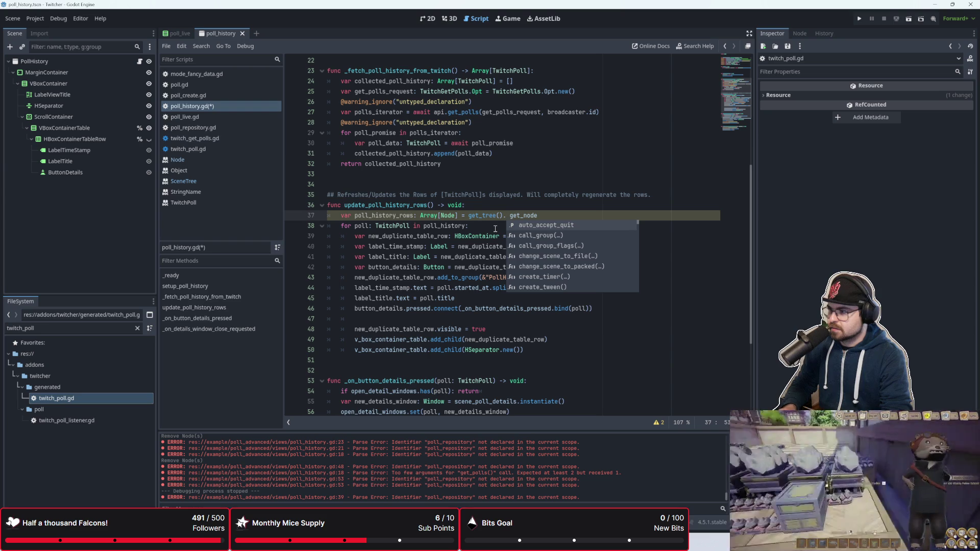
pyautogui.write('root.get_nodes_in_group')
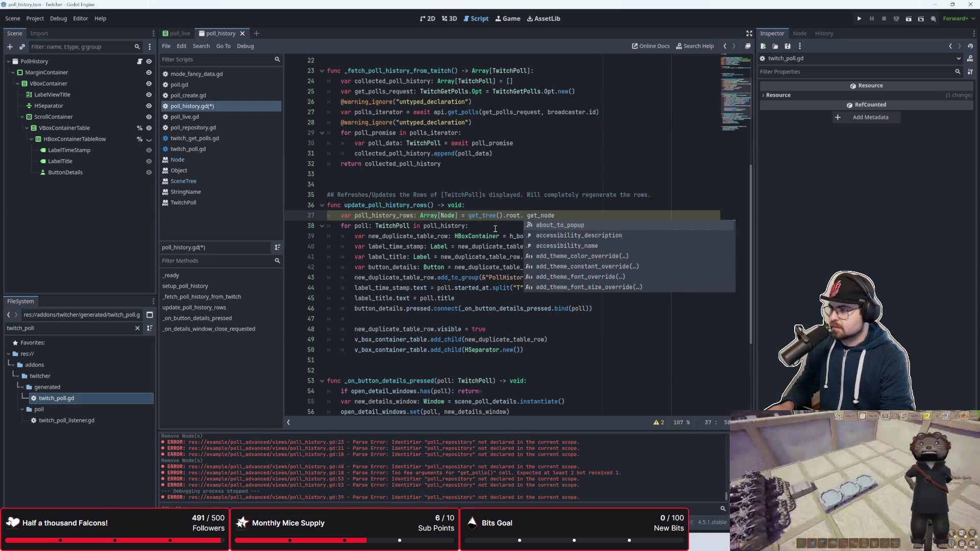
pyautogui.press('Delete')
pyautogui.press('Delete')
pyautogui.press('Delete')
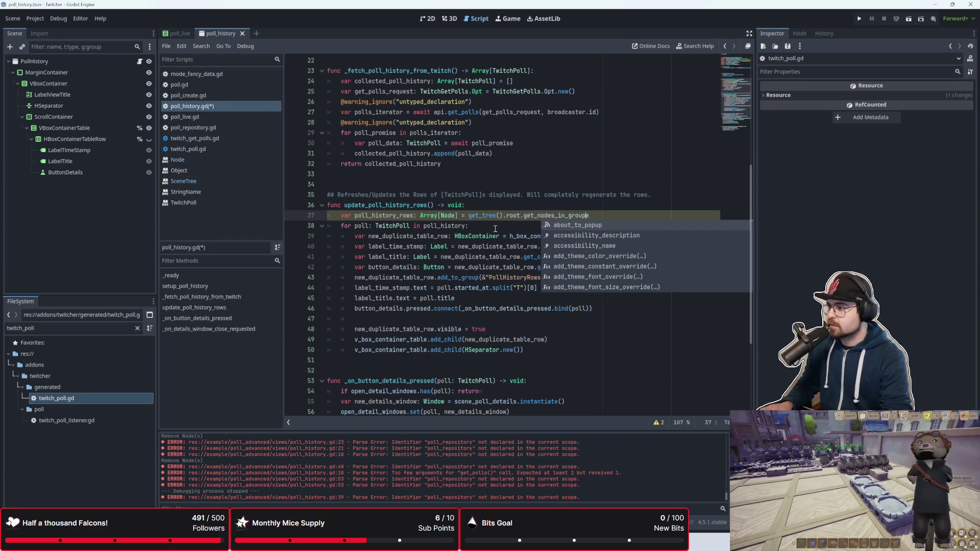
# Add the opening parenthesis to get_nodes_in_group( and open the script warnings list.
pyautogui.press('Up')
pyautogui.press('Escape')
pyautogui.click(505, 216)
pyautogui.write('(')
pyautogui.press('Down')
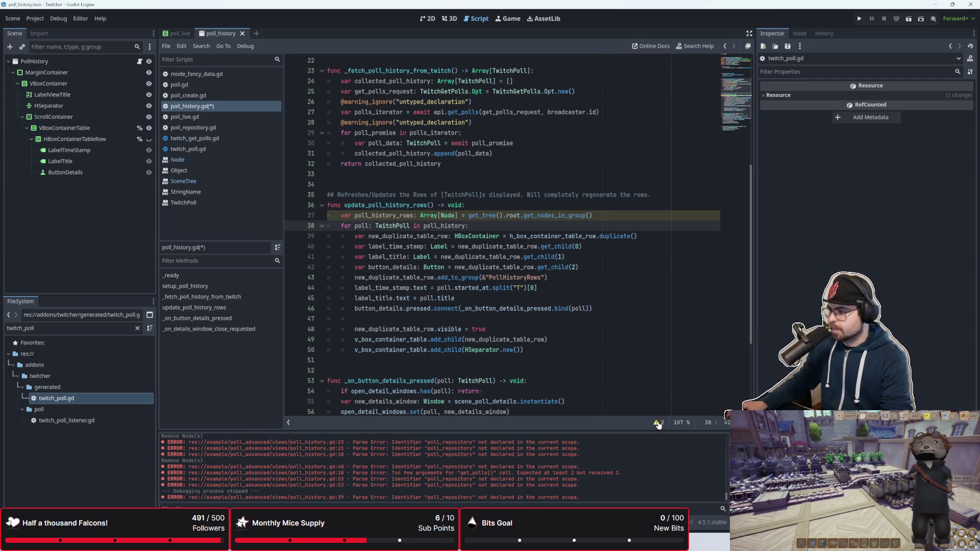
pyautogui.click(657, 423)
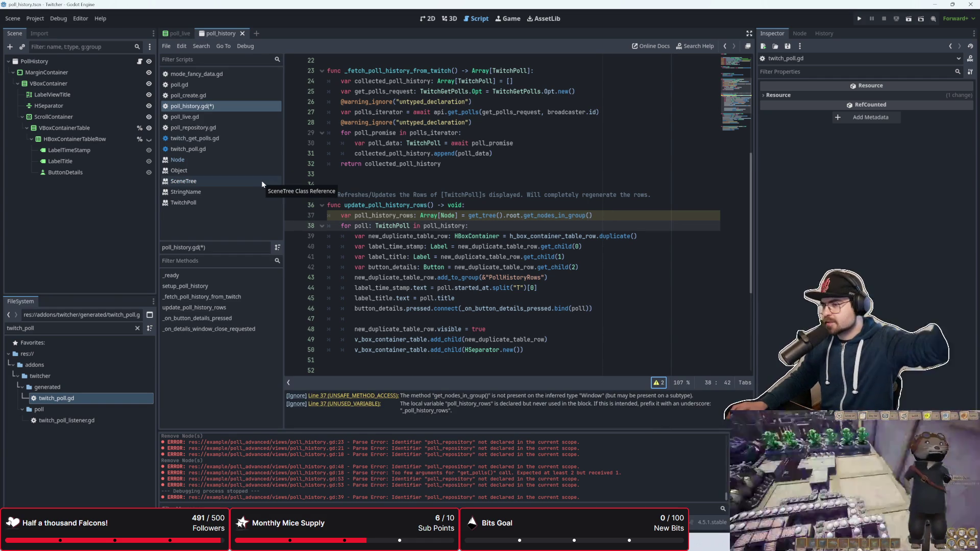
pyautogui.click(262, 162)
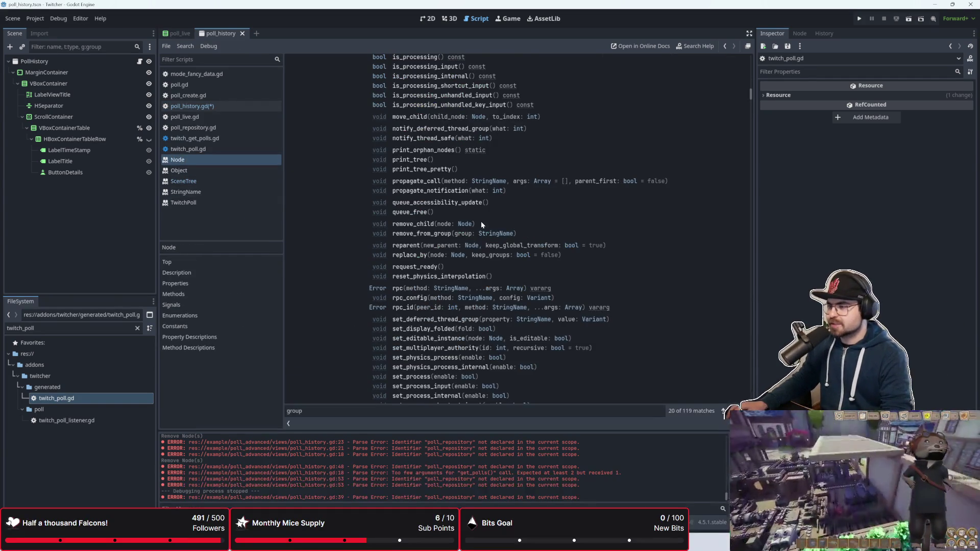
pyautogui.scroll(2, 482, 221)
pyautogui.scroll(-5, 431, 238)
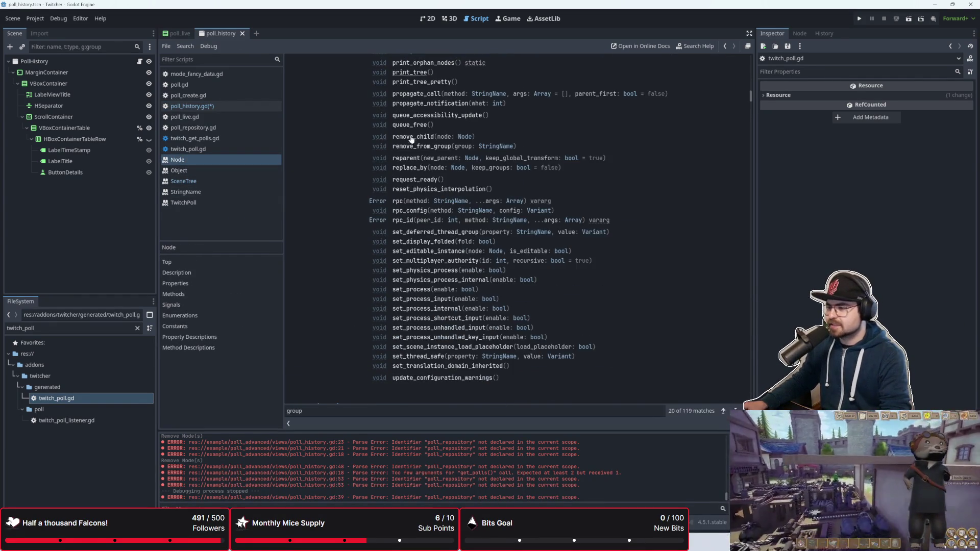
pyautogui.scroll(8, 418, 256)
pyautogui.scroll(-2, 417, 256)
pyautogui.click(184, 181)
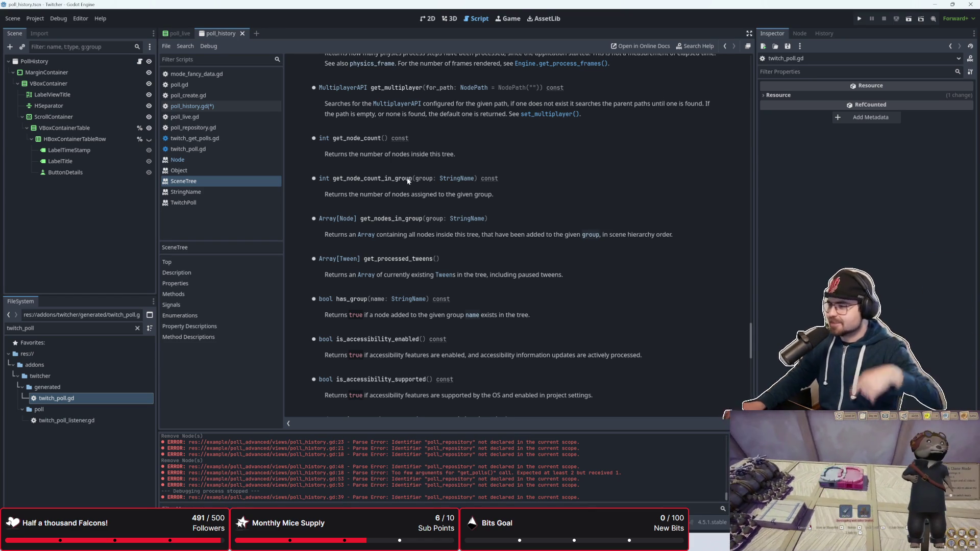
pyautogui.click(232, 105)
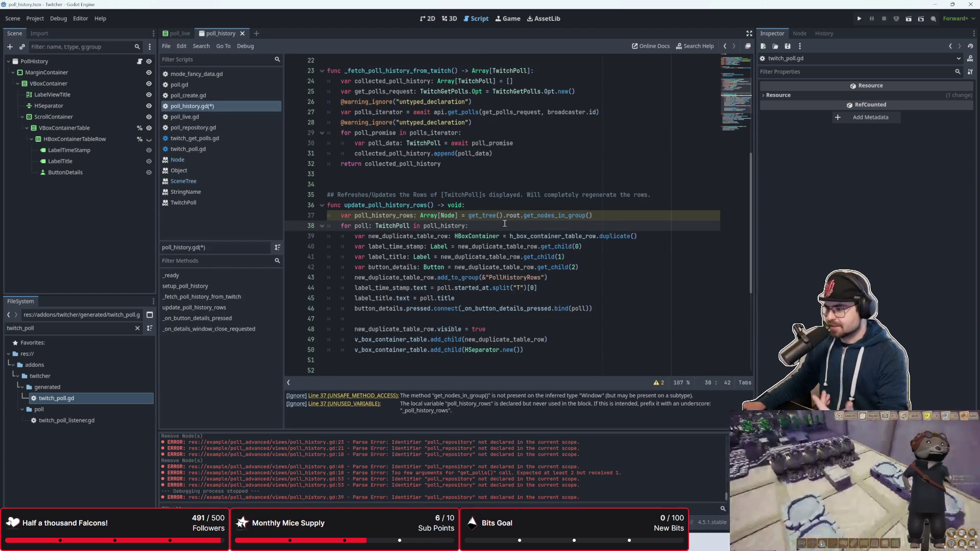
# Remove root. from line 37 so it calls get_tree().get_nodes_in_group directly.
pyautogui.click(585, 235)
pyautogui.click(612, 217)
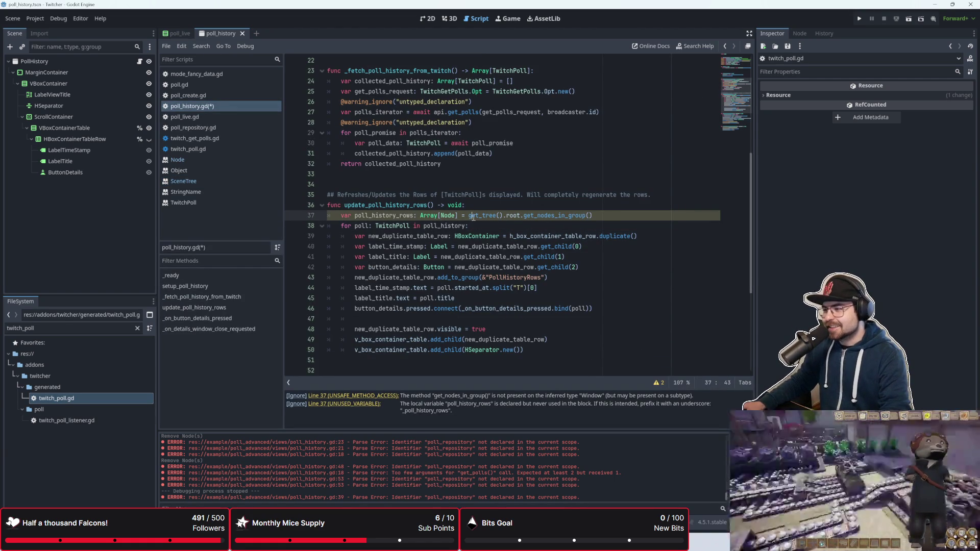
pyautogui.click(514, 216)
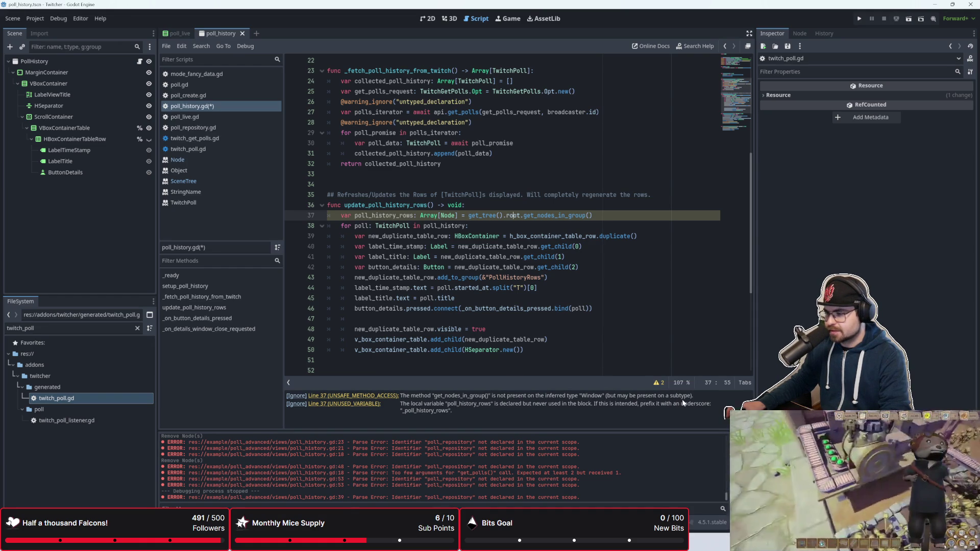
pyautogui.click(516, 210)
pyautogui.press('Down')
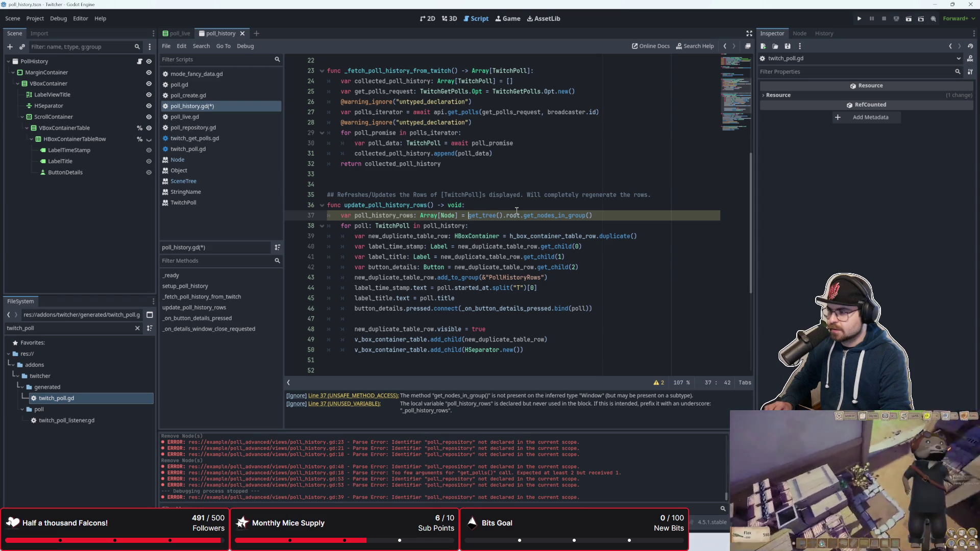
pyautogui.press('Right')
pyautogui.press('Right')
pyautogui.press('Right')
pyautogui.press('BackSpace')
pyautogui.press('BackSpace')
pyautogui.press('BackSpace')
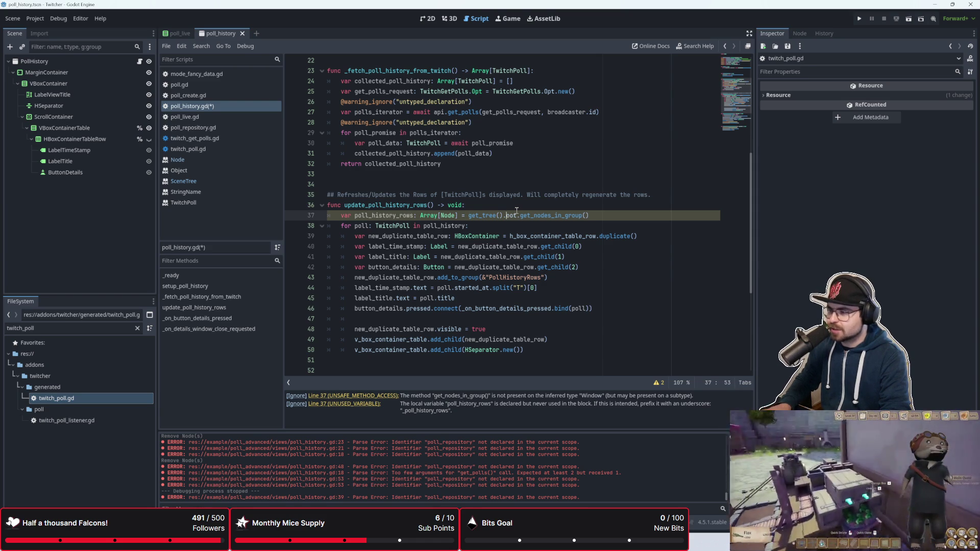
# Pass &"PollHistoryRows" as the group name to get_nodes_in_group on line 37.
pyautogui.click(515, 224)
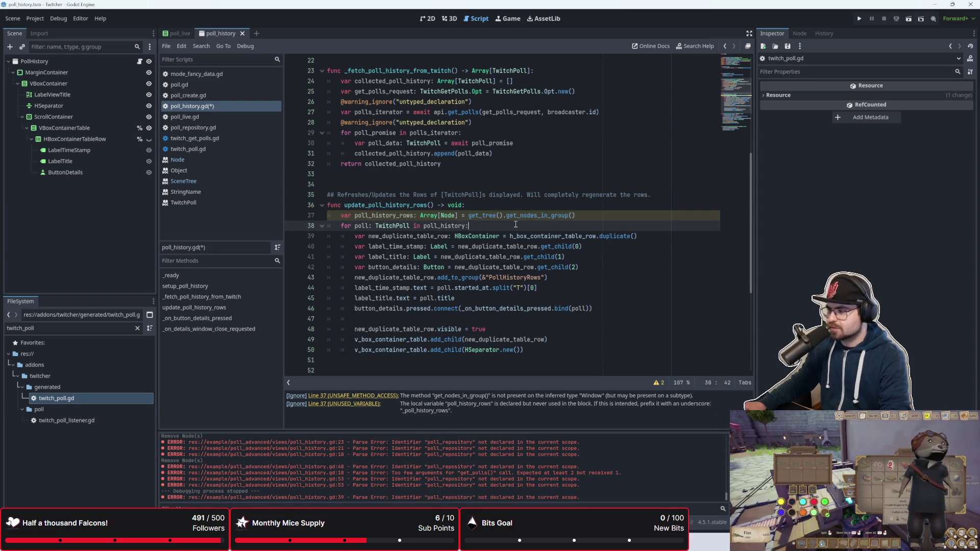
pyautogui.moveTo(491, 218)
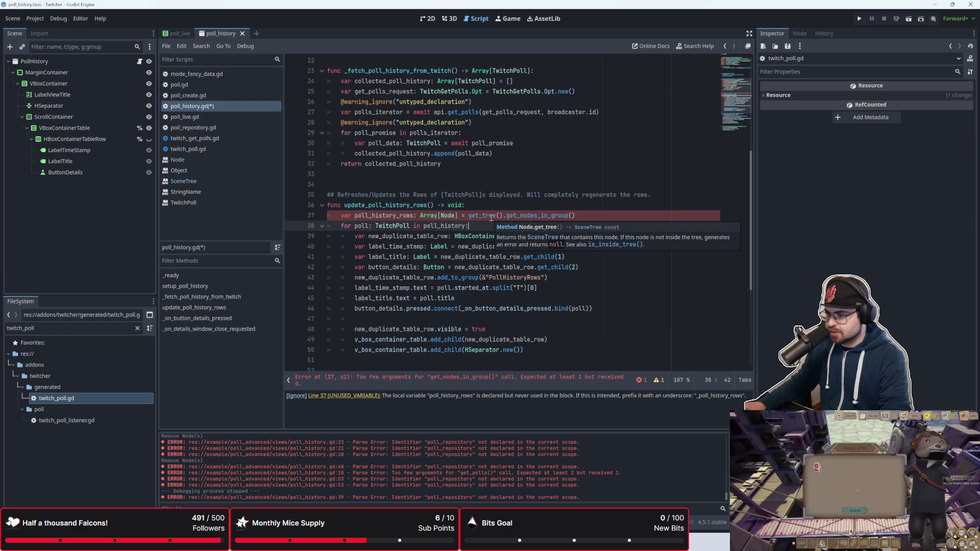
pyautogui.click(572, 215)
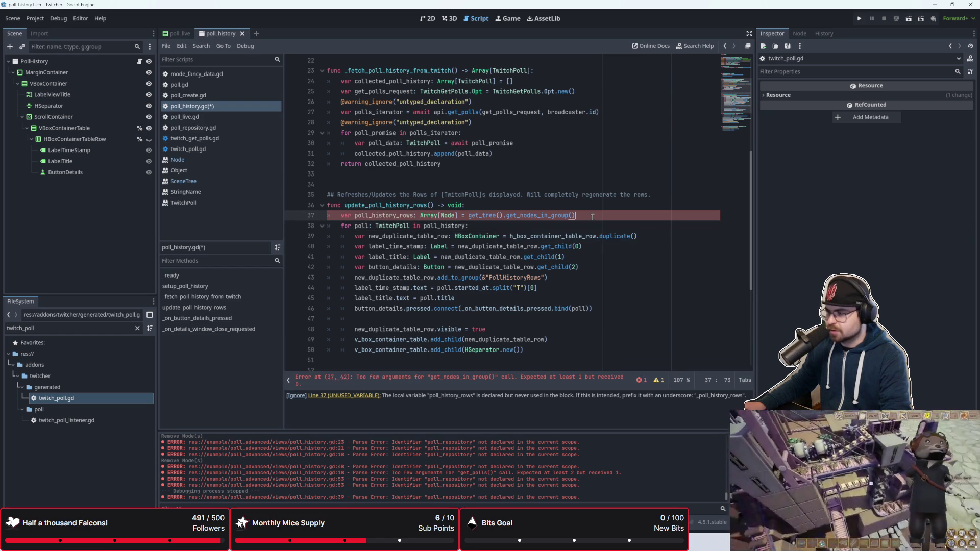
pyautogui.write('"')
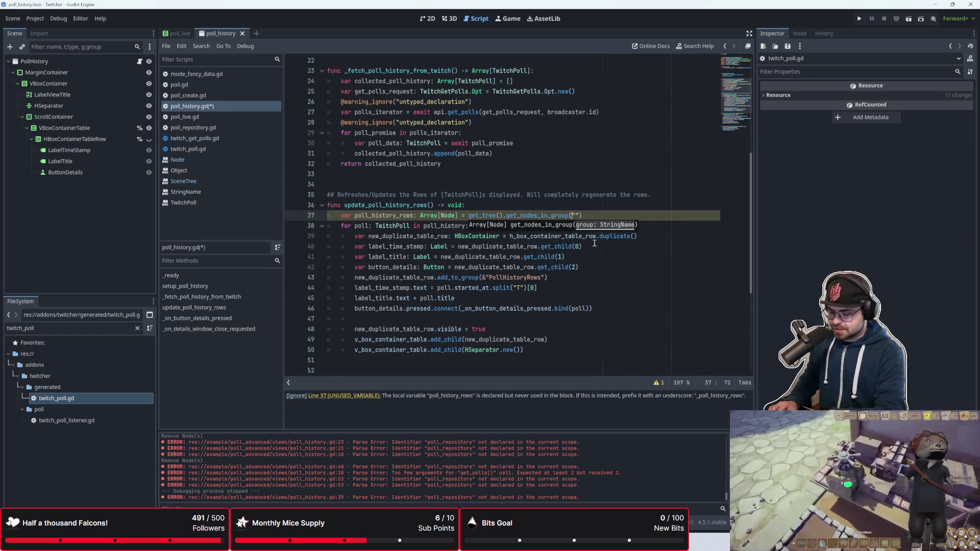
pyautogui.write('&')
pyautogui.write('Poll')
pyautogui.write('HistoryRows')
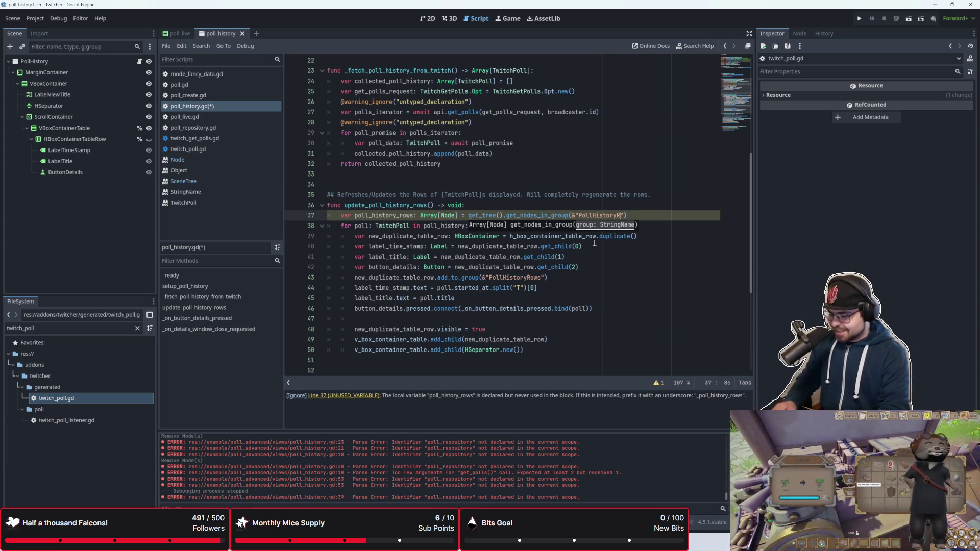
pyautogui.click(595, 247)
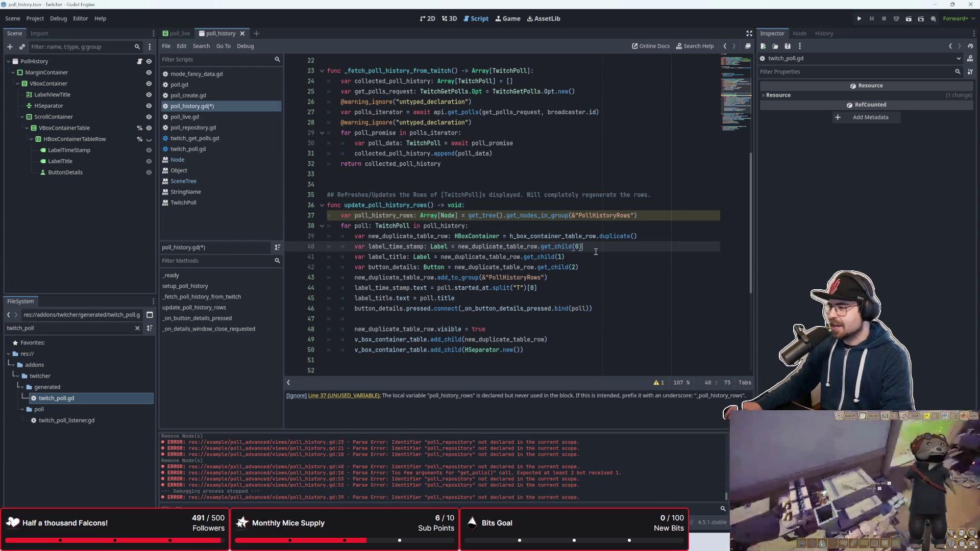
pyautogui.click(663, 217)
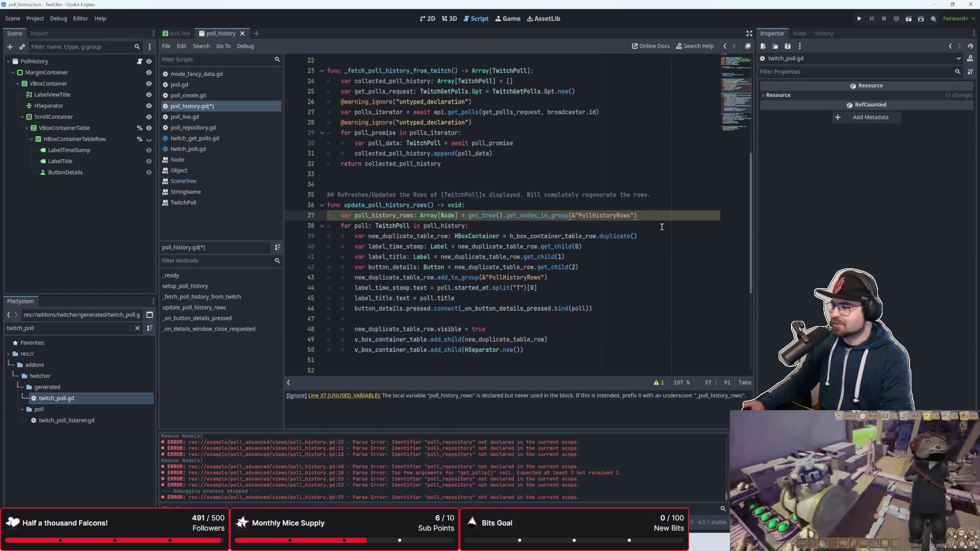
pyautogui.moveTo(551, 219)
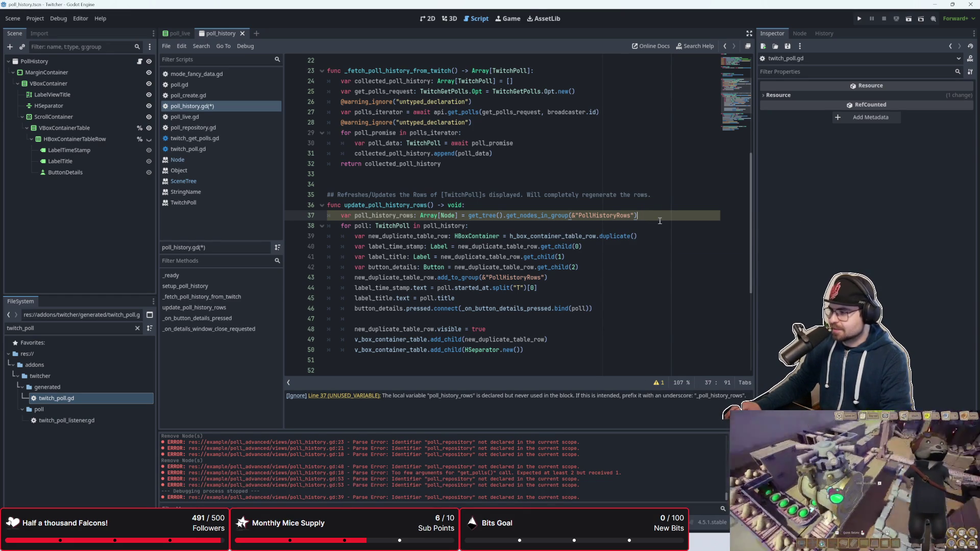
# Start a for loop over poll_history_rows on a new line below line 37.
pyautogui.press('Return')
pyautogui.write('fpr')
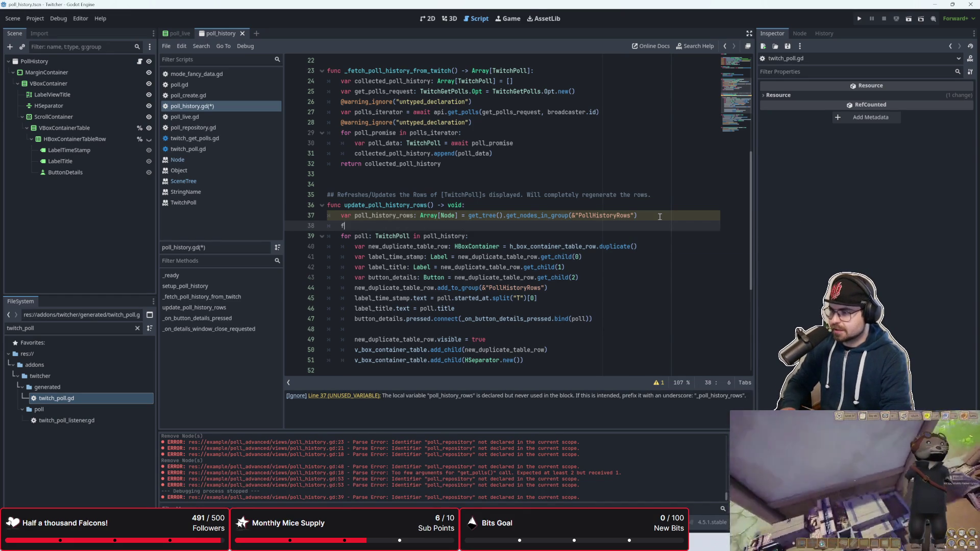
pyautogui.press('BackSpace')
pyautogui.press('BackSpace')
pyautogui.press('BackSpace')
pyautogui.write('or')
pyautogui.write('w in pol')
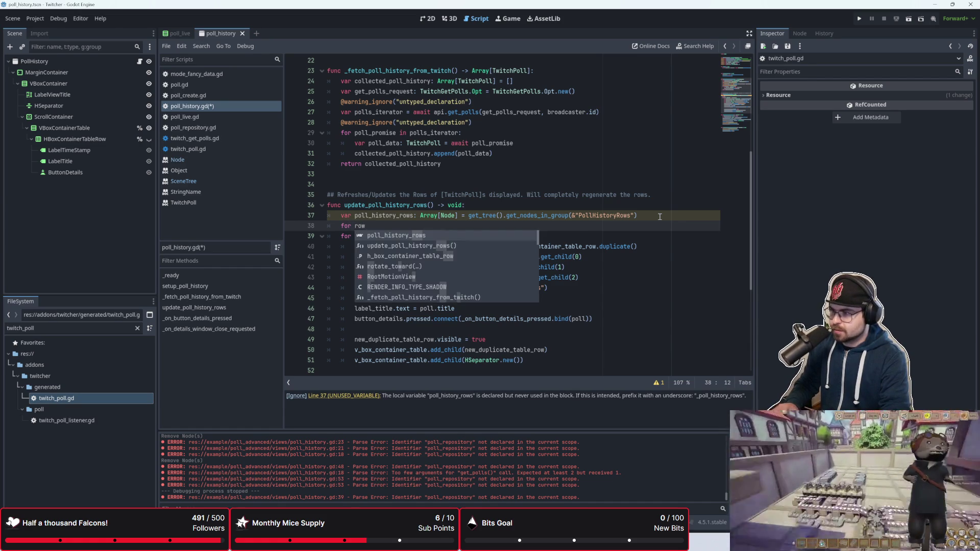
pyautogui.write('l_h')
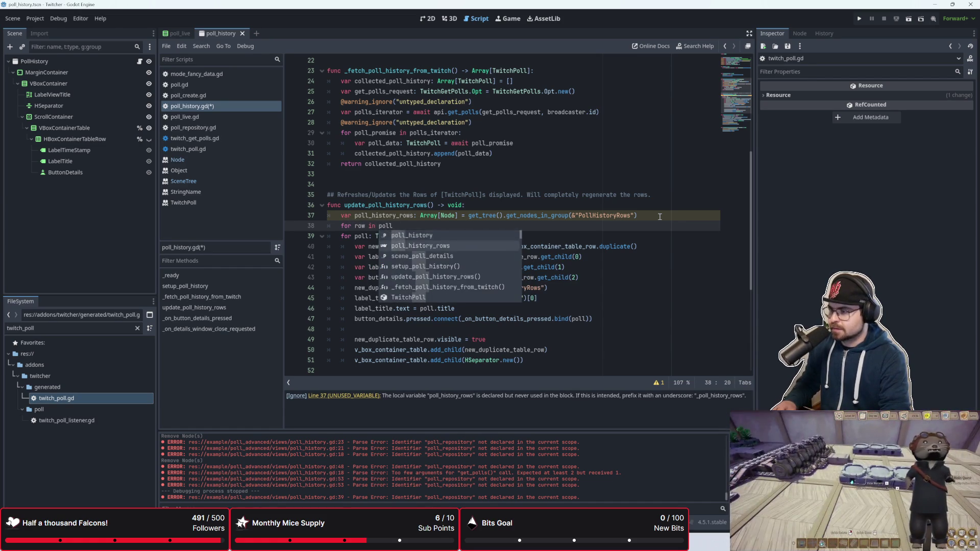
pyautogui.press('Return')
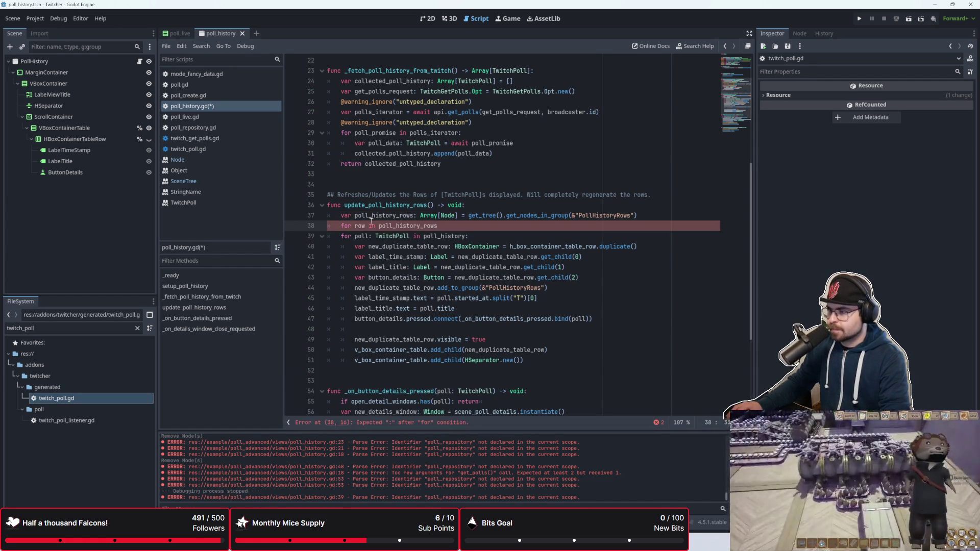
pyautogui.scroll(7, 416, 234)
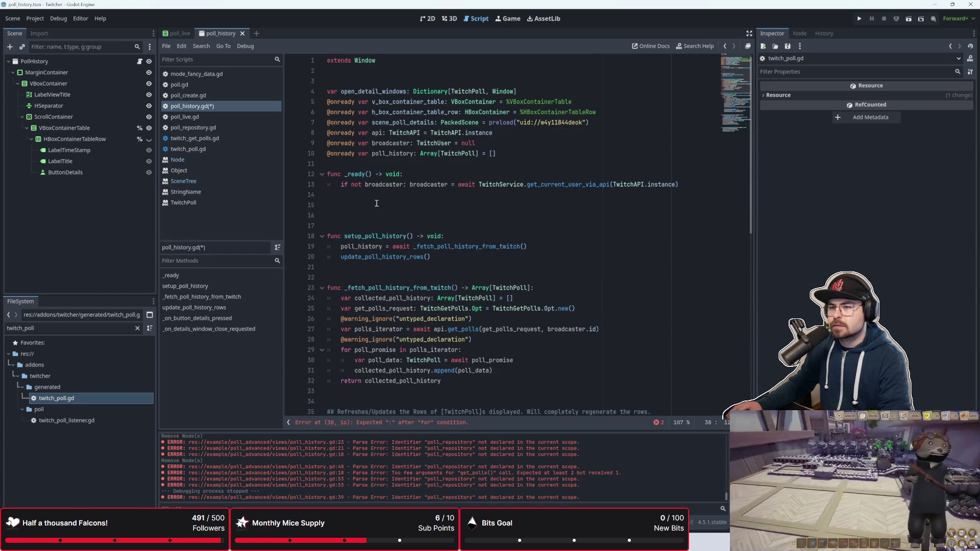
pyautogui.scroll(-8, 376, 203)
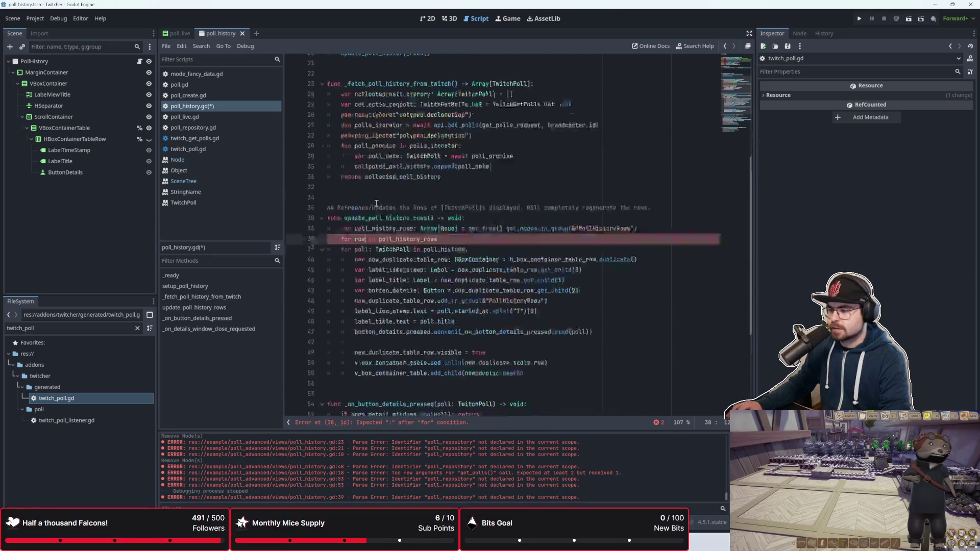
# Type the loop variable as row: HBoxContainer, call row.queue_free() inside, and add a blank line.
pyautogui.write('w')
pyautogui.press('BackSpace')
pyautogui.write(':')
pyautogui.write('HBox')
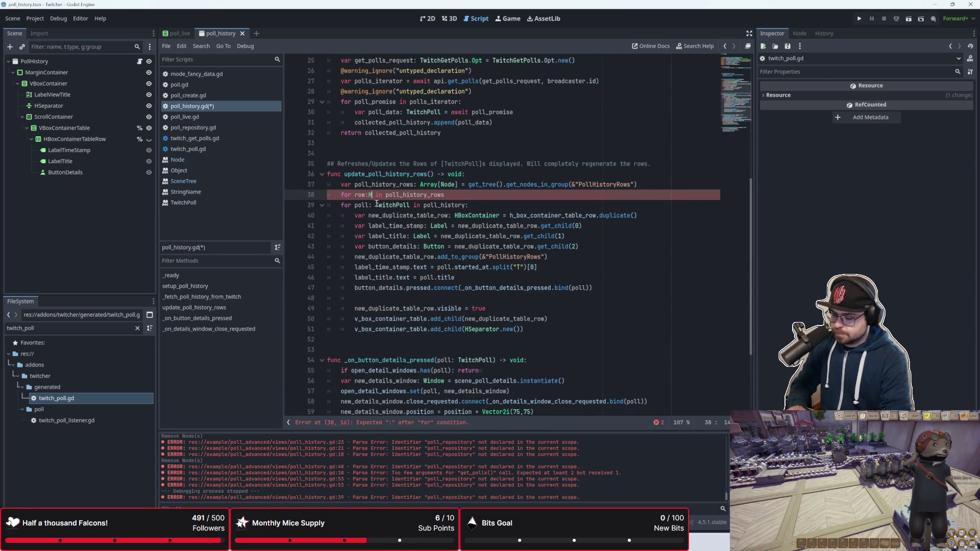
pyautogui.press('Return')
pyautogui.click(368, 194)
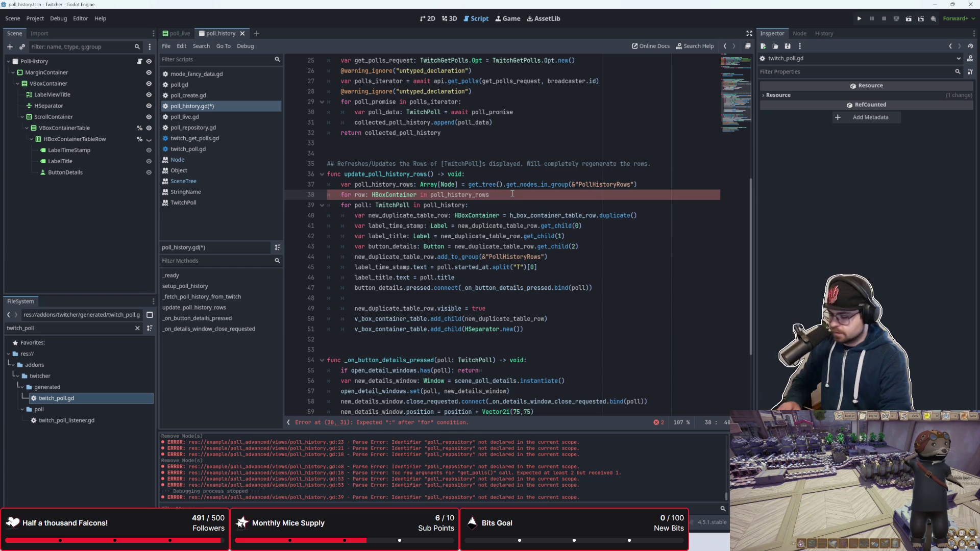
pyautogui.write(':')
pyautogui.press('Return')
pyautogui.write('row.queue')
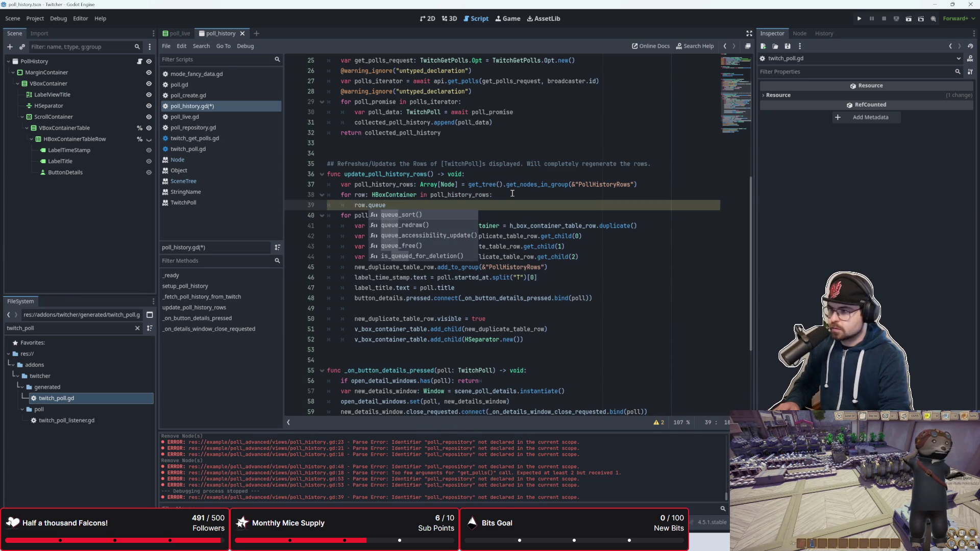
pyautogui.write('_free')
pyautogui.press('Return')
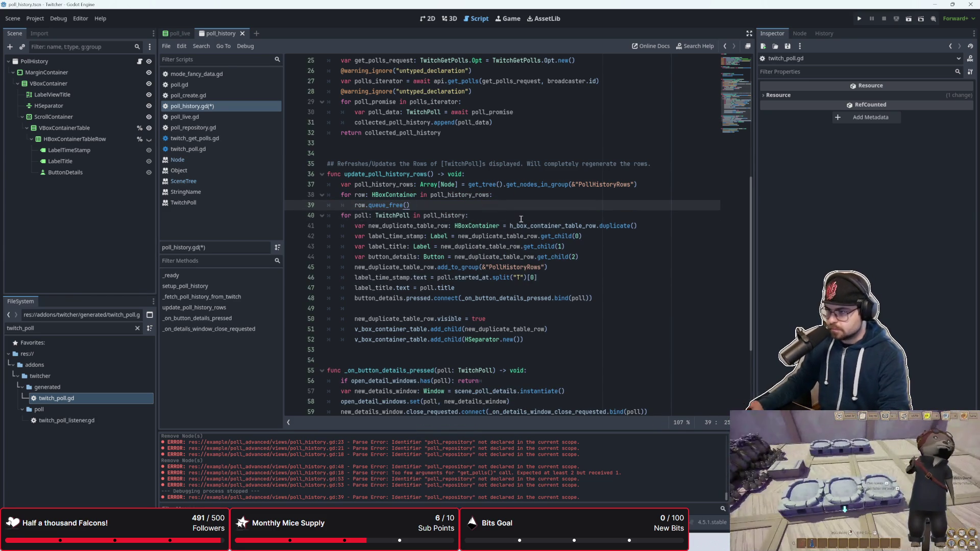
pyautogui.press('Return')
pyautogui.press('BackSpace')
pyautogui.press('BackSpace')
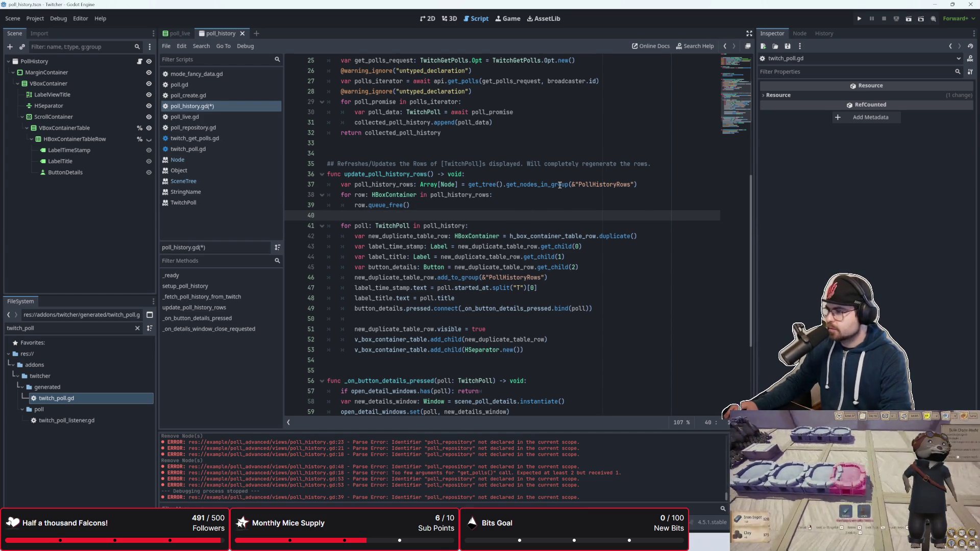
pyautogui.moveTo(560, 185)
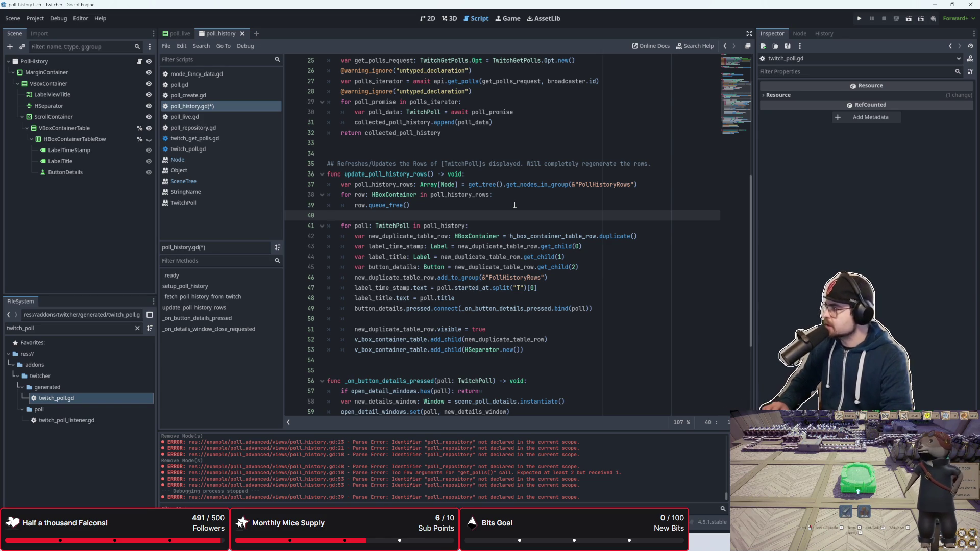
pyautogui.press('Up')
pyautogui.press('Down')
pyautogui.press('Down')
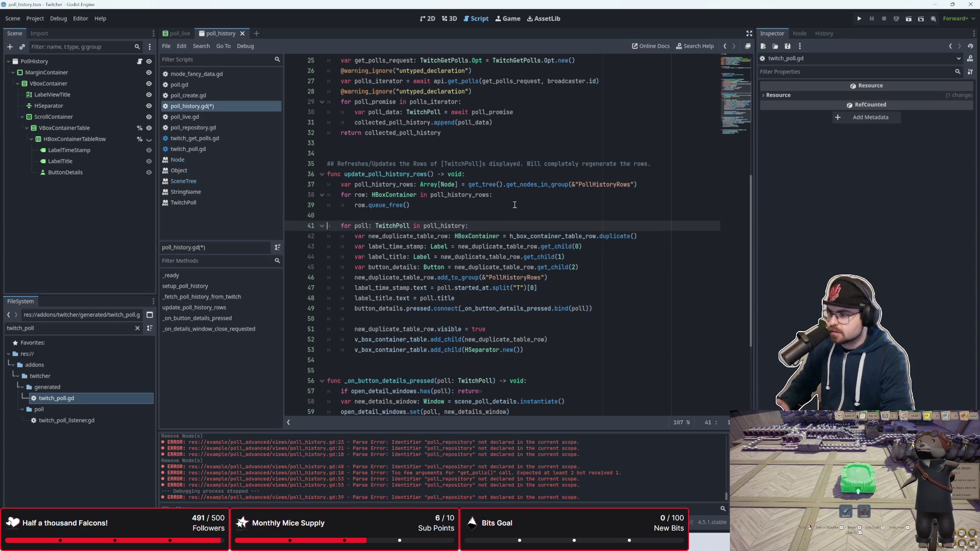
pyautogui.press('Up')
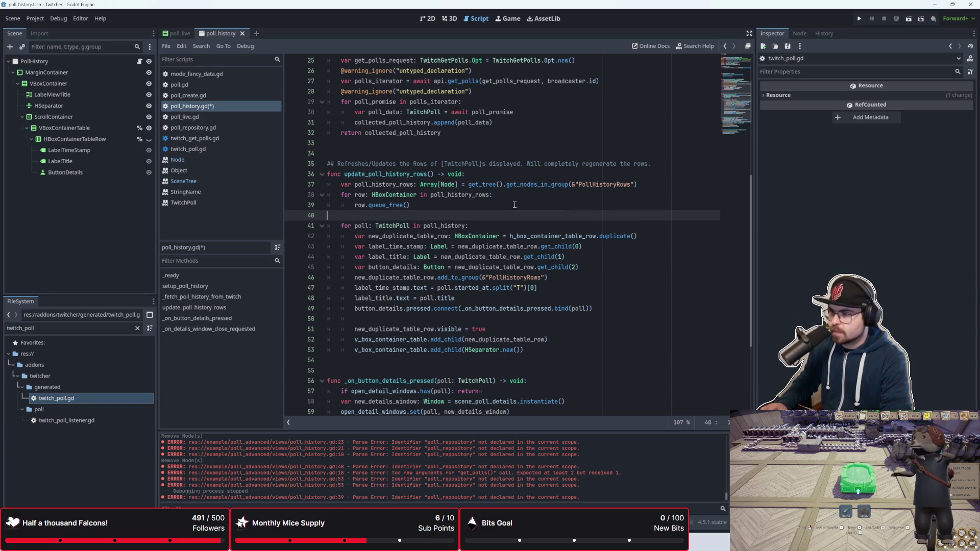
pyautogui.click(476, 204)
# Delete the empty line 40 in update_poll_history_rows.
pyautogui.moveTo(476, 205); pyautogui.dragTo(474, 184)
pyautogui.scroll(4, 475, 185)
pyautogui.click(473, 239)
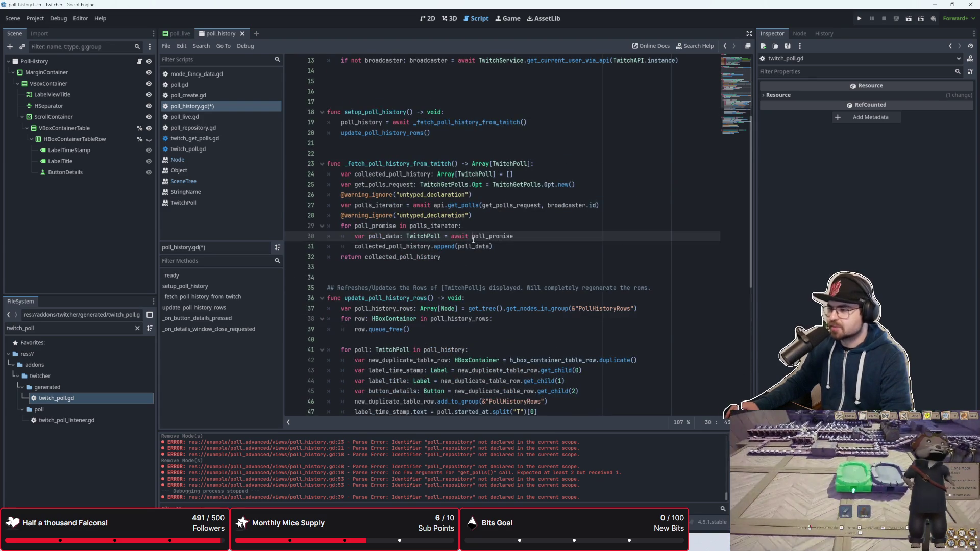
pyautogui.click(422, 142)
pyautogui.scroll(-3, 429, 216)
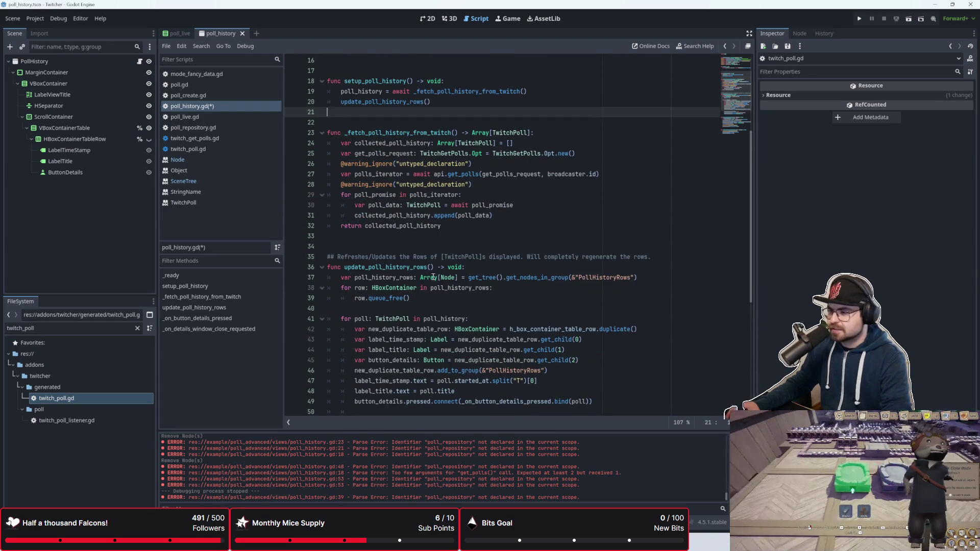
pyautogui.click(510, 246)
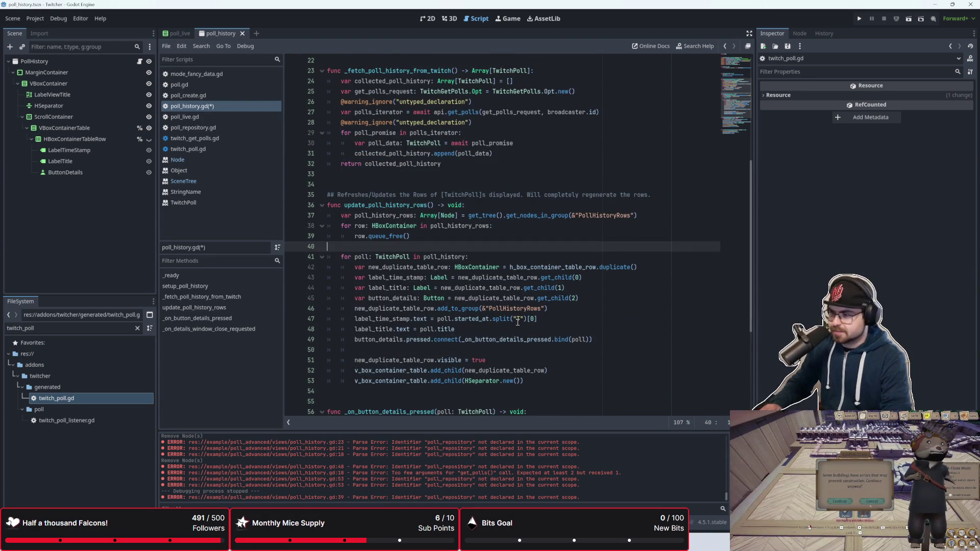
pyautogui.press('Delete')
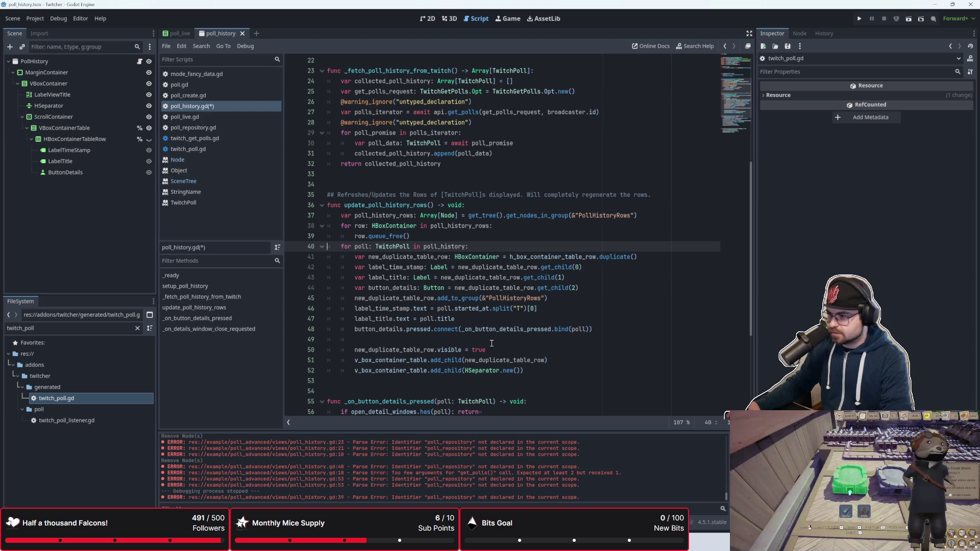
# Move the add_to_group PollHistoryRows call directly under the row duplicate.
pyautogui.click(360, 309)
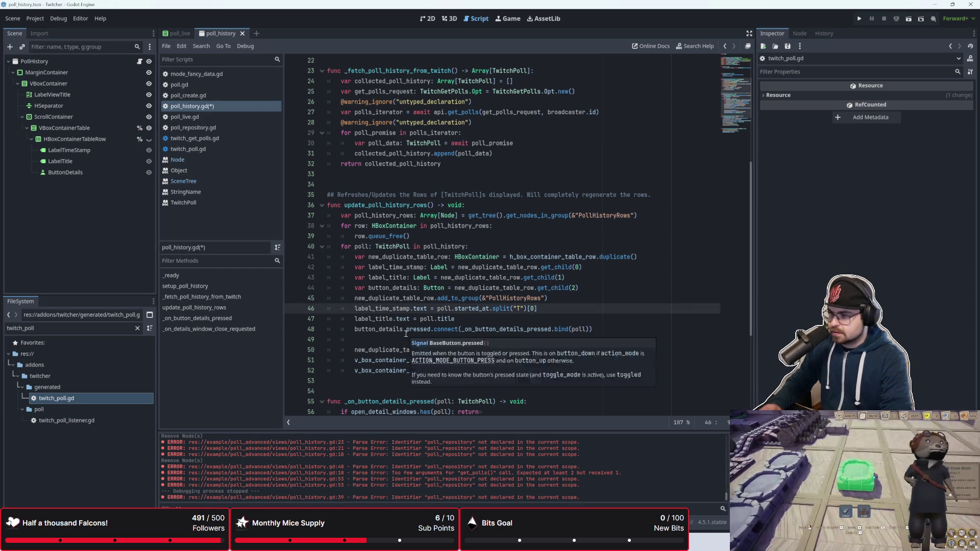
pyautogui.press('Return')
pyautogui.scroll(-1, 556, 265)
pyautogui.click(556, 264)
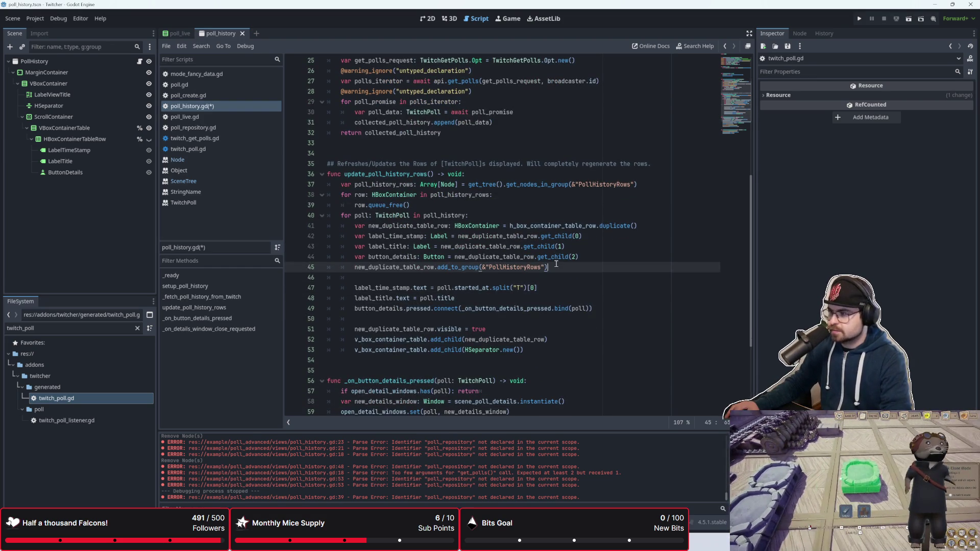
pyautogui.hotkey('ctrl', 'x')
pyautogui.click(664, 225)
pyautogui.press('Return')
pyautogui.hotkey('ctrl', 'v')
pyautogui.press('BackSpace')
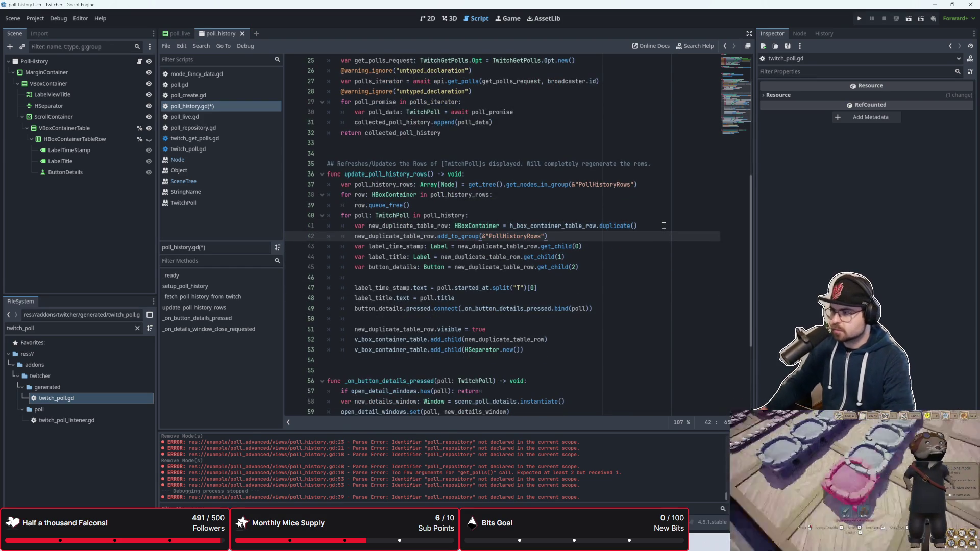
# Move the time-stamp text assignment directly under the label_time_stamp declaration.
pyautogui.click(515, 278)
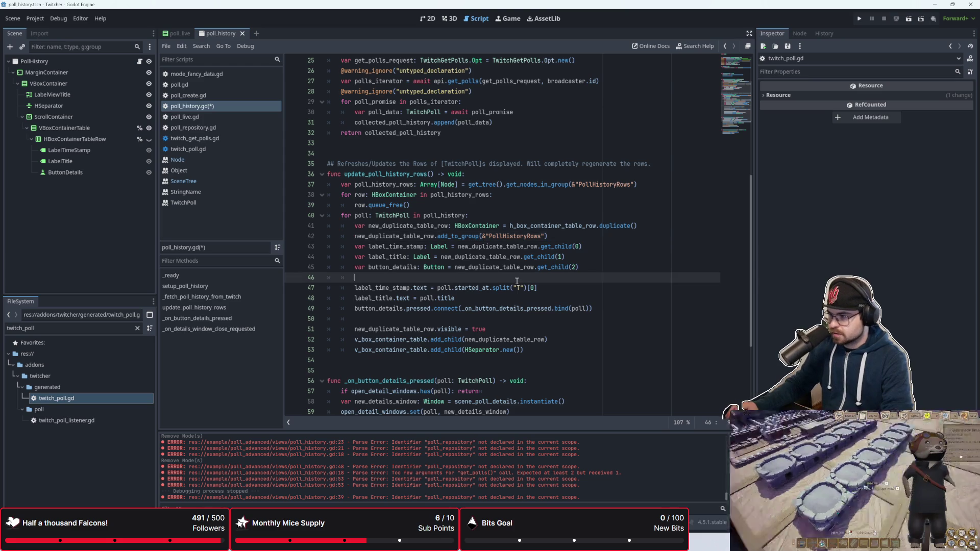
pyautogui.click(349, 247)
pyautogui.press('Return')
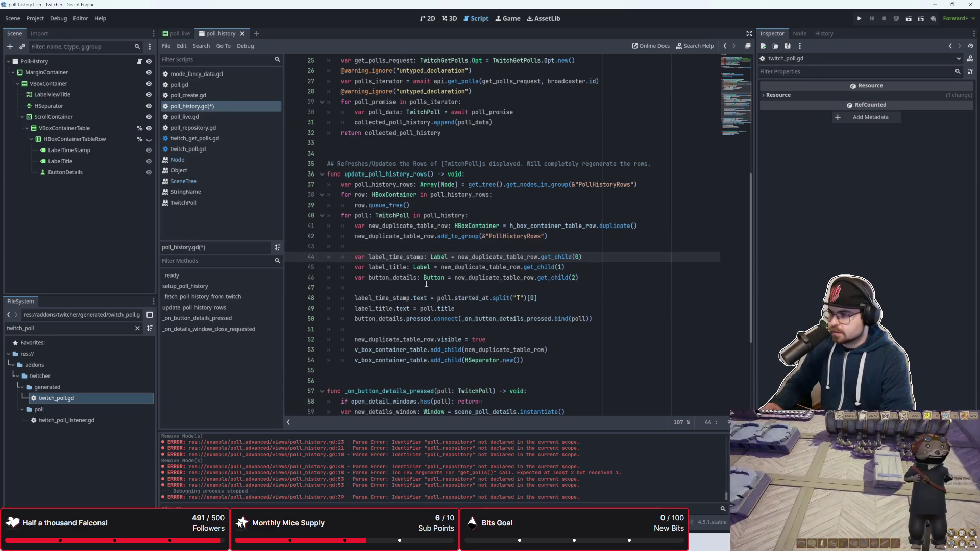
pyautogui.click(536, 298)
pyautogui.hotkey('ctrl', 'shift', 'k')
pyautogui.press('Up')
pyautogui.press('Up')
pyautogui.press('Up')
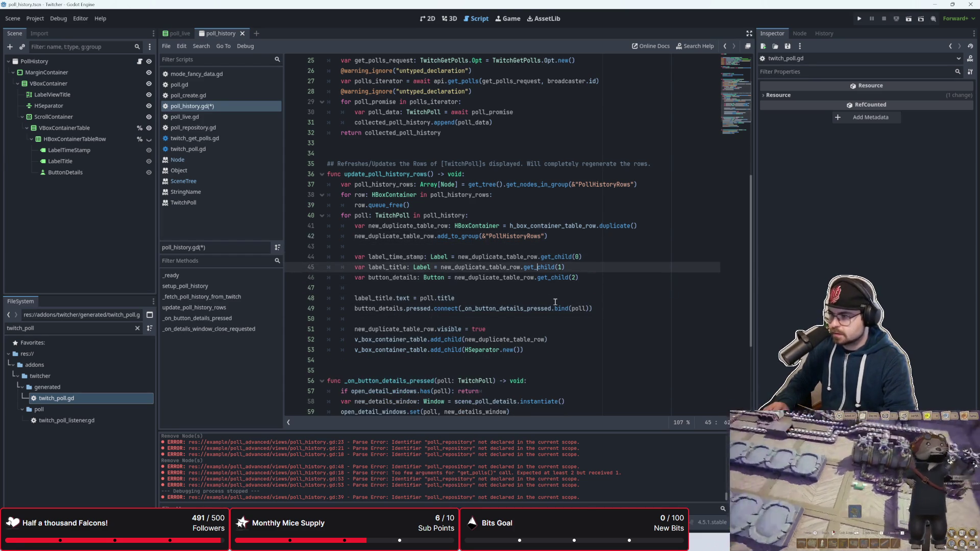
pyautogui.press('Up')
pyautogui.press('End')
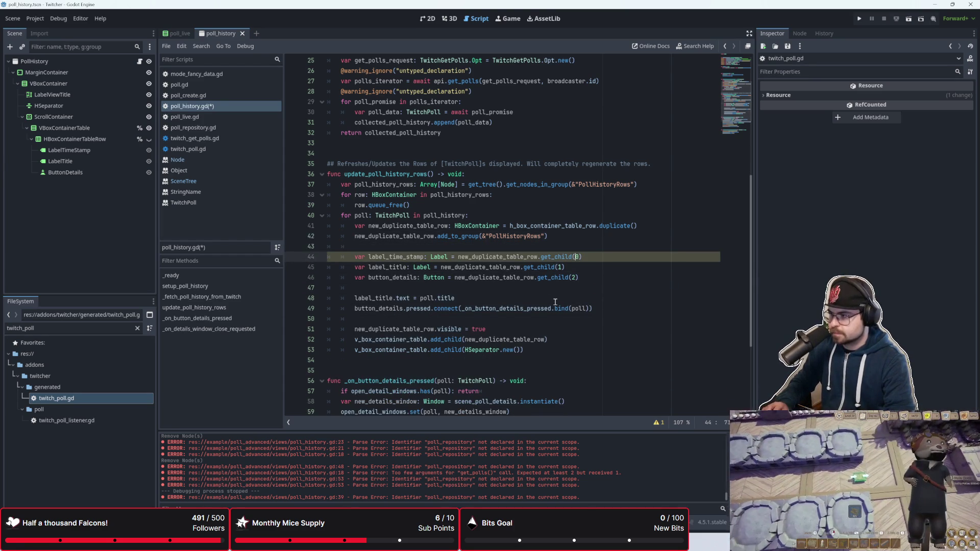
pyautogui.press('Return')
pyautogui.hotkey('ctrl', 'v')
pyautogui.press('Delete')
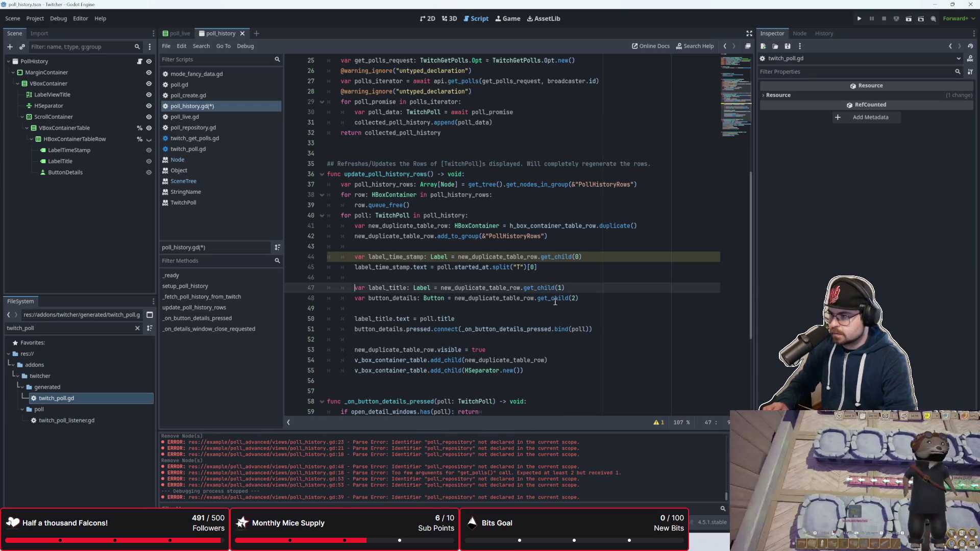
pyautogui.press('BackSpace')
pyautogui.press('BackSpace')
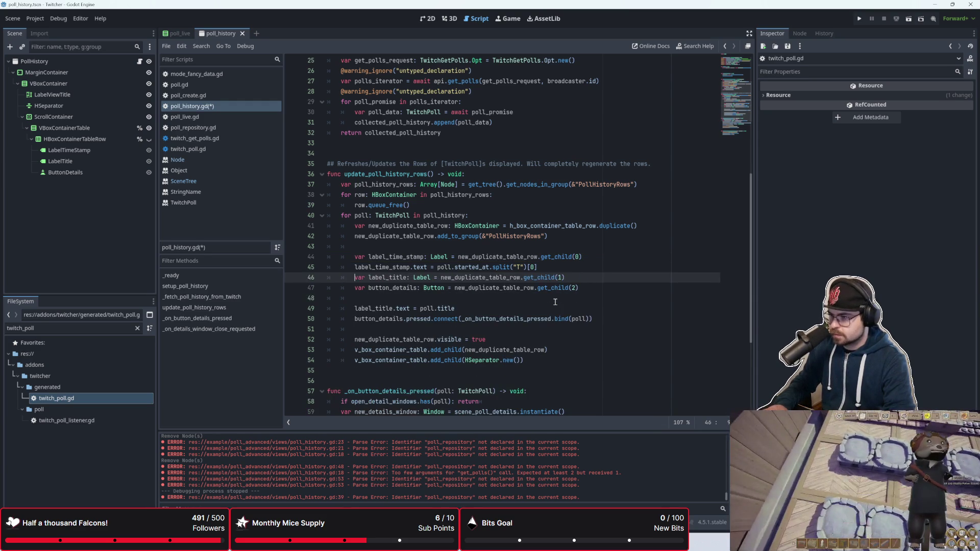
# Move the label_title text assignment under its declaration, followed by a blank line.
pyautogui.press('Down')
pyautogui.press('Down')
pyautogui.press('Up')
pyautogui.press('Down')
pyautogui.press('Down')
pyautogui.hotkey('ctrl', 'x')
pyautogui.press('Up')
pyautogui.press('Up')
pyautogui.hotkey('ctrl', 'v')
pyautogui.press('Return')
pyautogui.press('Down')
pyautogui.press('Down')
# Place button_details.pressed.connect(_on_button_details_pressed.bind(poll)) right after fetching button_details.
pyautogui.hotkey('ctrl', 'x')
pyautogui.press('Up')
pyautogui.press('Up')
pyautogui.press('Up')
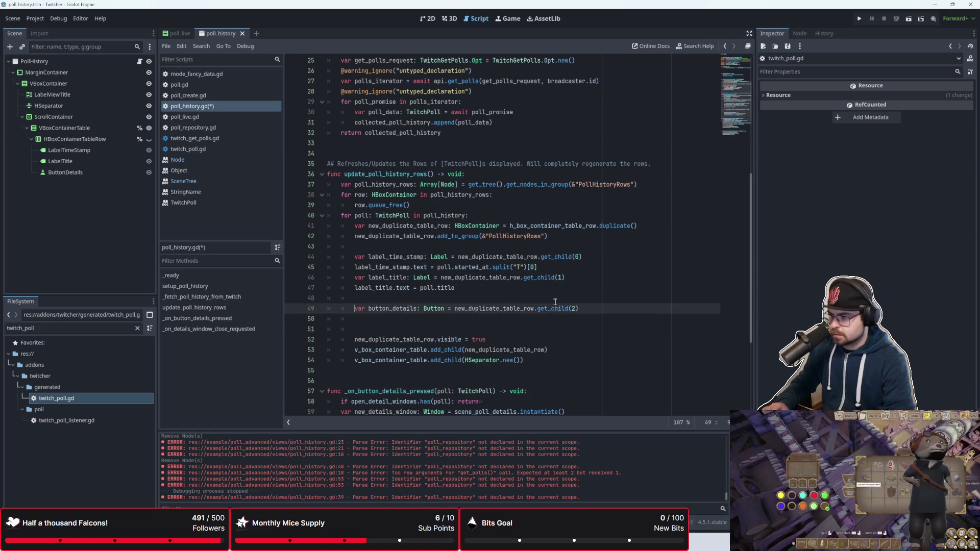
pyautogui.press('Delete')
pyautogui.press('Delete')
pyautogui.press('Delete')
pyautogui.press('Down')
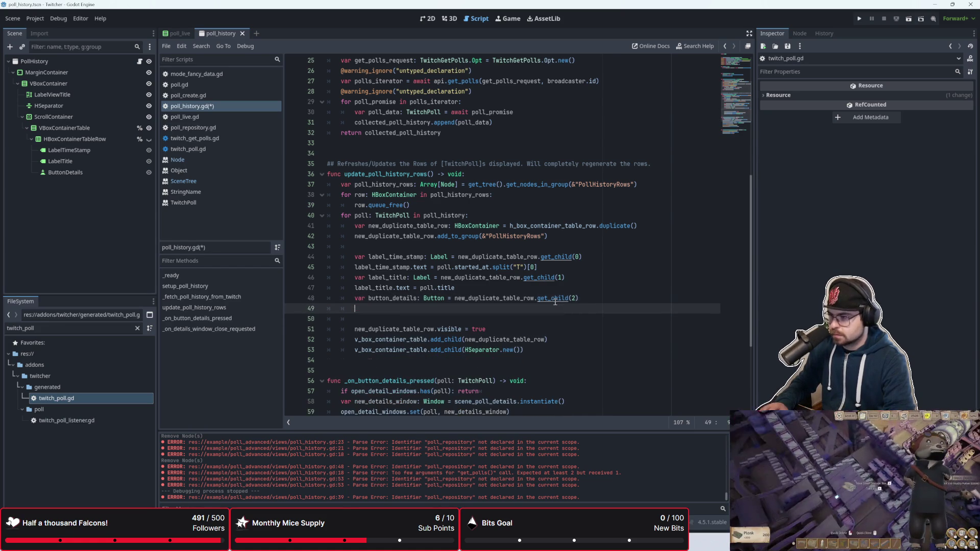
pyautogui.hotkey('ctrl', 'v')
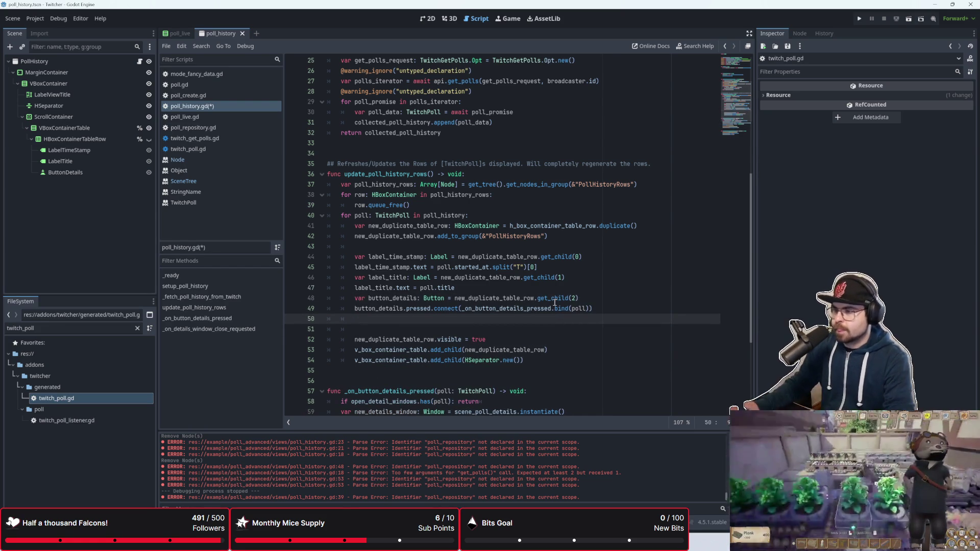
# Delete the extra blank line 50 below the connection line.
pyautogui.click(445, 329)
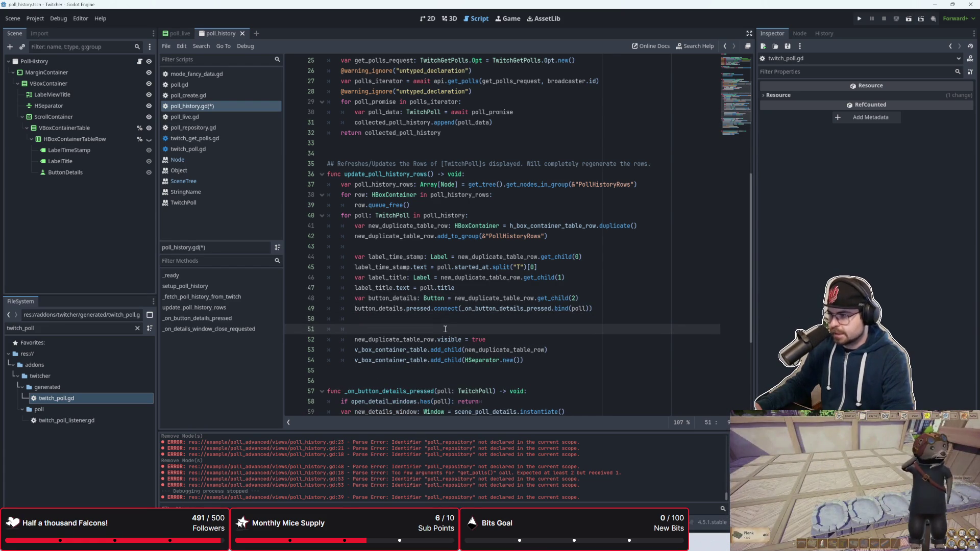
pyautogui.click(450, 323)
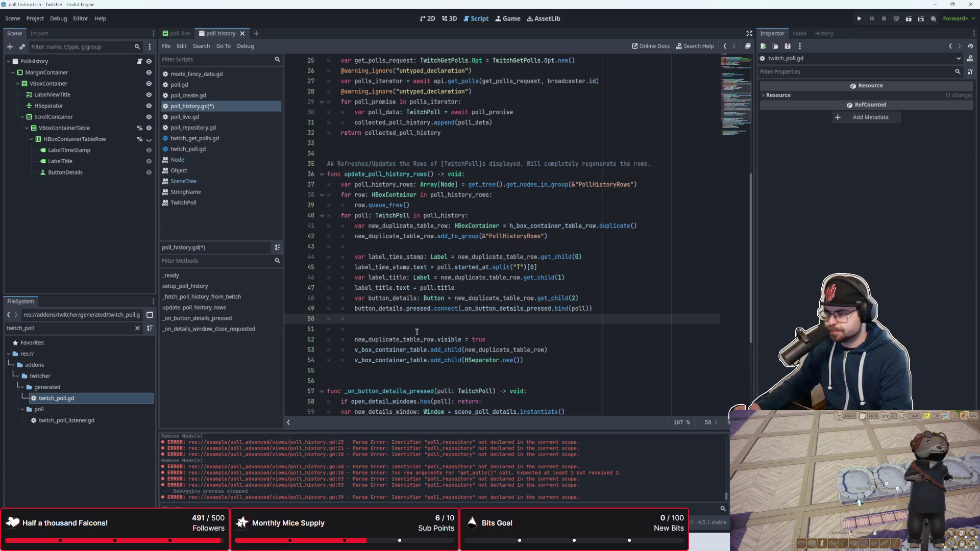
pyautogui.press('Down')
pyautogui.press('Up')
pyautogui.press('Down')
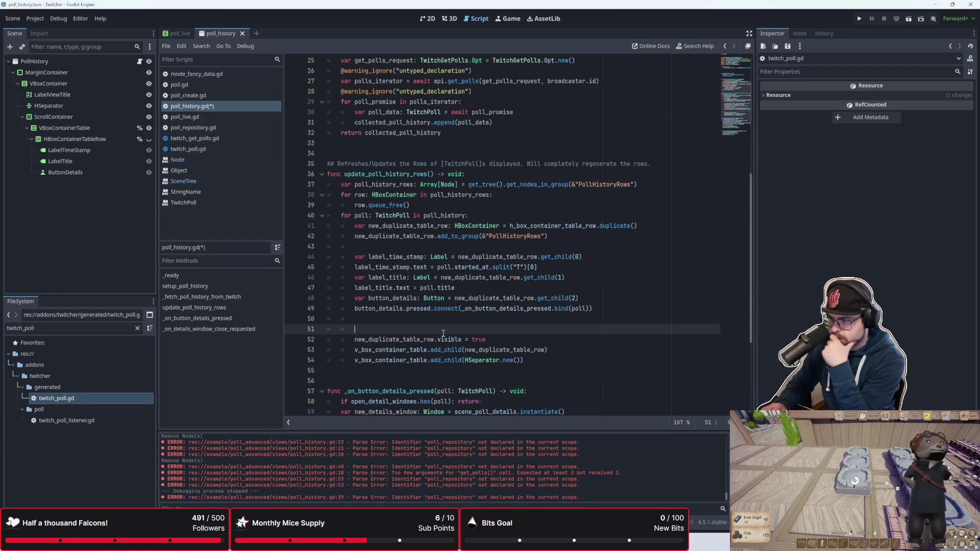
pyautogui.press('Up')
pyautogui.press('BackSpace')
pyautogui.press('BackSpace')
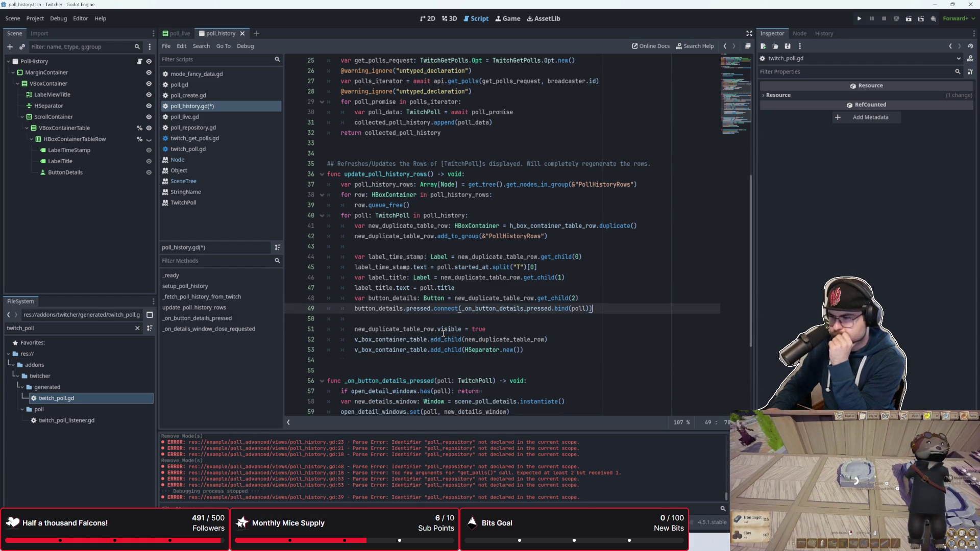
pyautogui.press('Delete')
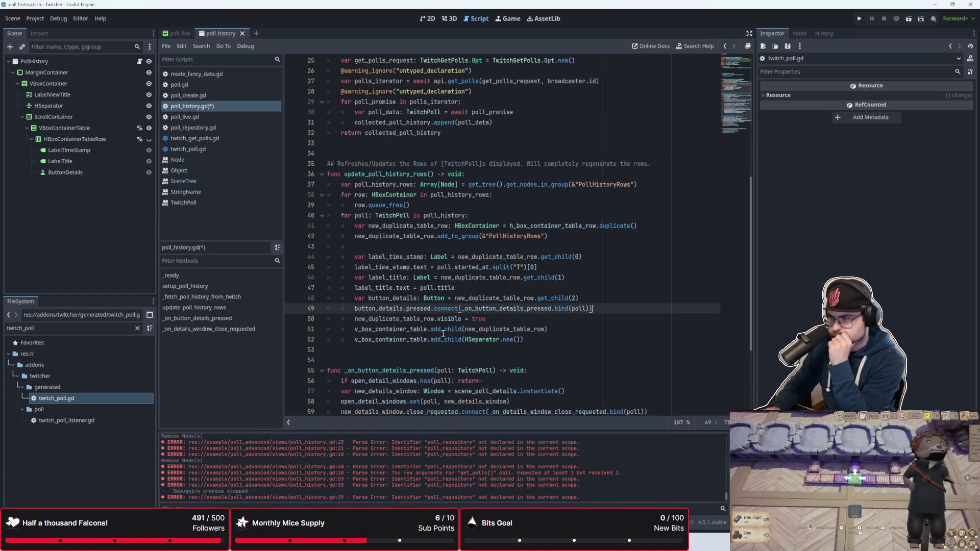
# Keep the new_duplicate_table_row.visible = true line with one blank line inserted above it.
pyautogui.press('Down')
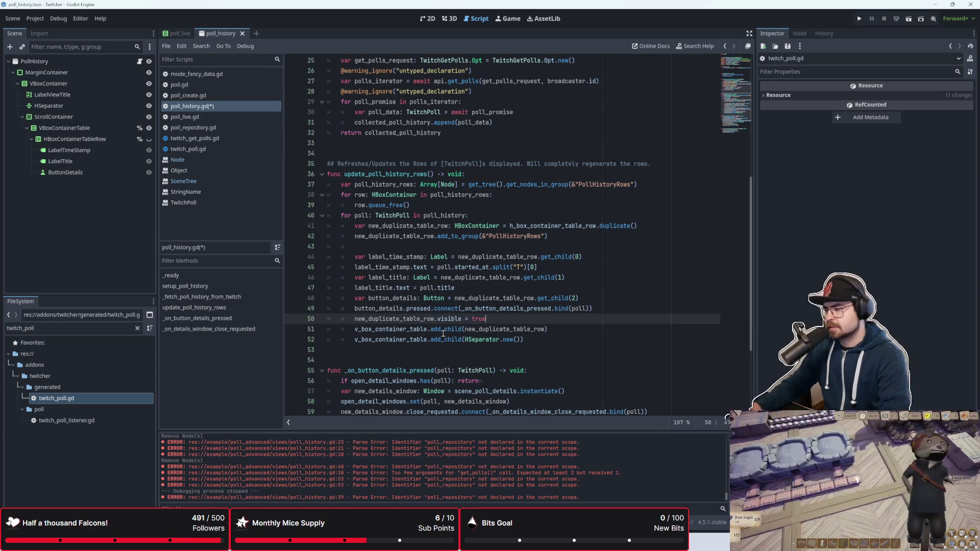
pyautogui.click(429, 347)
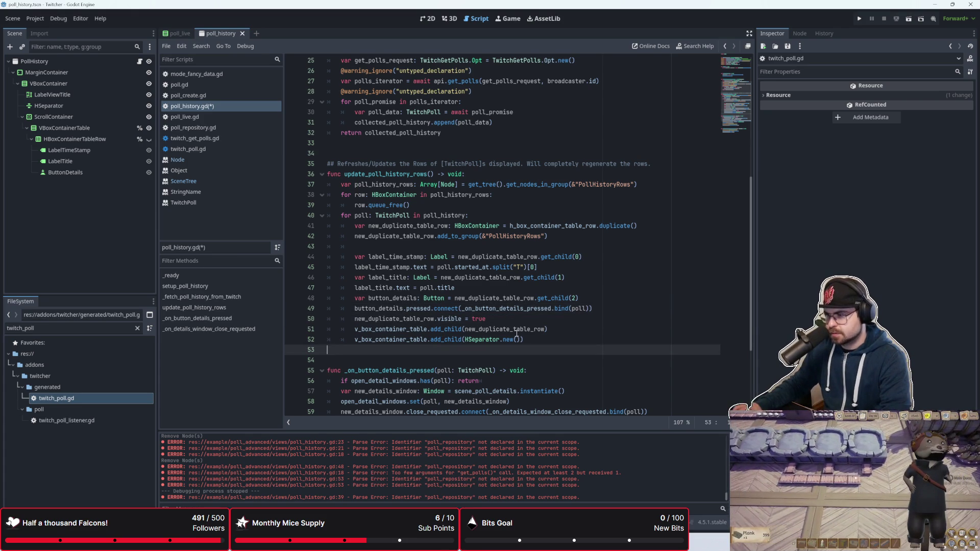
pyautogui.click(521, 316)
pyautogui.hotkey('ctrl', 'shift', 'k')
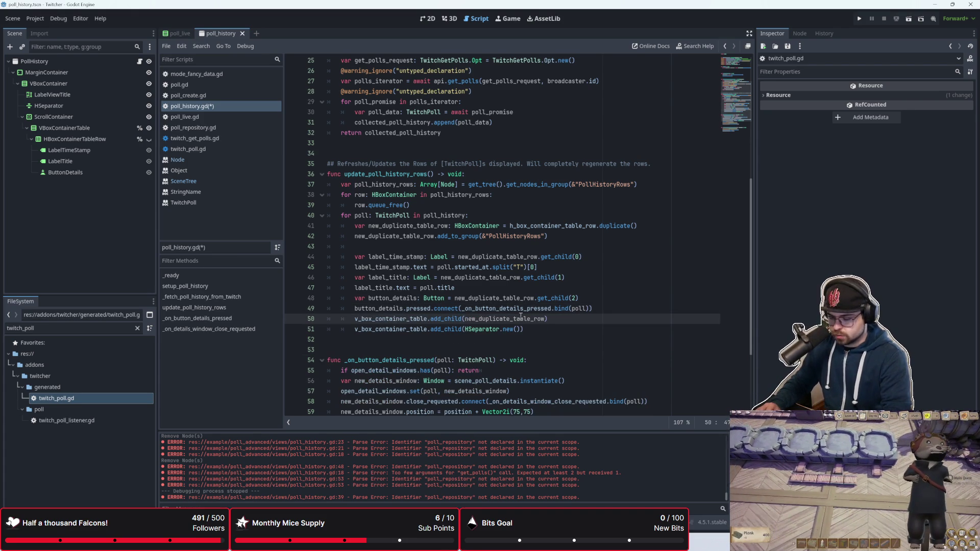
pyautogui.hotkey('ctrl', 'z')
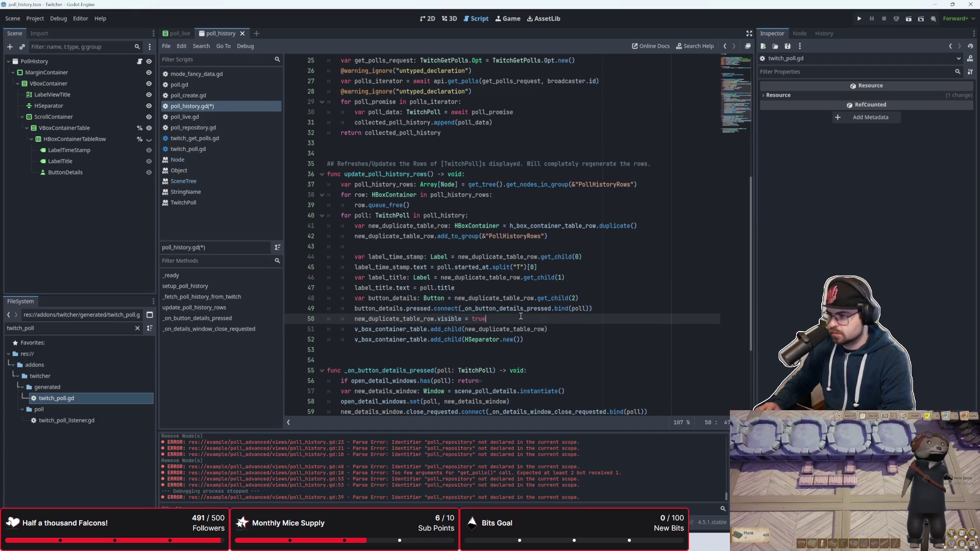
pyautogui.press('Up')
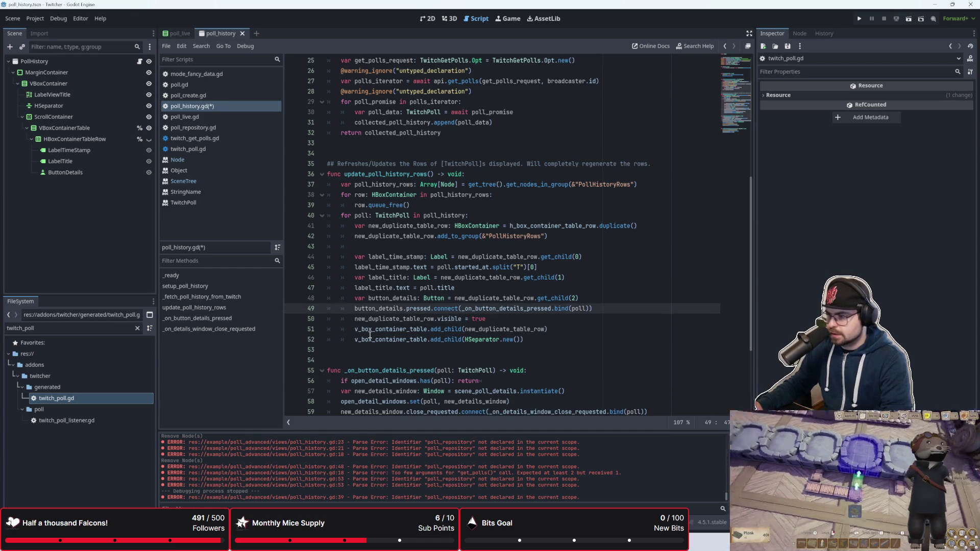
pyautogui.click(357, 319)
pyautogui.press('Return')
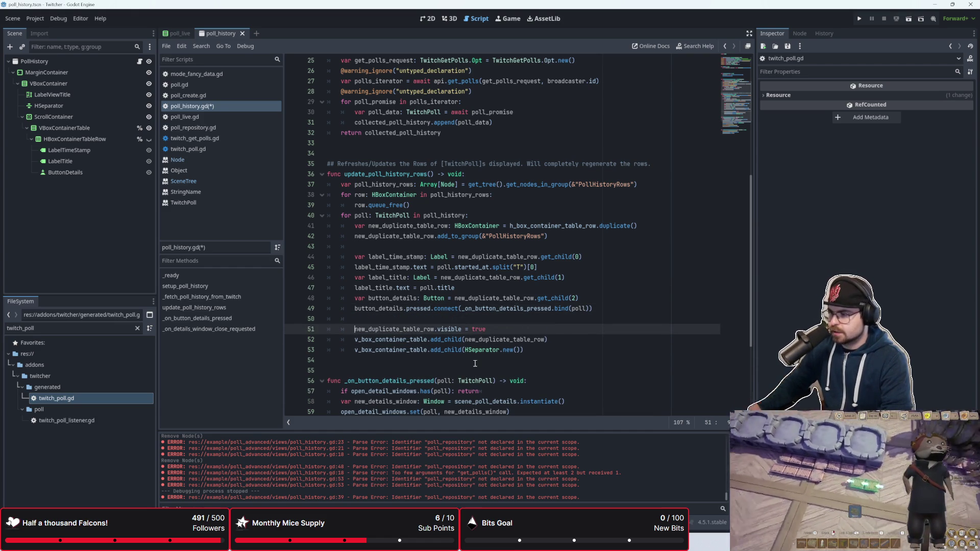
pyautogui.click(478, 362)
pyautogui.scroll(-1, 418, 346)
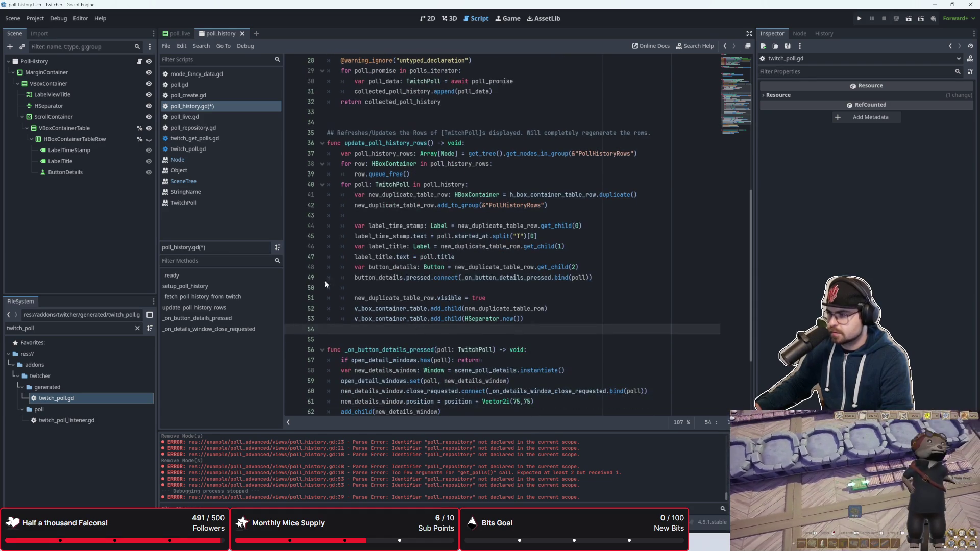
# Save poll_history.gd and bring the _on_button_details_pressed function into view.
pyautogui.click(489, 289)
pyautogui.hotkey('ctrl', 's')
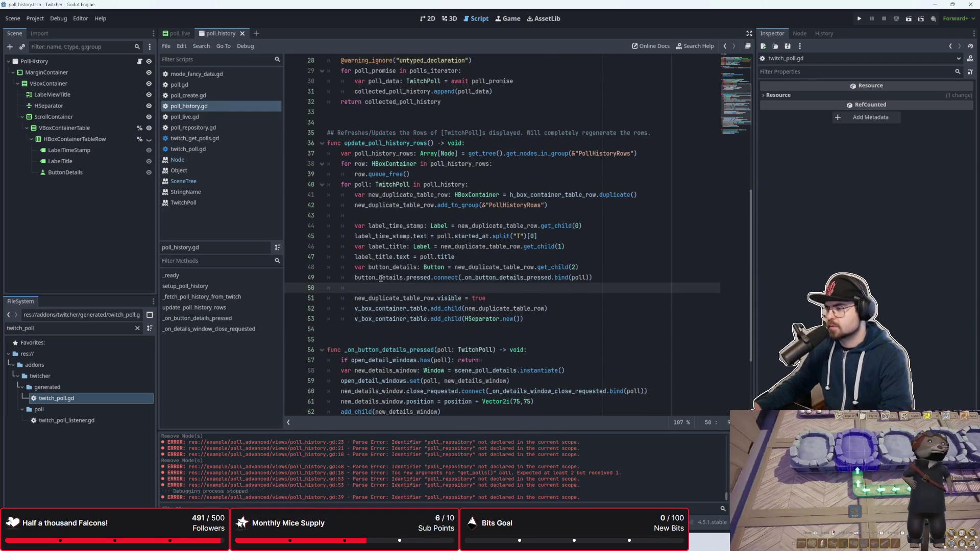
pyautogui.scroll(-2, 459, 306)
pyautogui.click(430, 287)
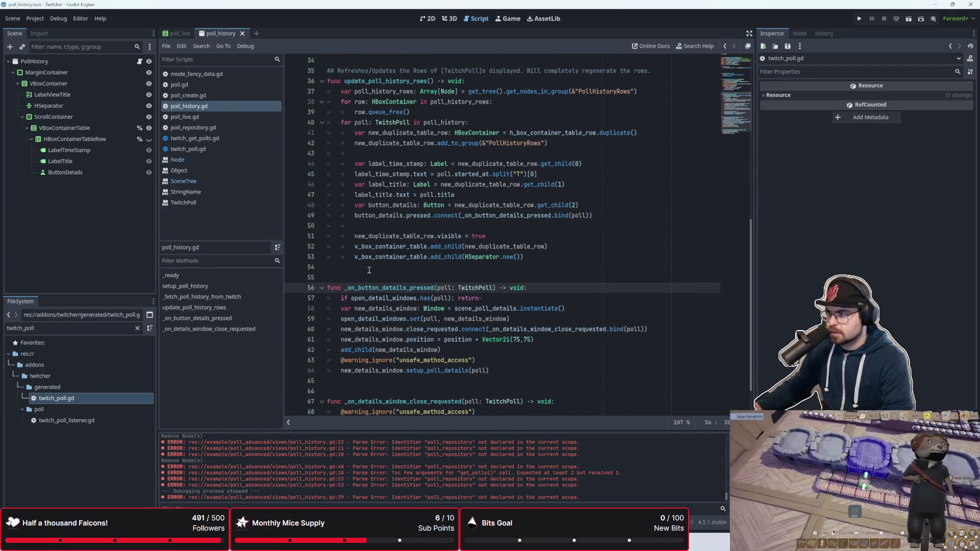
pyautogui.scroll(3, 370, 271)
pyautogui.scroll(-4, 371, 270)
pyautogui.click(449, 226)
# Look over lines 56–66 of the function, settling at the end of line 57.
pyautogui.click(442, 247)
pyautogui.click(491, 349)
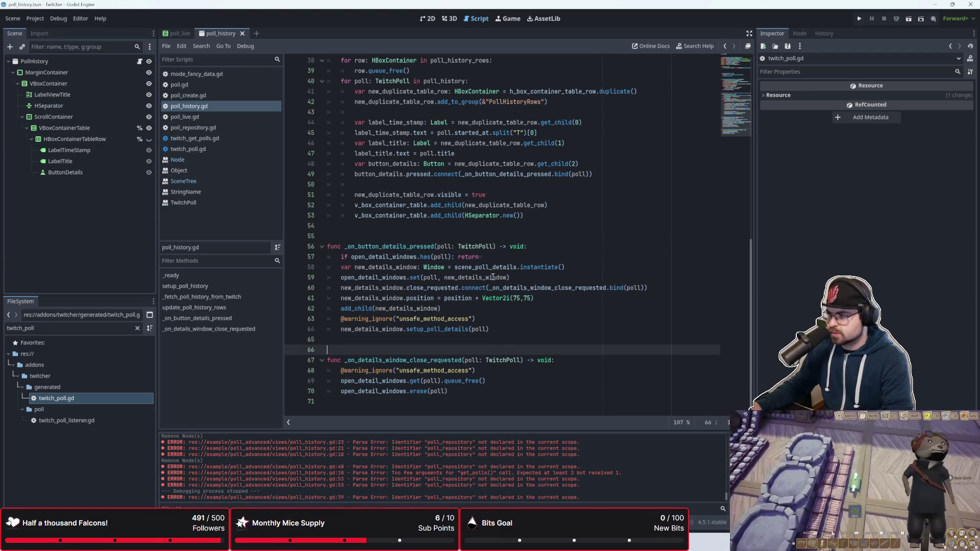
pyautogui.click(503, 258)
pyautogui.click(485, 267)
pyautogui.click(459, 308)
pyautogui.click(501, 328)
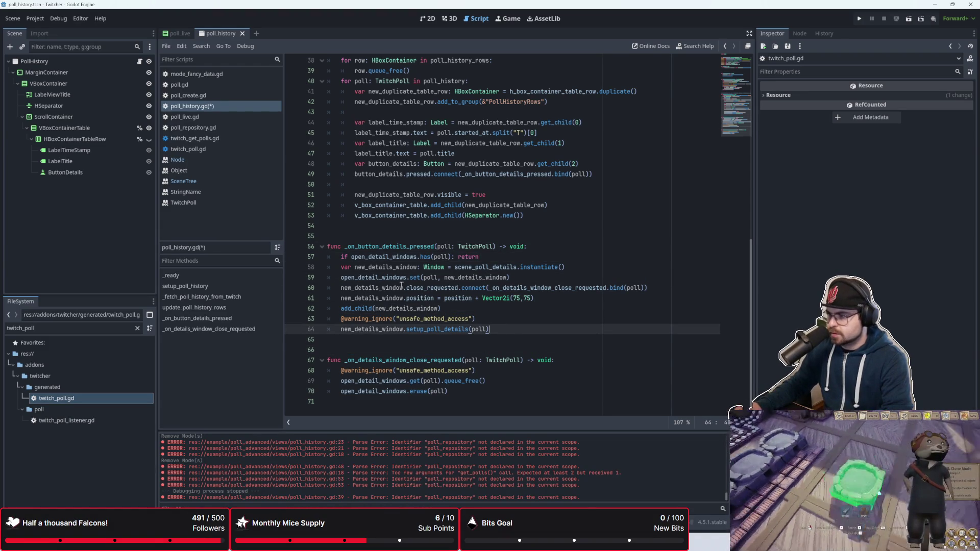
pyautogui.moveTo(430, 257)
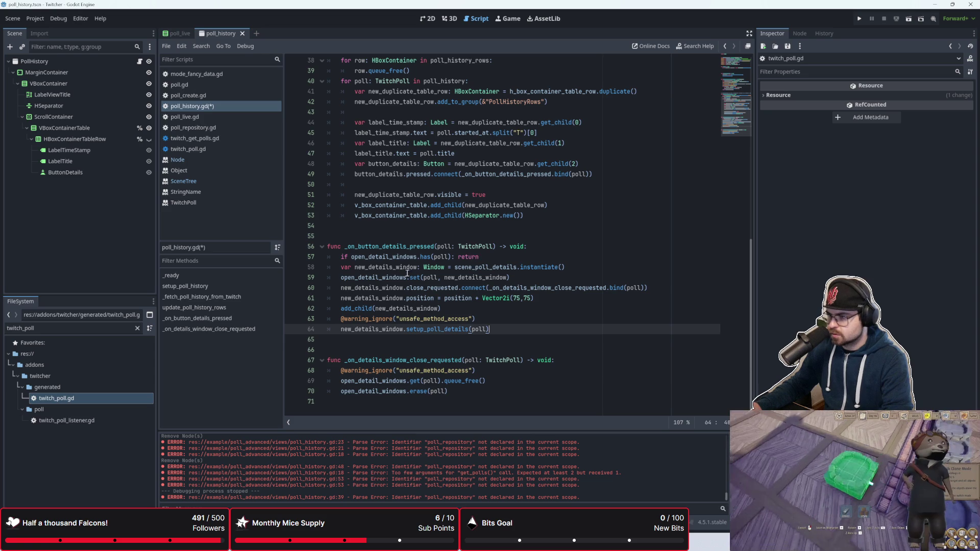
pyautogui.click(490, 259)
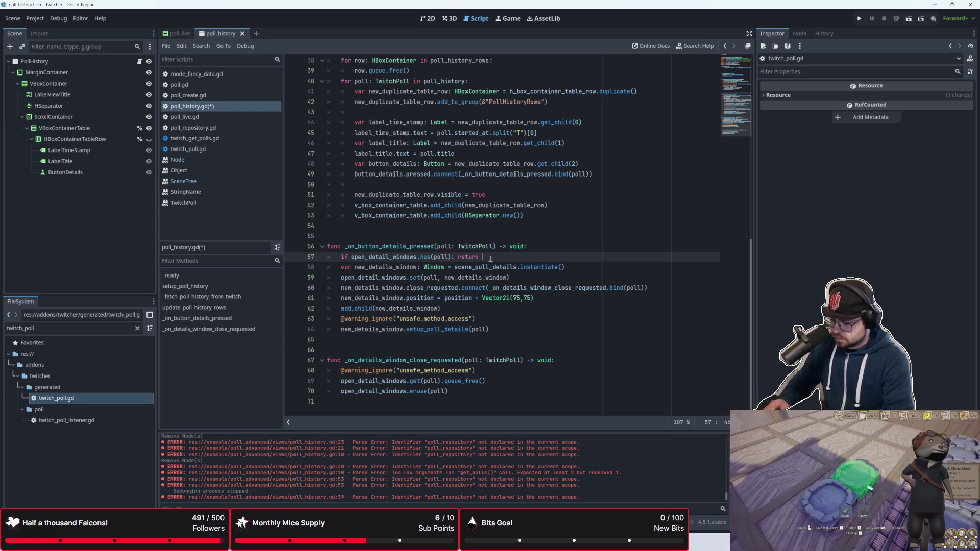
# Add the line 57 comment '# to prevent opening an already exiting Details Window' and save.
pyautogui.write('# to prevent o')
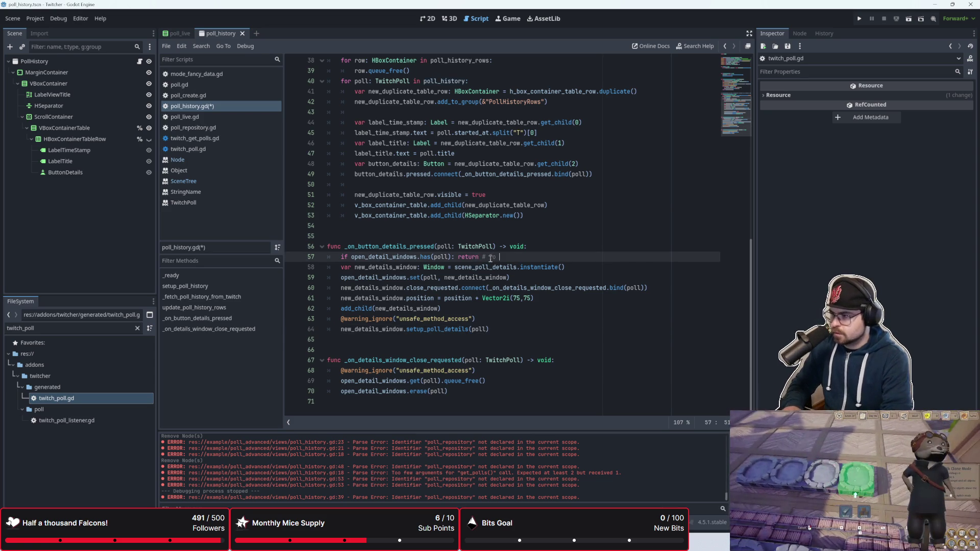
pyautogui.write('pening a poll')
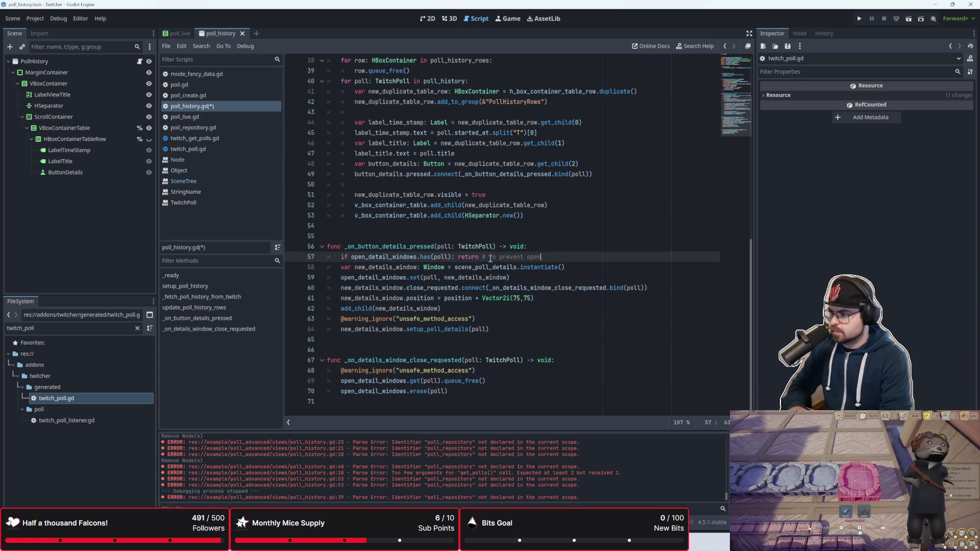
pyautogui.press('BackSpace')
pyautogui.press('BackSpace')
pyautogui.press('BackSpace')
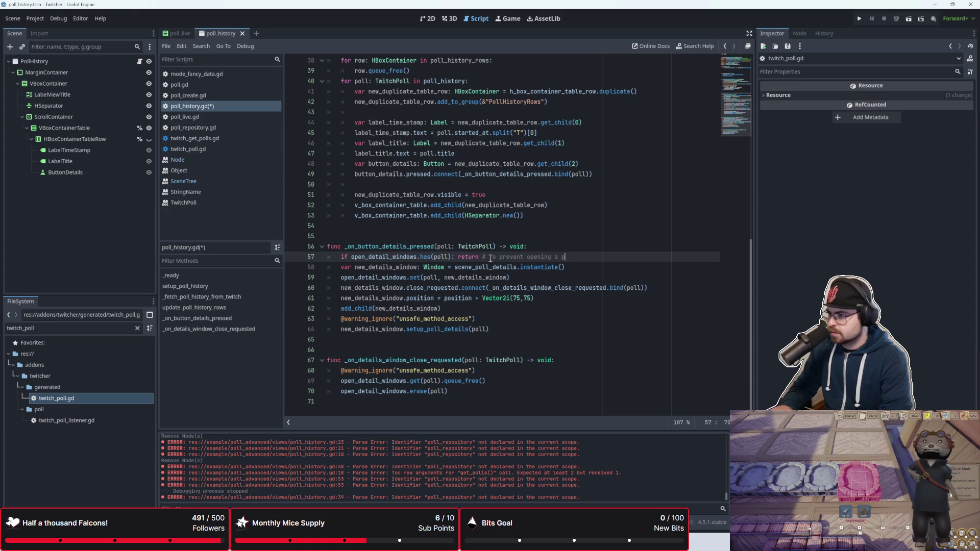
pyautogui.write('nb ')
pyautogui.write('lready exiting ')
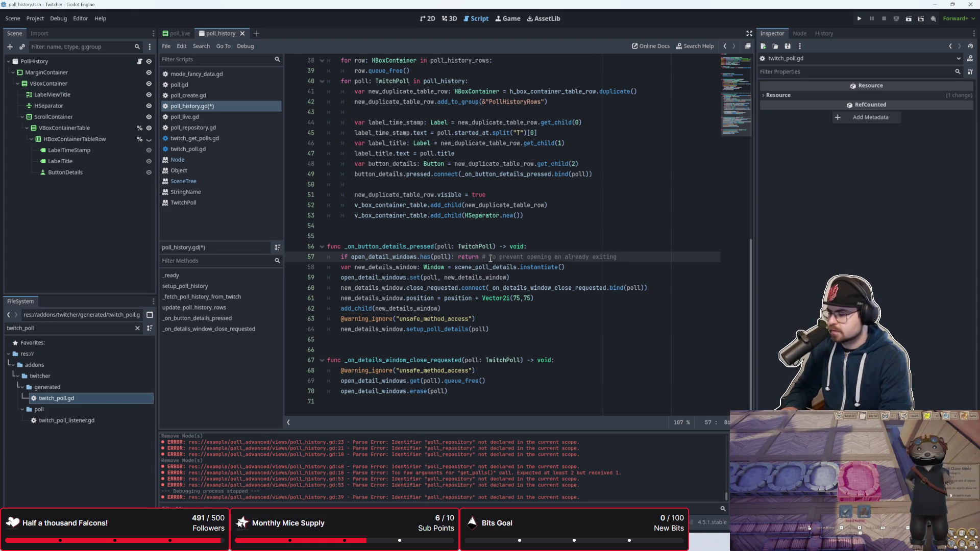
pyautogui.write('Pi')
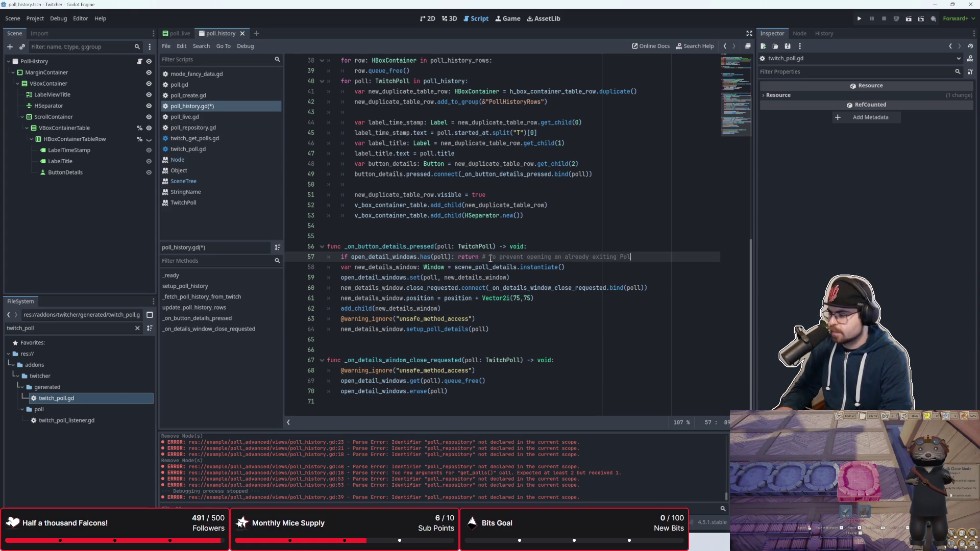
pyautogui.press('BackSpace')
pyautogui.press('BackSpace')
pyautogui.write('Details ')
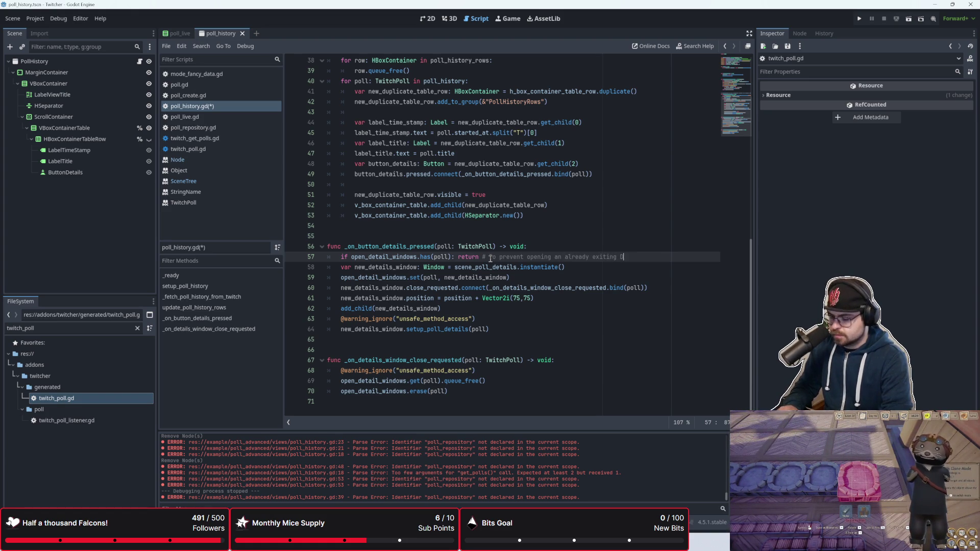
pyautogui.write('Window')
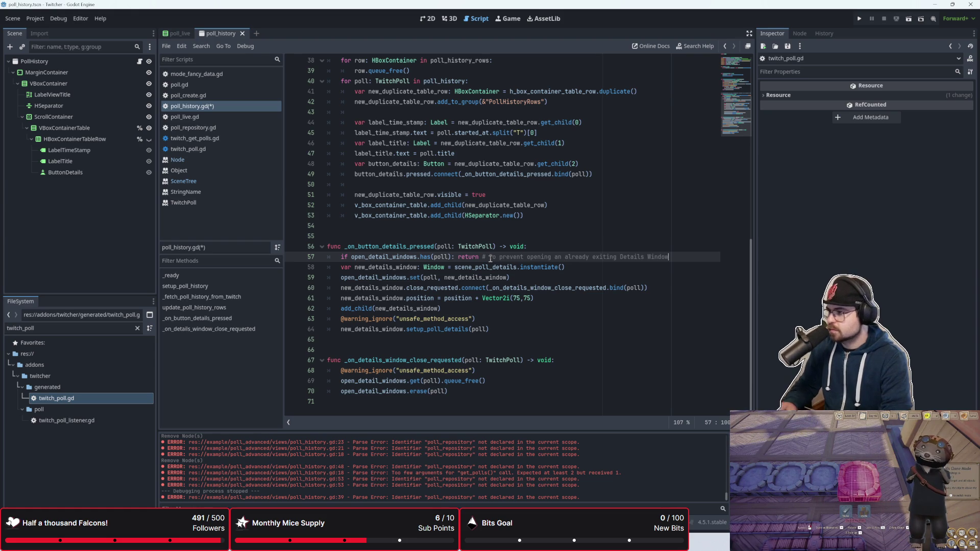
pyautogui.click(511, 319)
pyautogui.hotkey('ctrl', 's')
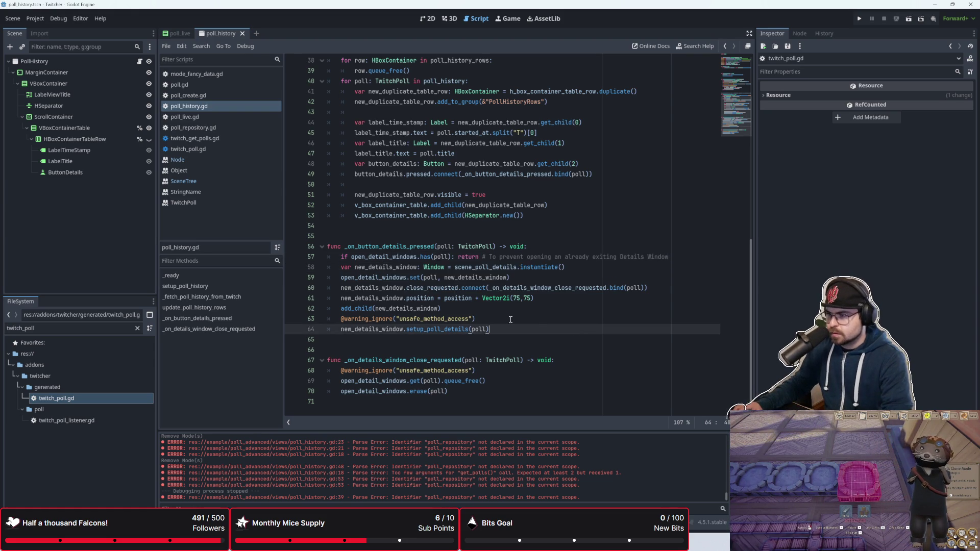
# Insert '/creating' after 'opening' in the line 57 comment and save poll_history.gd.
pyautogui.click(552, 257)
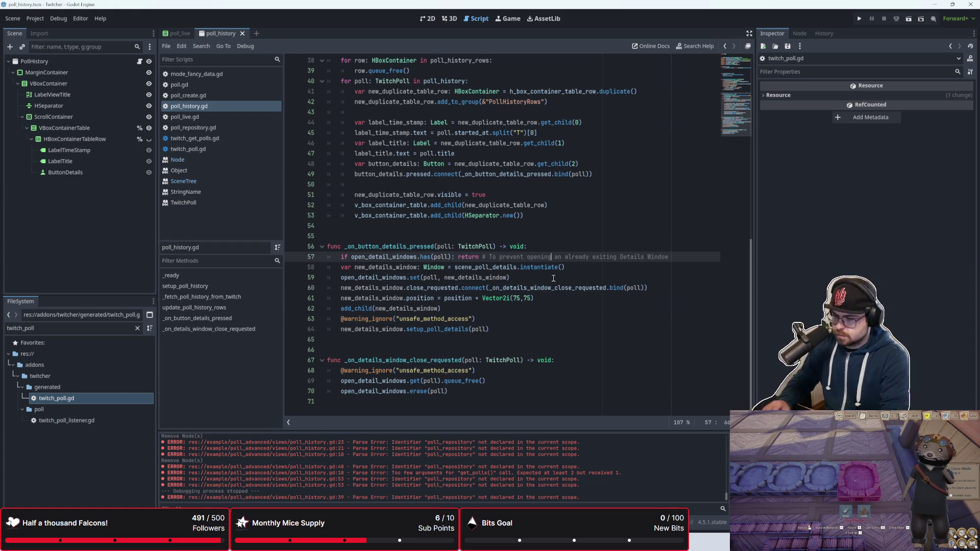
pyautogui.write('again')
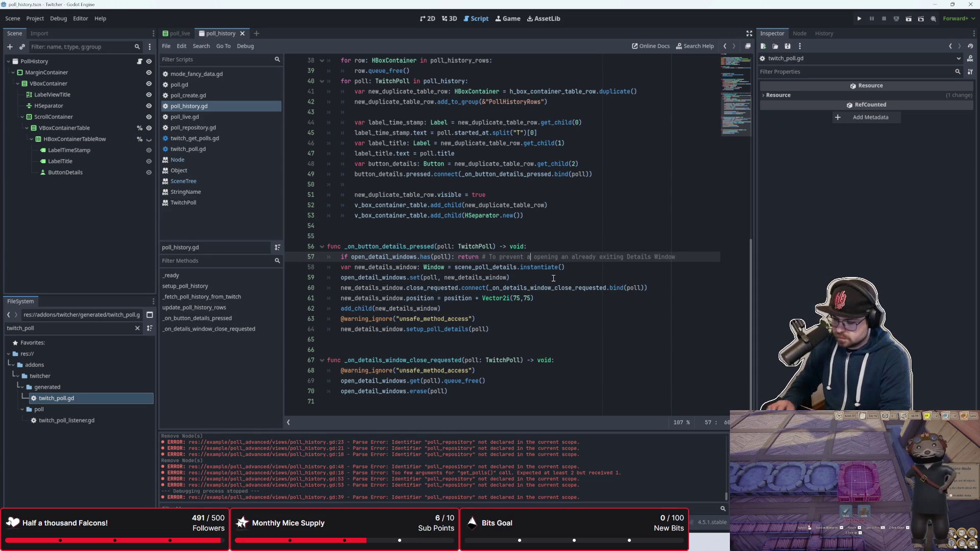
pyautogui.press('BackSpace')
pyautogui.press('BackSpace')
pyautogui.press('BackSpace')
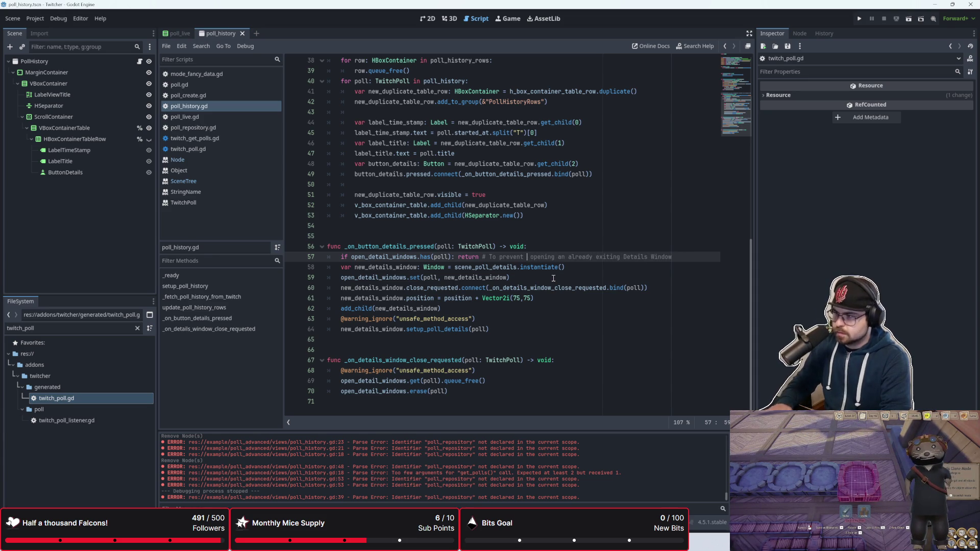
pyautogui.press('Right')
pyautogui.press('Right')
pyautogui.press('Right')
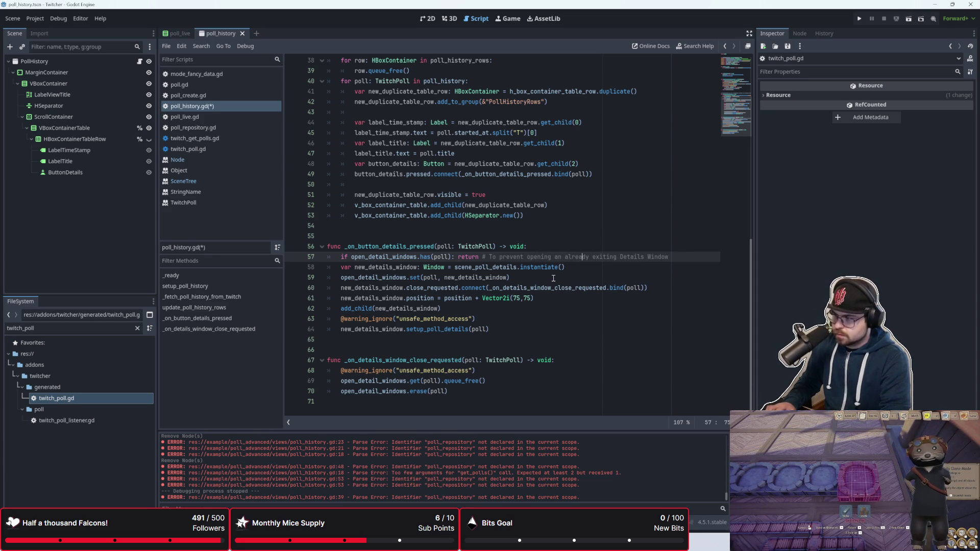
pyautogui.write('/creating')
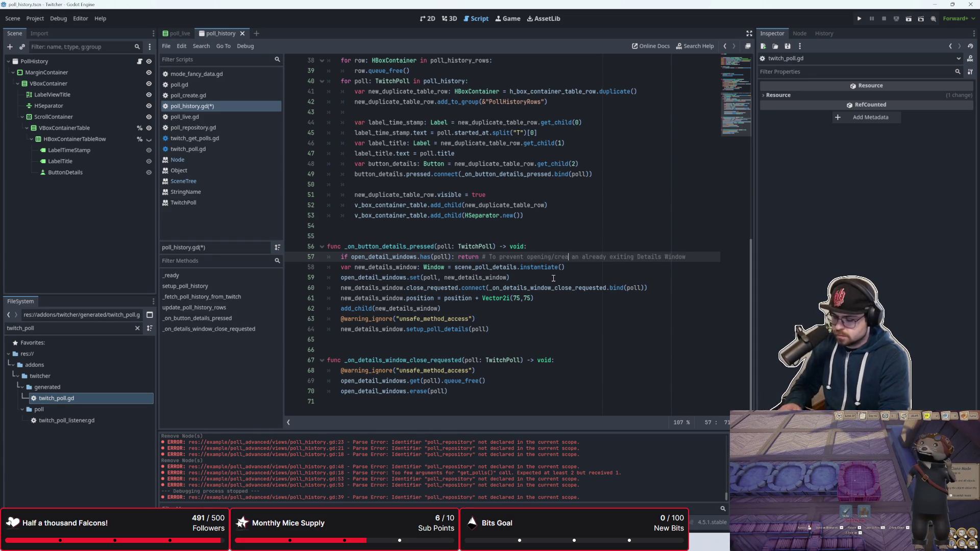
pyautogui.click(554, 278)
pyautogui.hotkey('ctrl', 's')
pyautogui.click(528, 306)
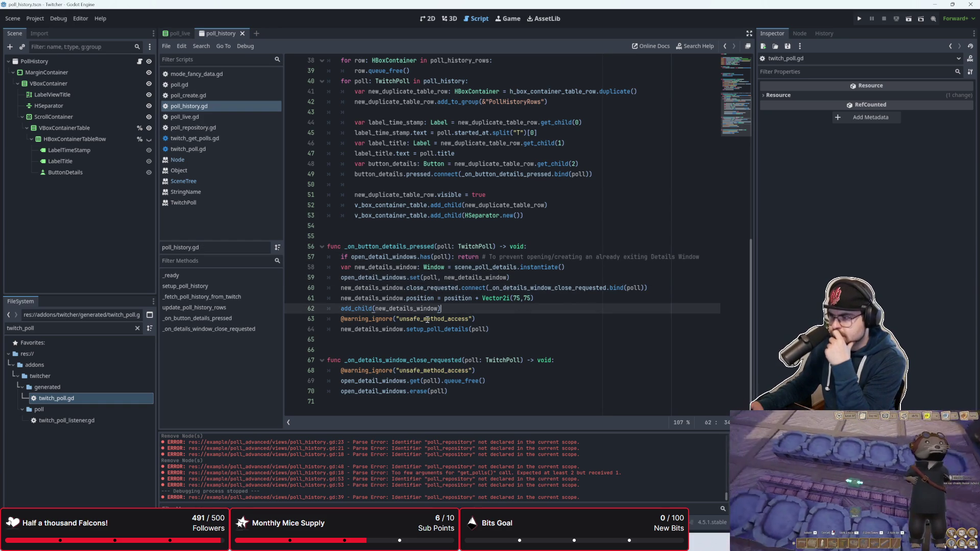
pyautogui.click(486, 322)
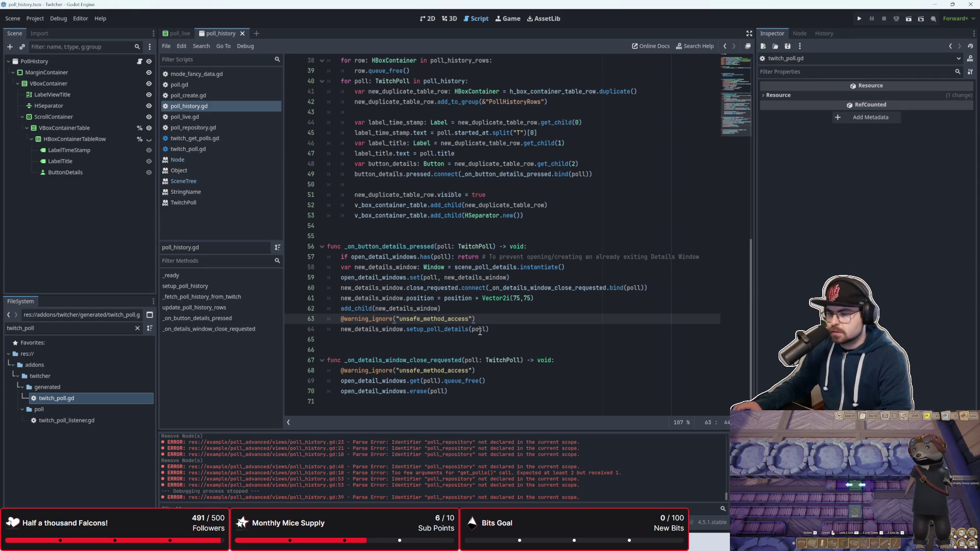
pyautogui.moveTo(480, 331)
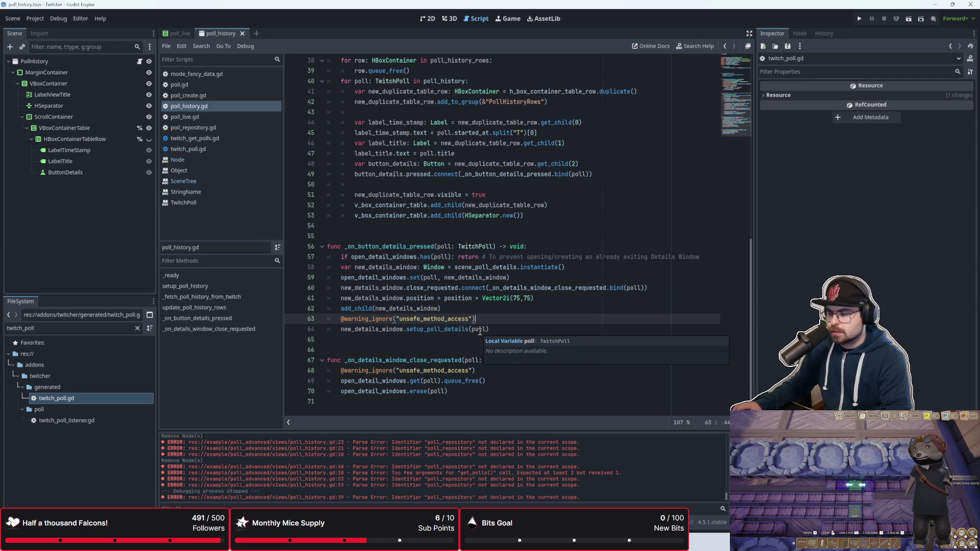
pyautogui.click(138, 328)
# Remove the extra blank lines above setup_poll_history.
pyautogui.scroll(-5, 106, 424)
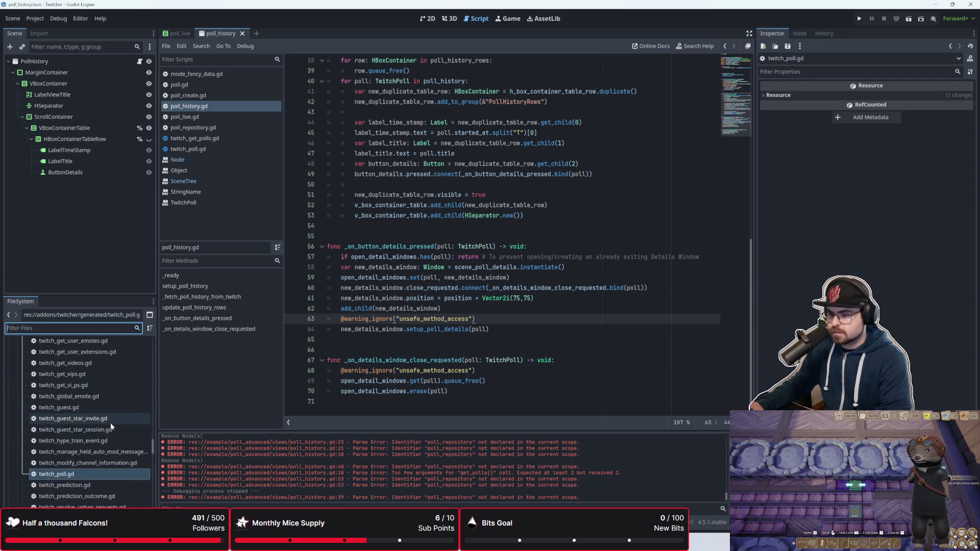
pyautogui.click(440, 306)
pyautogui.scroll(10, 440, 305)
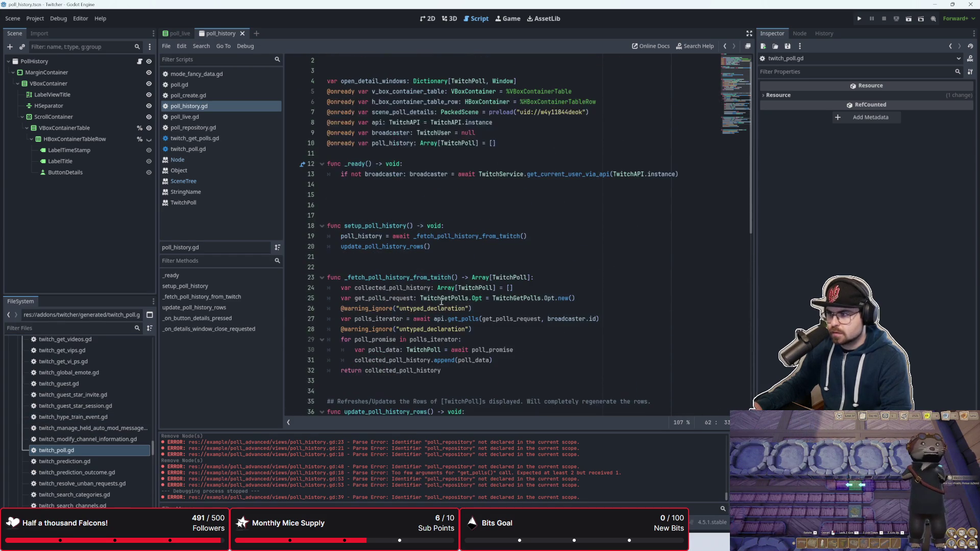
pyautogui.click(443, 205)
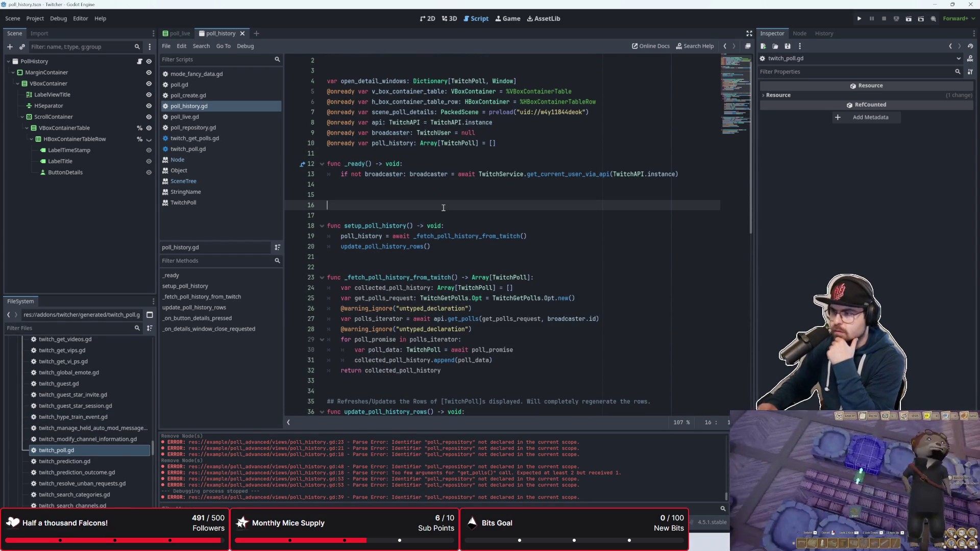
pyautogui.press('BackSpace')
pyautogui.press('Delete')
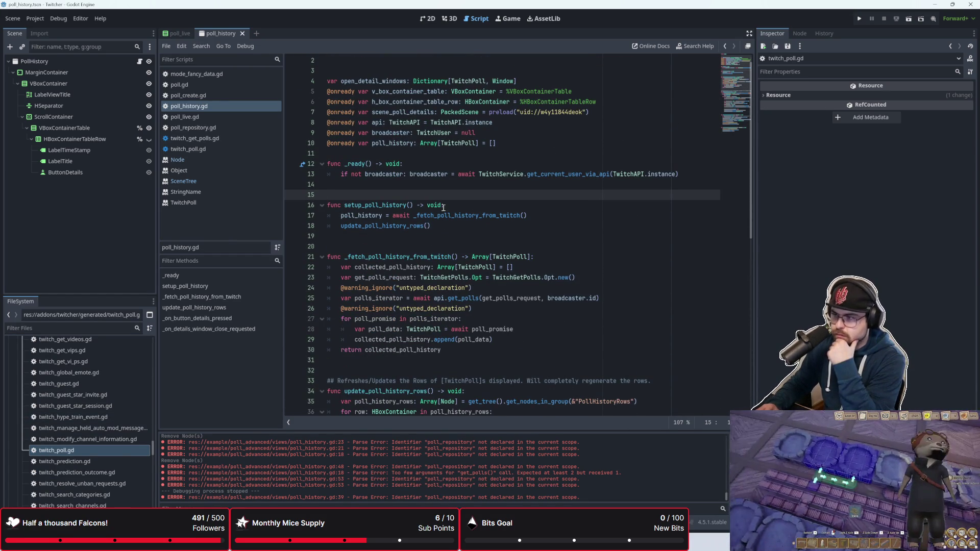
pyautogui.press('Down')
pyautogui.press('Down')
pyautogui.press('Down')
# Cut the update_poll_history_rows function from further down the script.
pyautogui.scroll(-2, 445, 210)
pyautogui.scroll(-5, 446, 209)
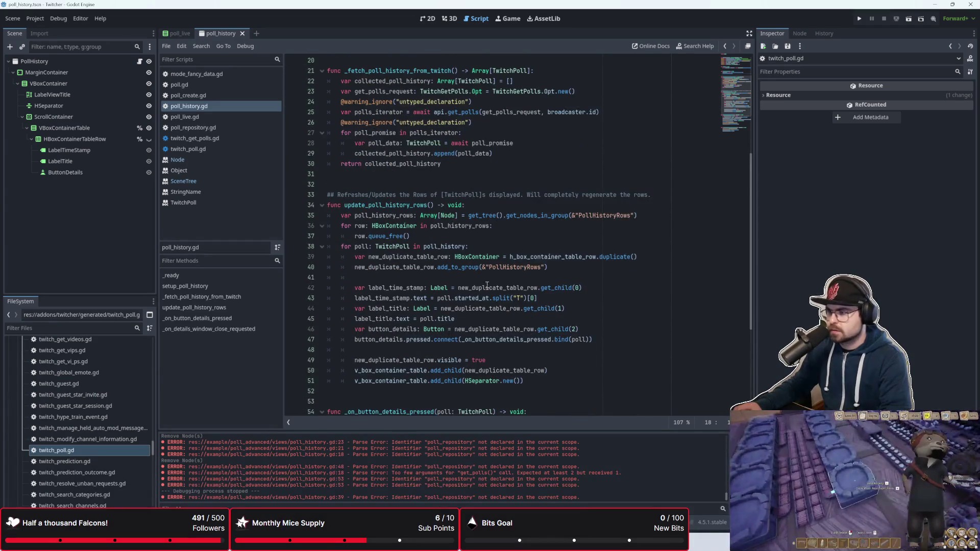
pyautogui.scroll(-2, 534, 341)
pyautogui.moveTo(557, 326)
pyautogui.mouseDown()
pyautogui.moveTo(357, 319)
pyautogui.moveTo(328, 132)
pyautogui.mouseUp()
pyautogui.hotkey('ctrl', 'c')
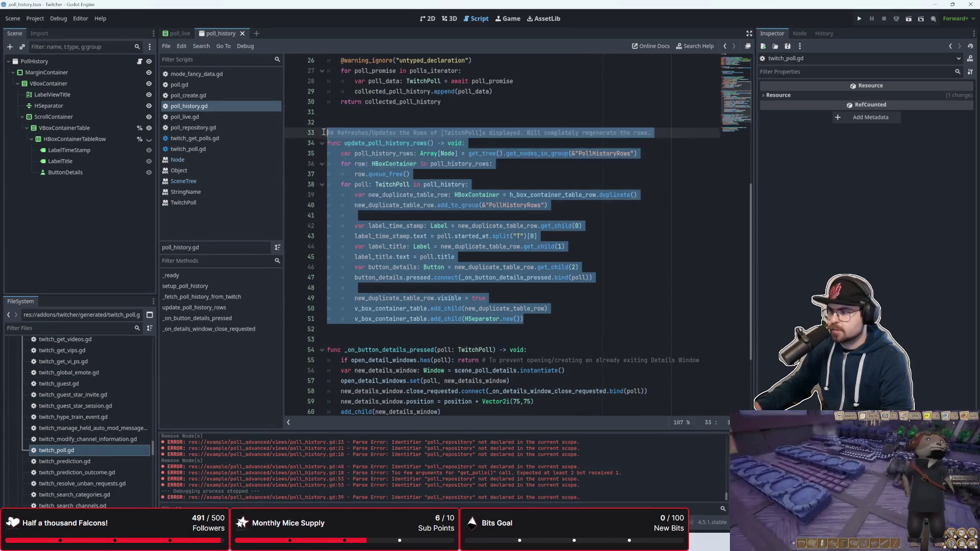
pyautogui.press('BackSpace')
# Paste update_poll_history_rows directly below setup_poll_history and save poll_history.gd.
pyautogui.scroll(8, 384, 203)
pyautogui.click(371, 239)
pyautogui.press('Return')
pyautogui.press('Return')
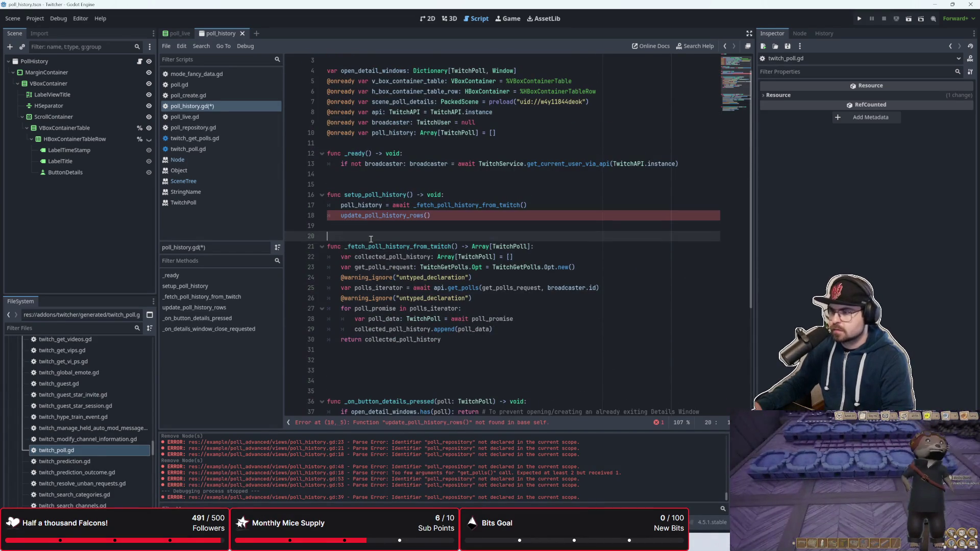
pyautogui.press('Up')
pyautogui.hotkey('ctrl', 'v')
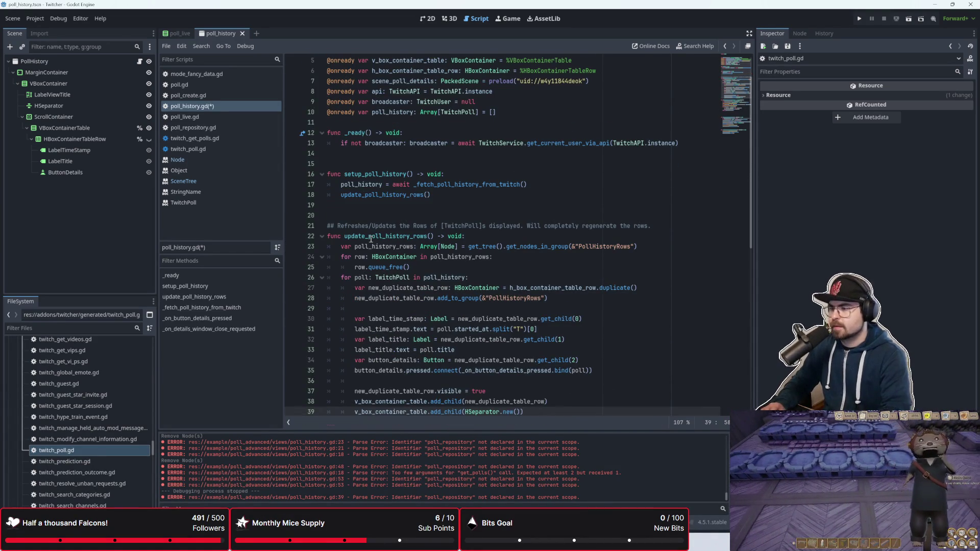
pyautogui.click(378, 225)
pyautogui.click(385, 217)
pyautogui.scroll(2, 385, 219)
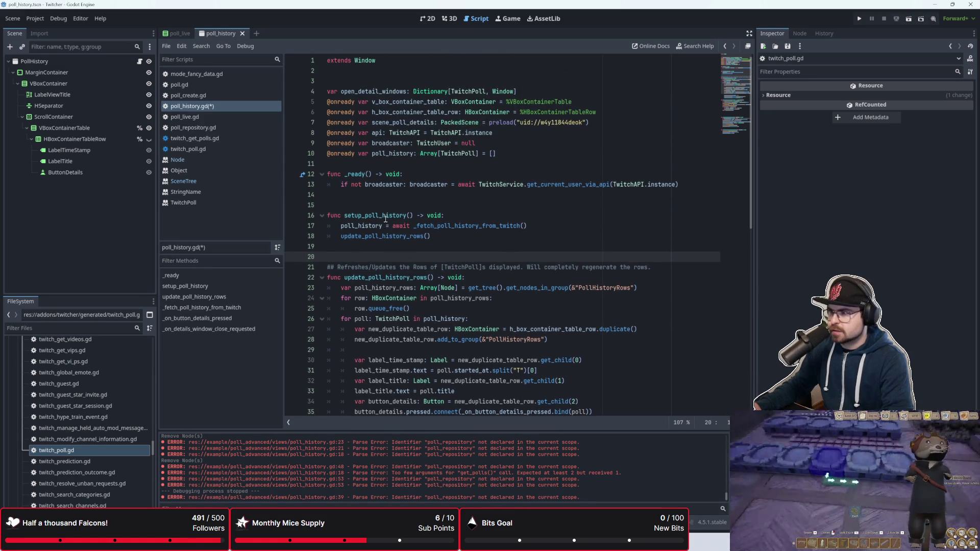
pyautogui.hotkey('ctrl', 's')
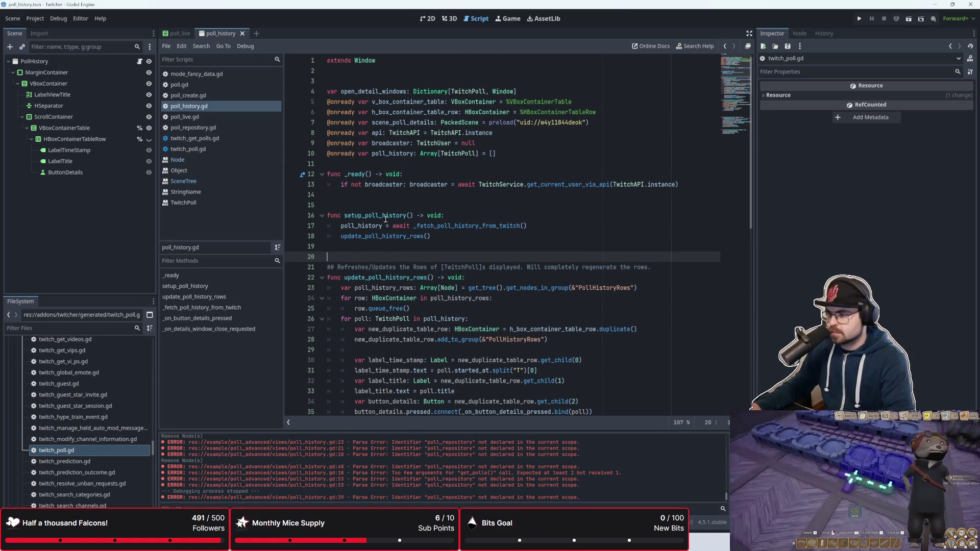
# Scroll through the reordered functions to check the new layout.
pyautogui.scroll(-5, 385, 218)
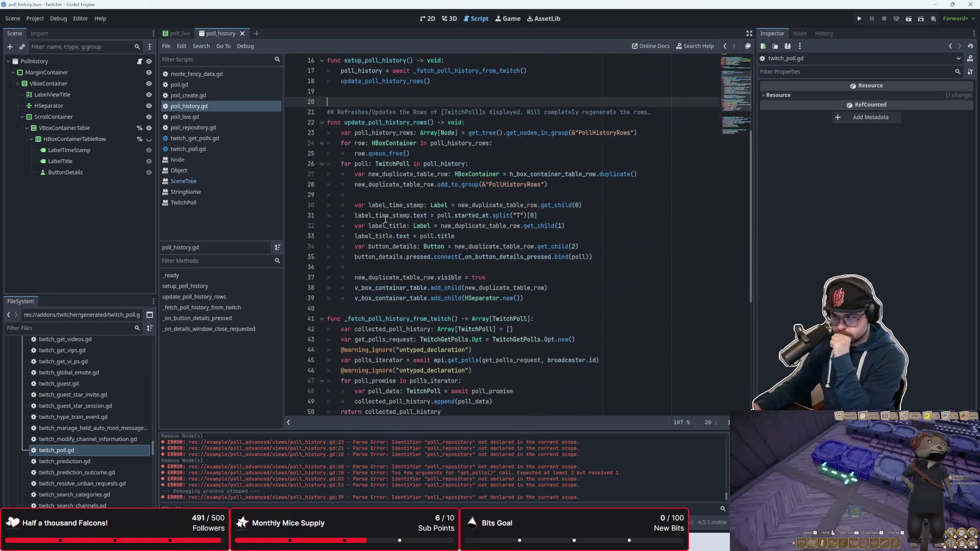
pyautogui.scroll(2, 385, 219)
pyautogui.moveTo(385, 218)
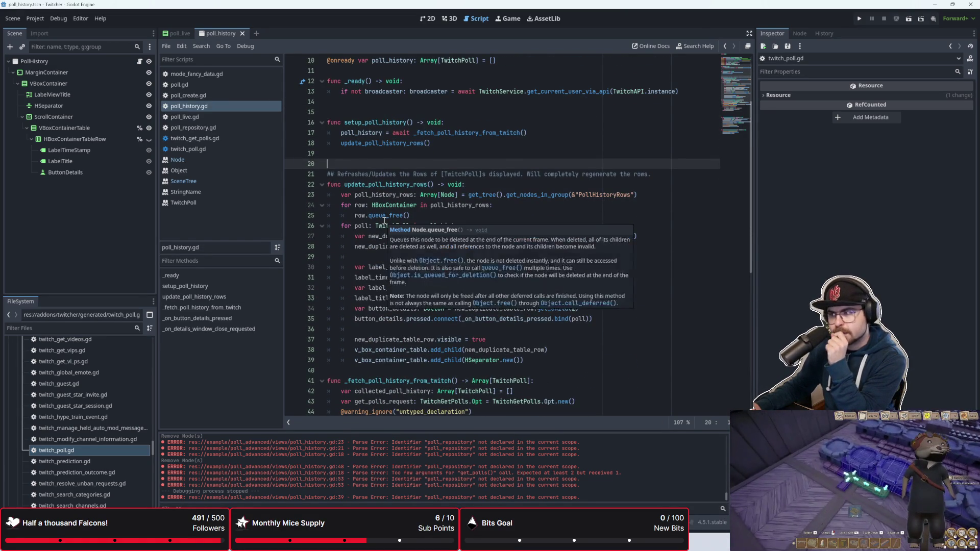
pyautogui.scroll(-1, 382, 223)
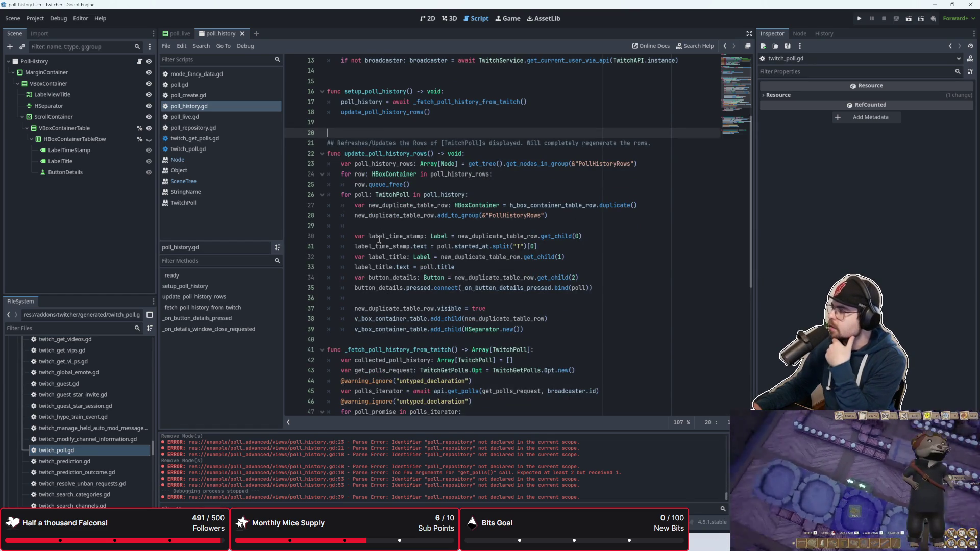
pyautogui.scroll(3, 379, 240)
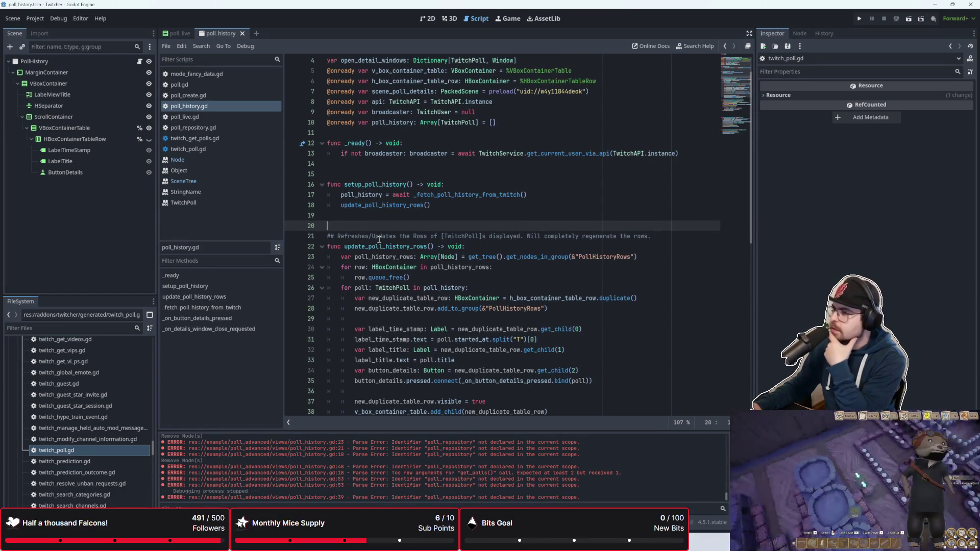
pyautogui.scroll(-1, 378, 240)
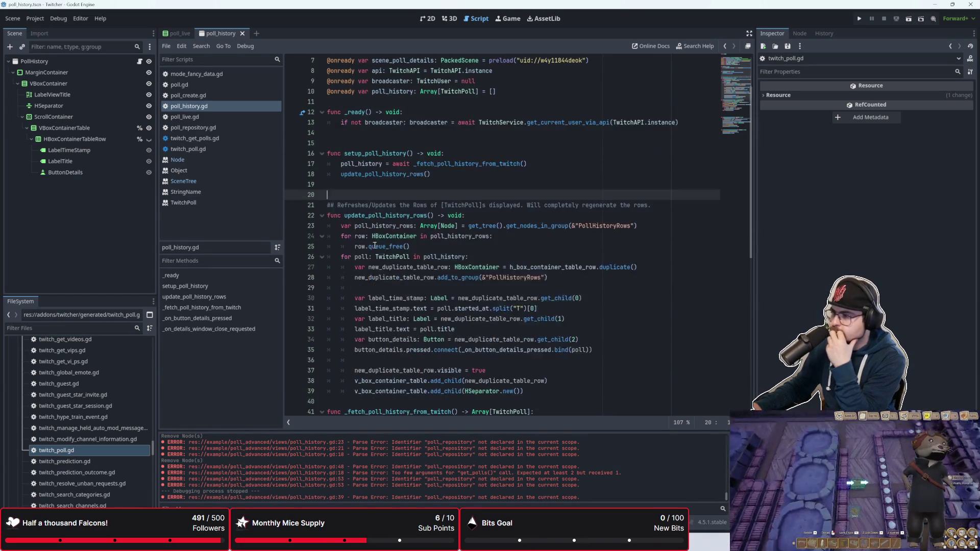
pyautogui.moveTo(374, 246)
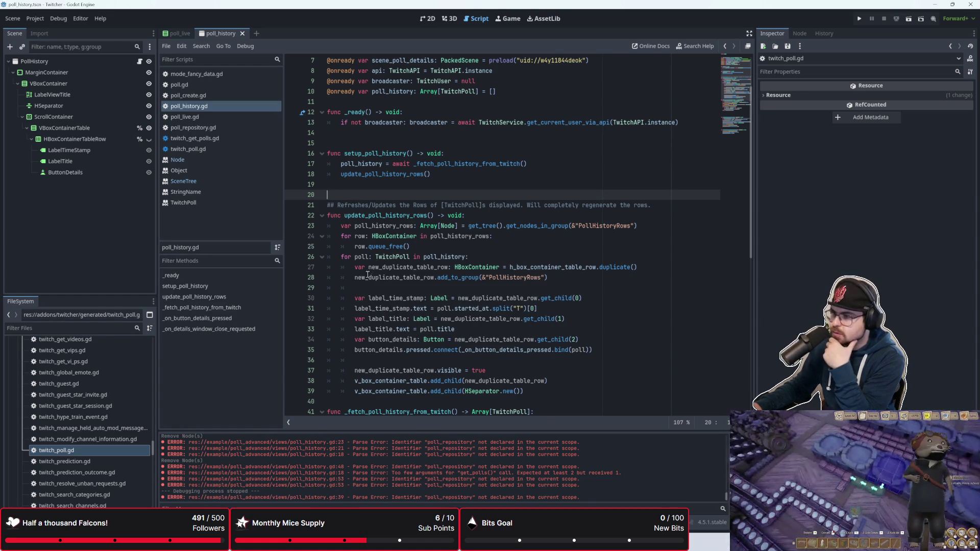
pyautogui.scroll(-1, 369, 270)
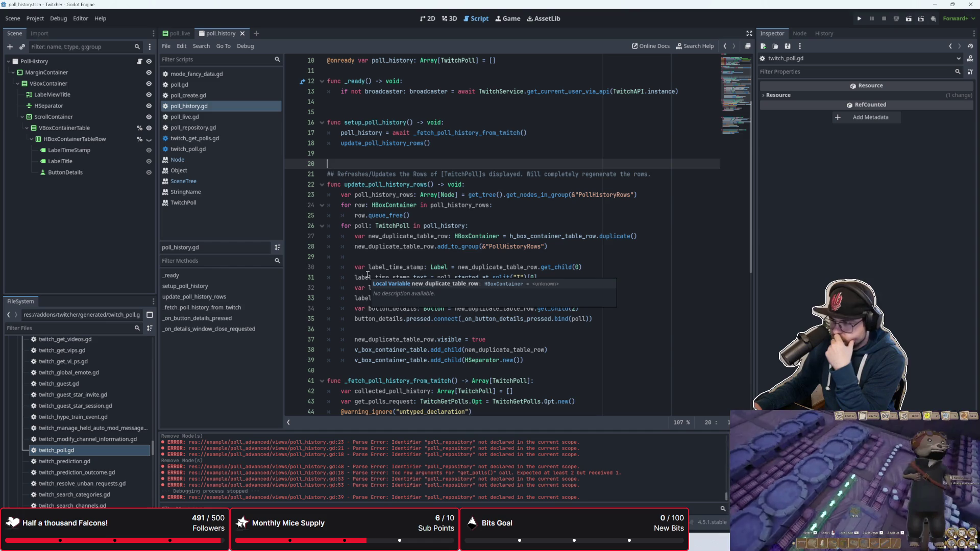
# Highlight the update_poll_history_rows name to confirm its placement, then switch to another script.
pyautogui.moveTo(344, 185); pyautogui.dragTo(433, 186)
pyautogui.click(433, 187)
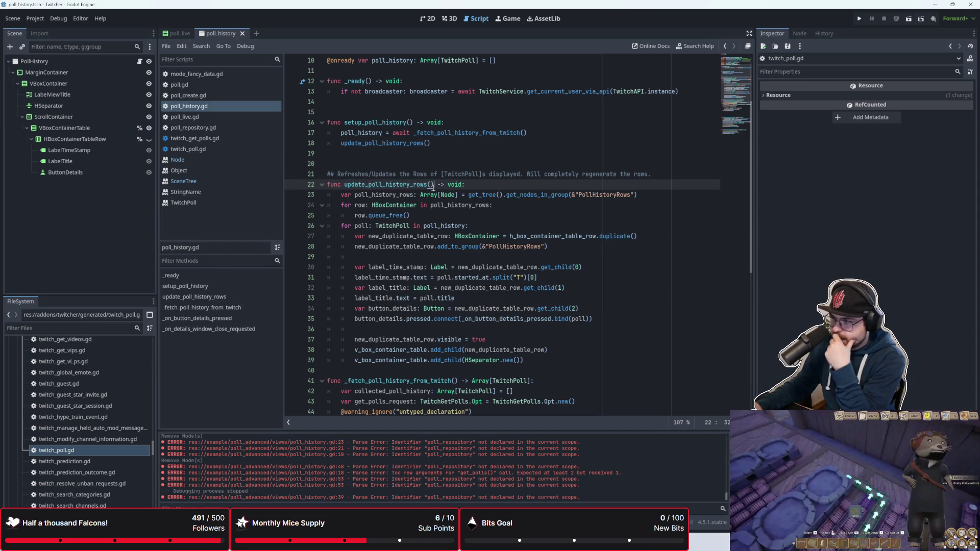
pyautogui.scroll(3, 432, 187)
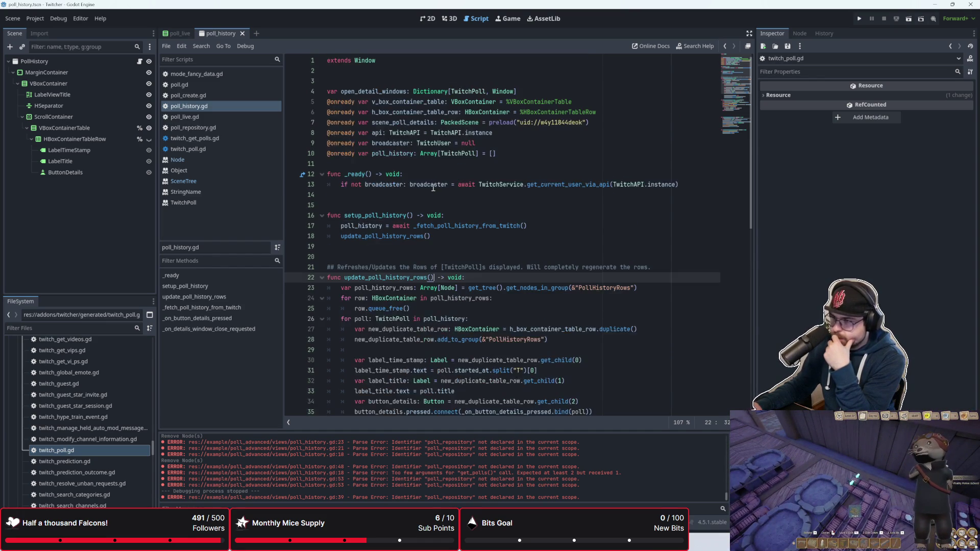
pyautogui.scroll(-4, 432, 188)
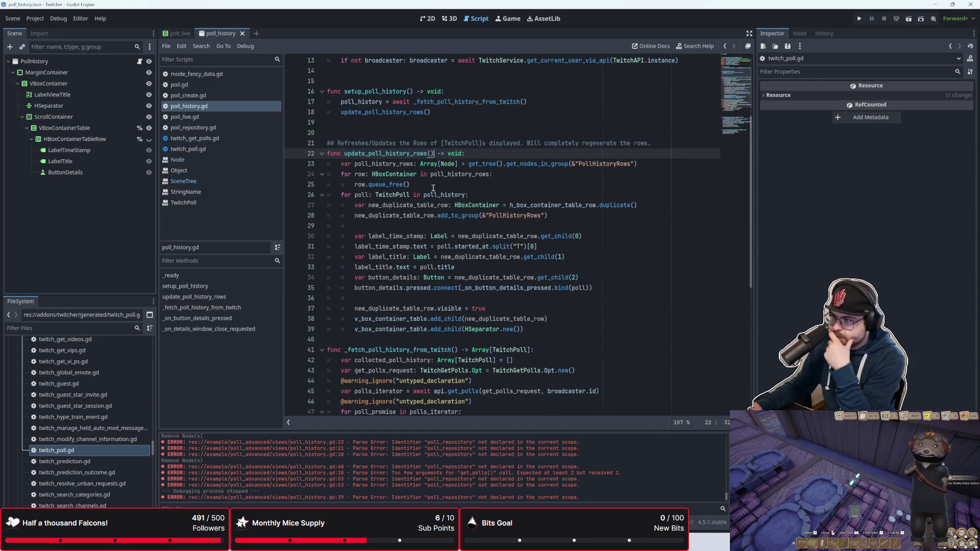
pyautogui.moveTo(344, 153); pyautogui.dragTo(434, 155)
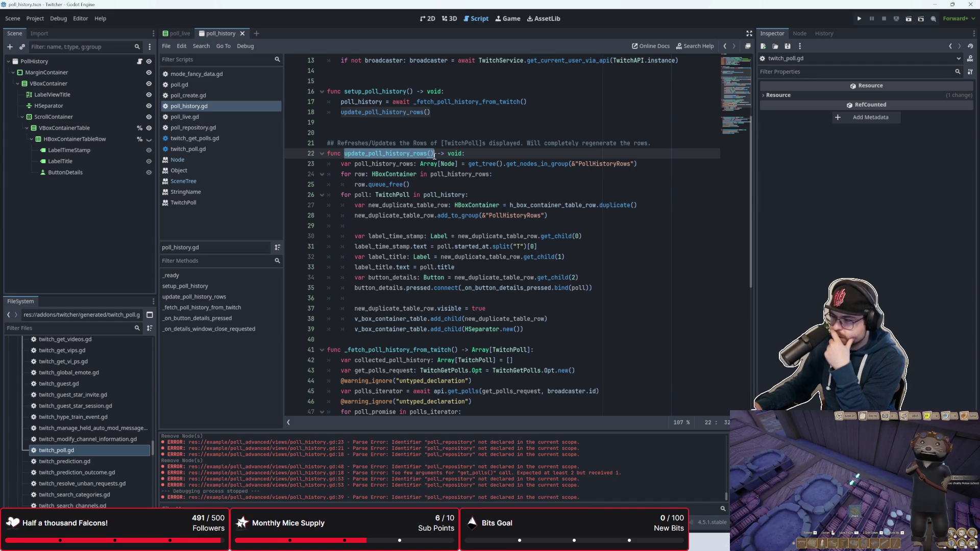
pyautogui.click(434, 155)
pyautogui.scroll(4, 452, 127)
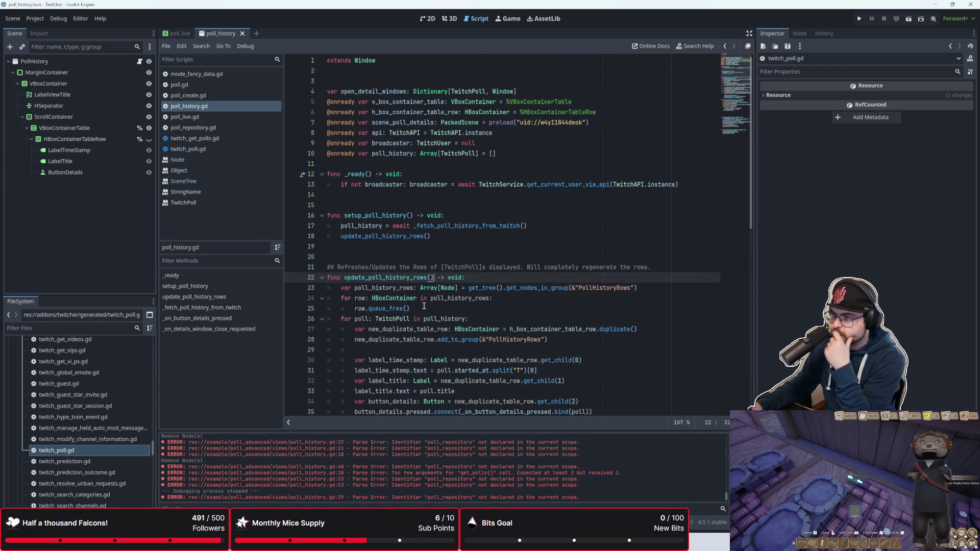
pyautogui.scroll(-3, 423, 306)
pyautogui.scroll(1, 424, 306)
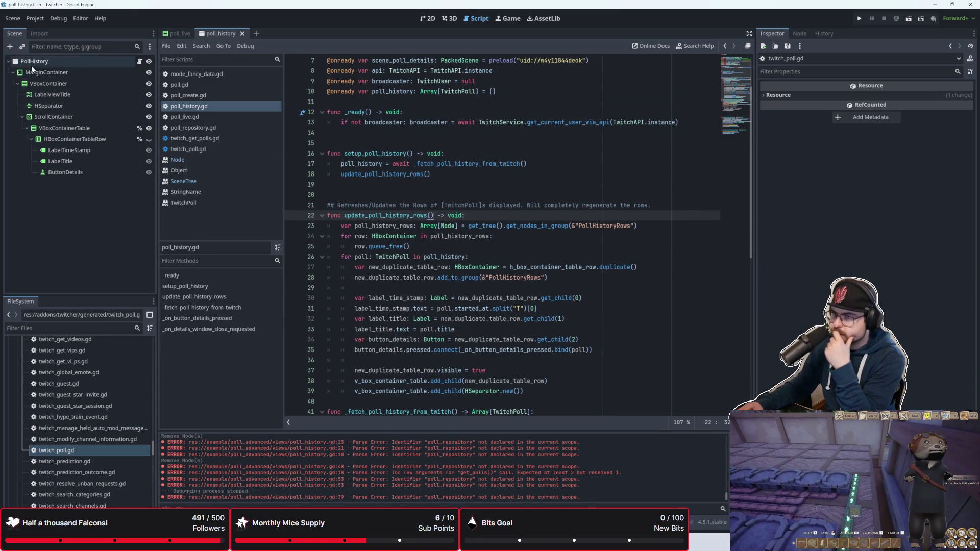
pyautogui.scroll(2, 433, 245)
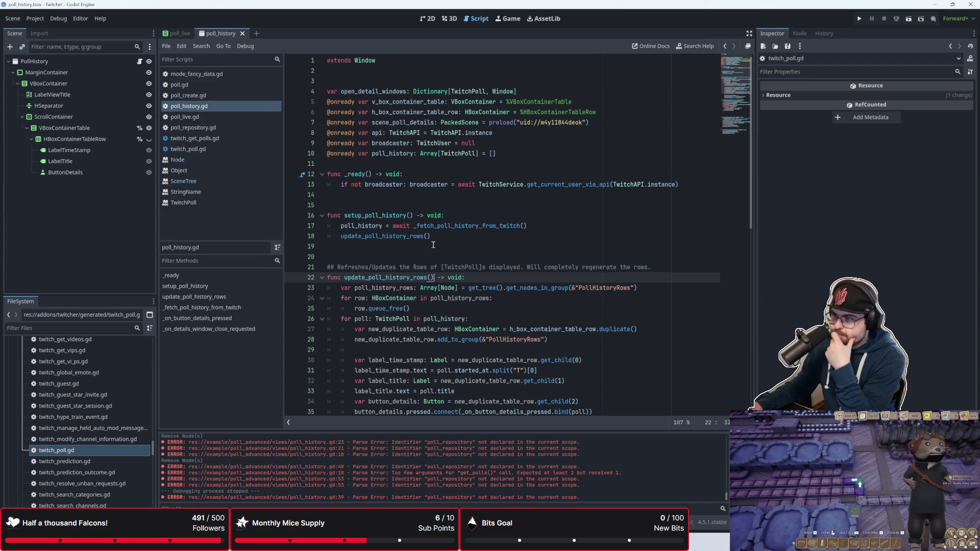
pyautogui.click(200, 86)
pyautogui.click(206, 95)
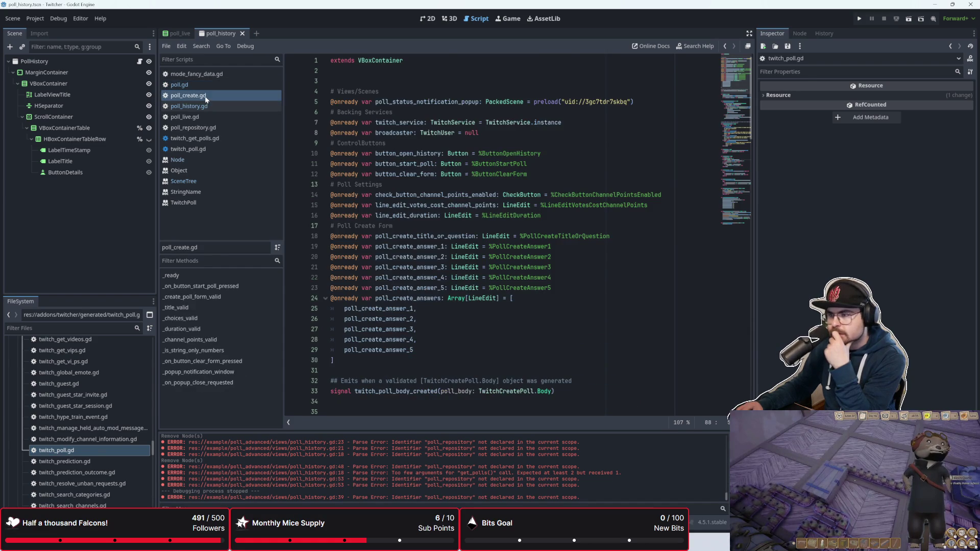
pyautogui.click(222, 86)
pyautogui.scroll(-1, 471, 233)
pyautogui.scroll(-2, 471, 233)
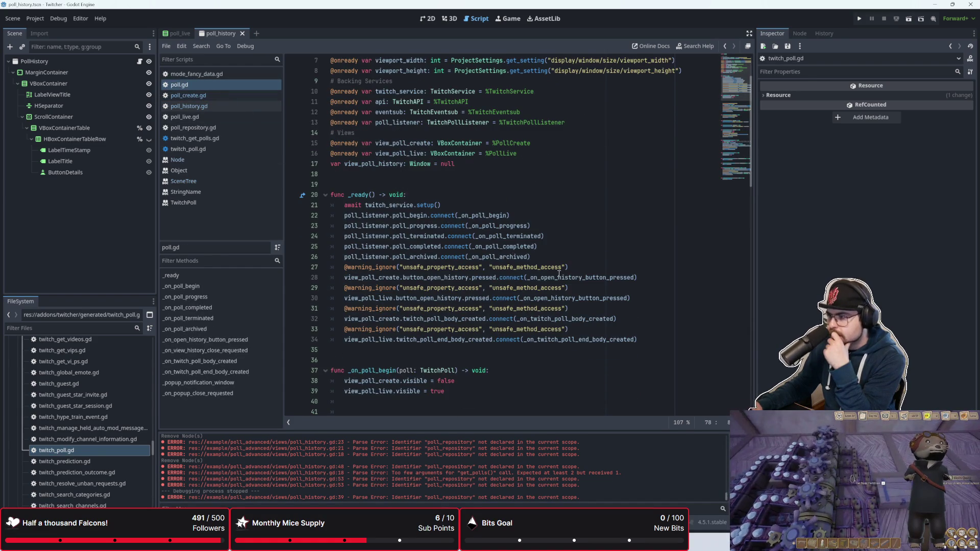
pyautogui.moveTo(524, 277); pyautogui.dragTo(635, 277)
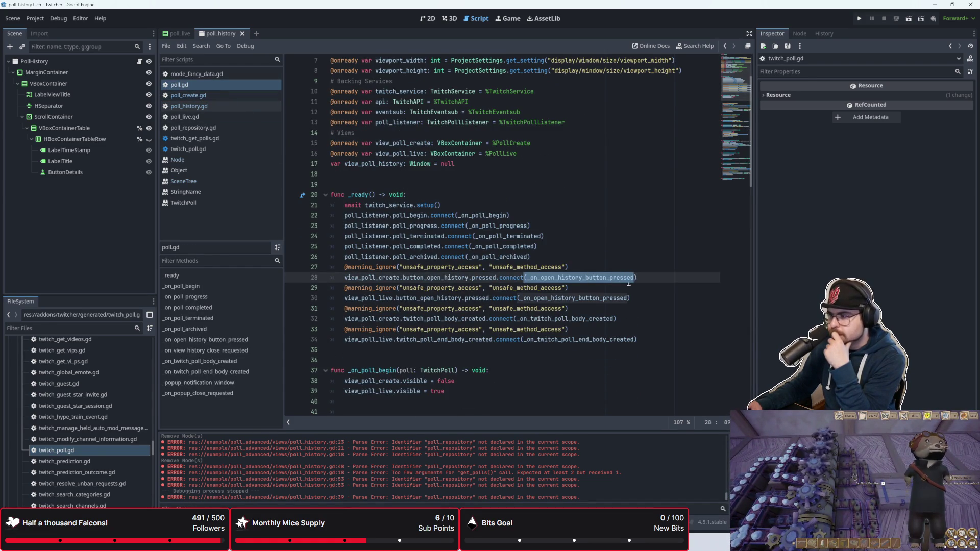
pyautogui.click(544, 274)
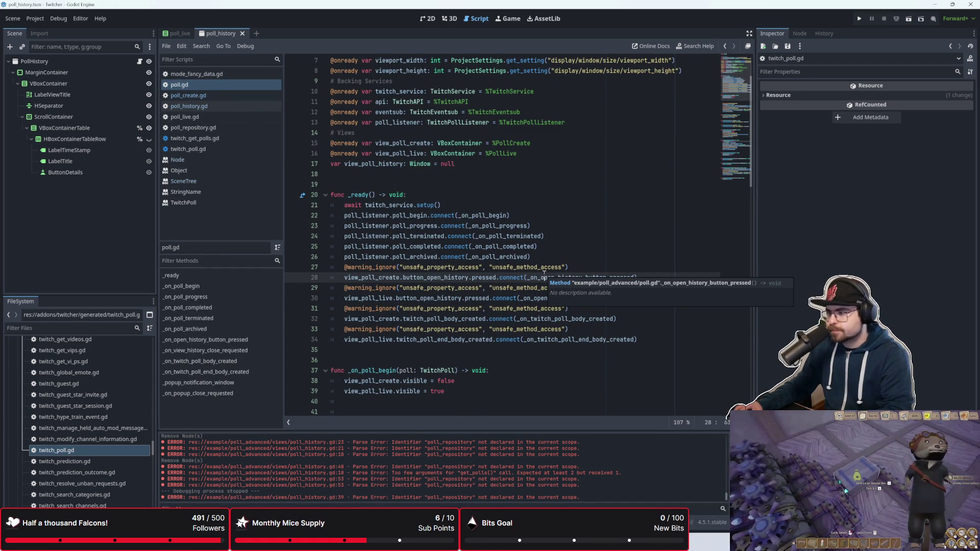
pyautogui.keyDown('ctrl'); pyautogui.click(534, 278); pyautogui.keyUp('ctrl')
pyautogui.scroll(-1, 407, 254)
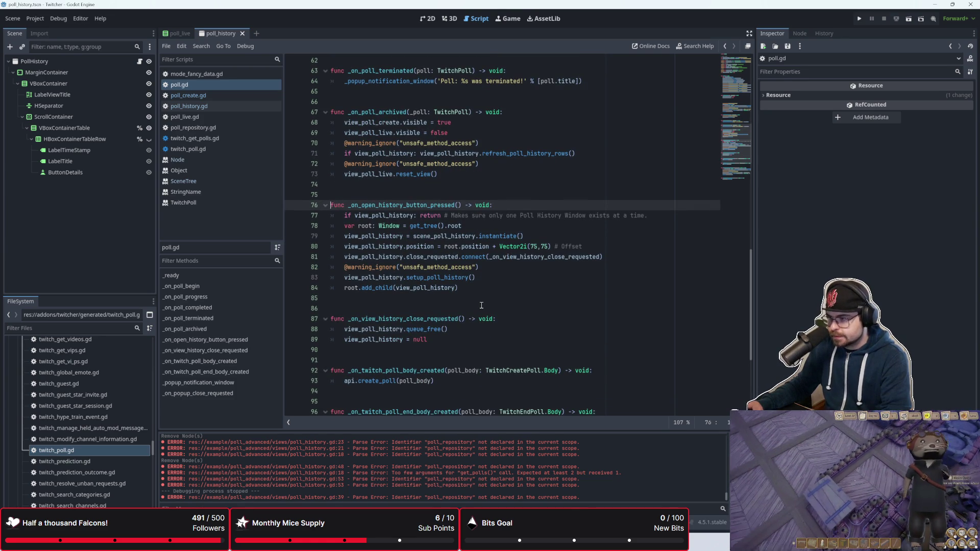
pyautogui.scroll(-1, 452, 278)
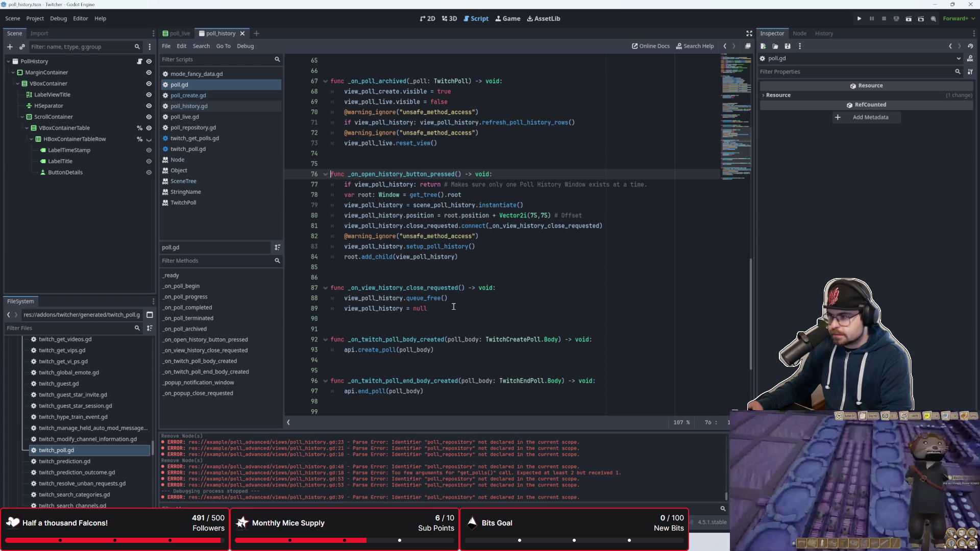
pyautogui.scroll(-2, 454, 307)
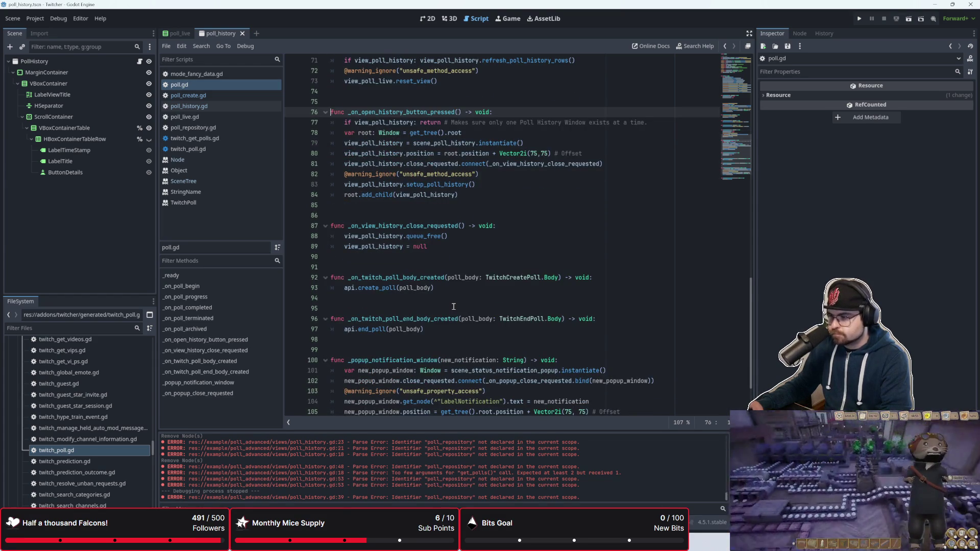
pyautogui.scroll(4, 453, 307)
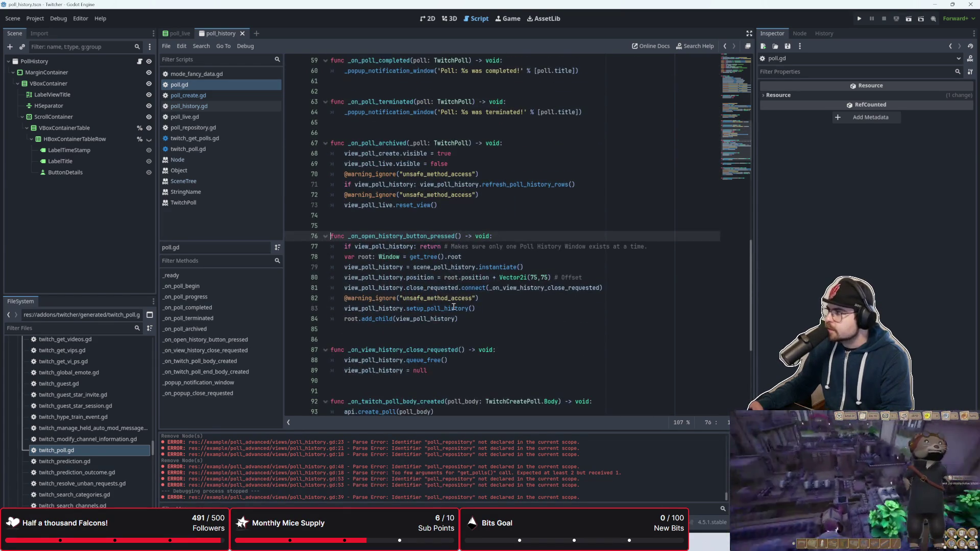
pyautogui.scroll(-1, 453, 307)
pyautogui.moveTo(460, 291); pyautogui.dragTo(329, 205)
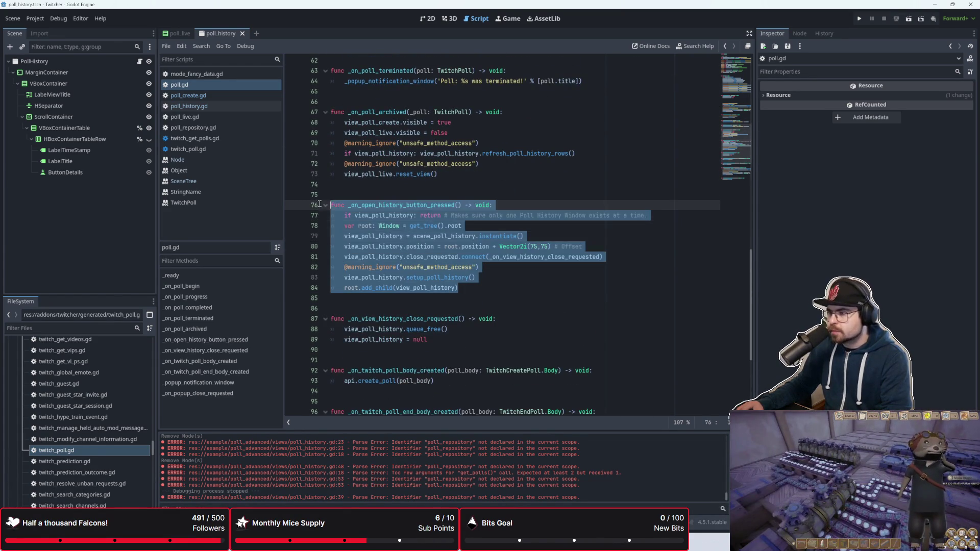
pyautogui.click(399, 175)
pyautogui.click(401, 205)
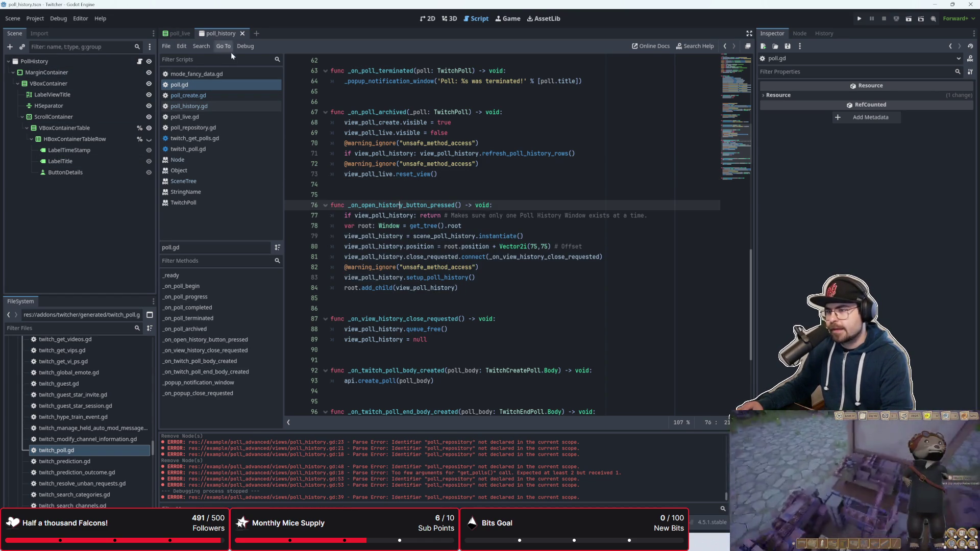
pyautogui.scroll(20, 390, 197)
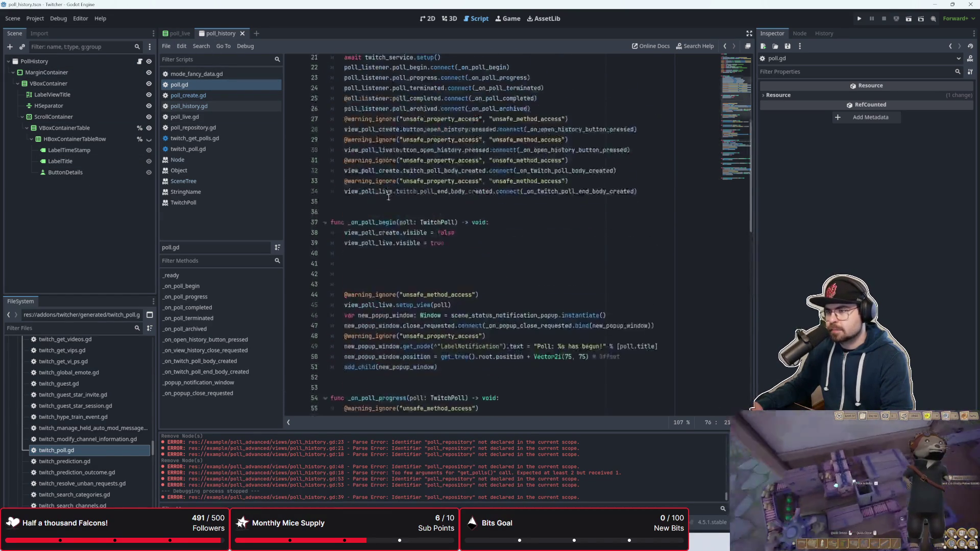
pyautogui.scroll(-20, 389, 197)
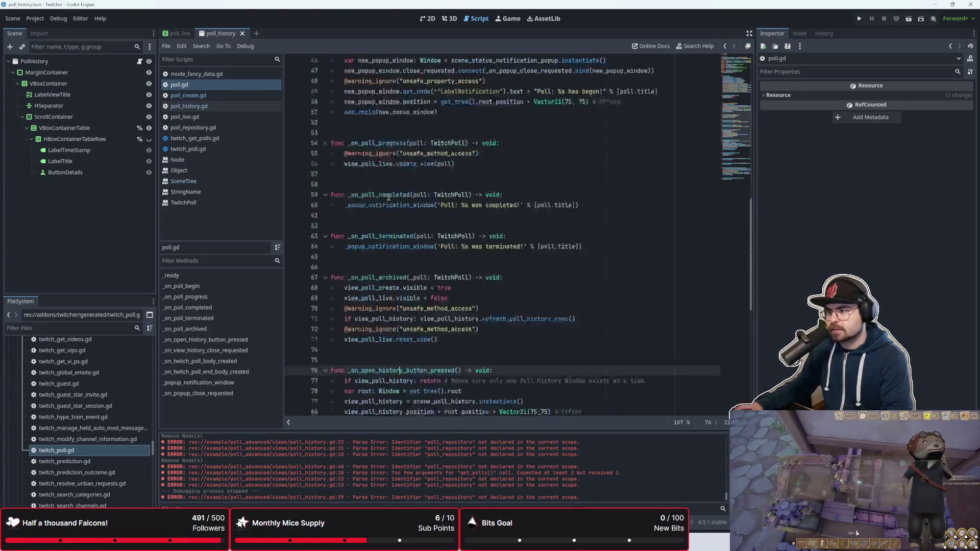
pyautogui.scroll(7, 389, 197)
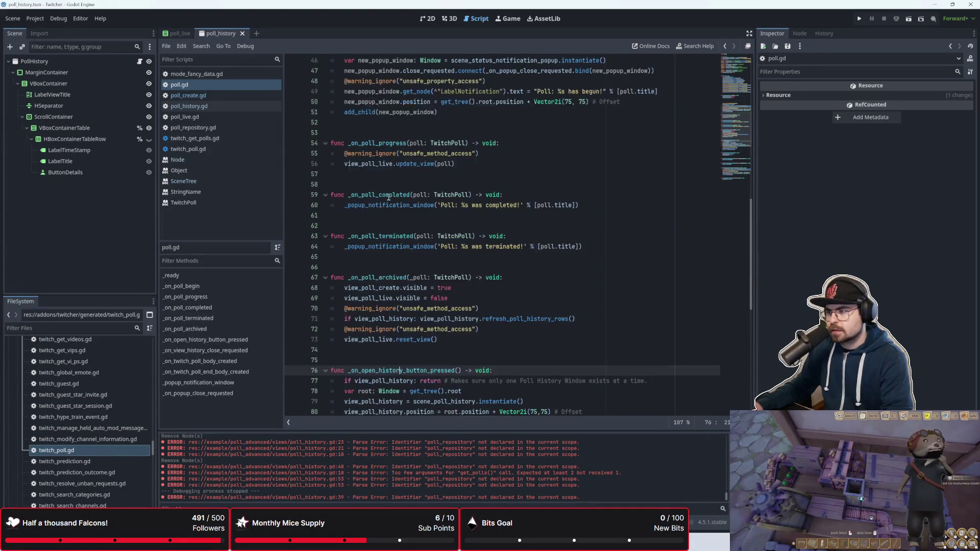
pyautogui.scroll(1, 389, 197)
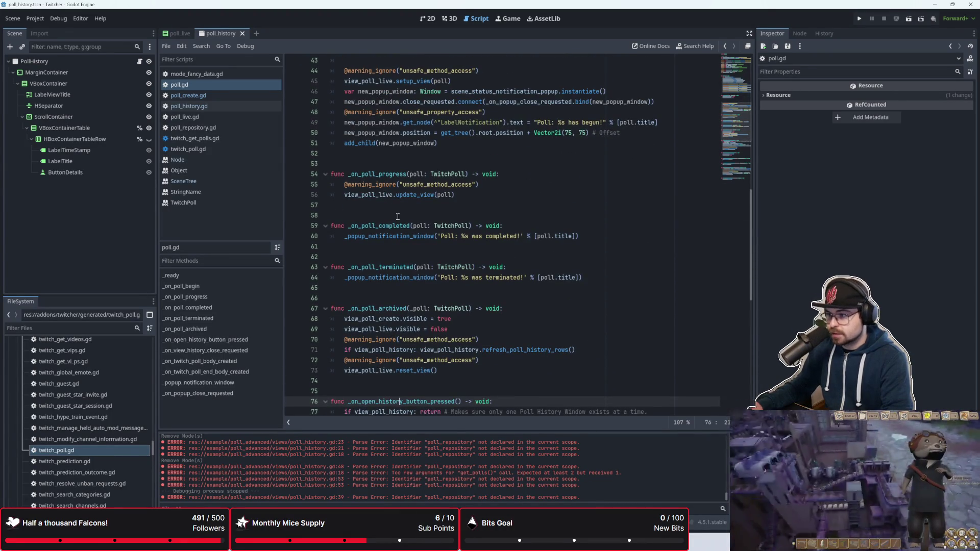
pyautogui.scroll(-2, 400, 201)
pyautogui.click(476, 277)
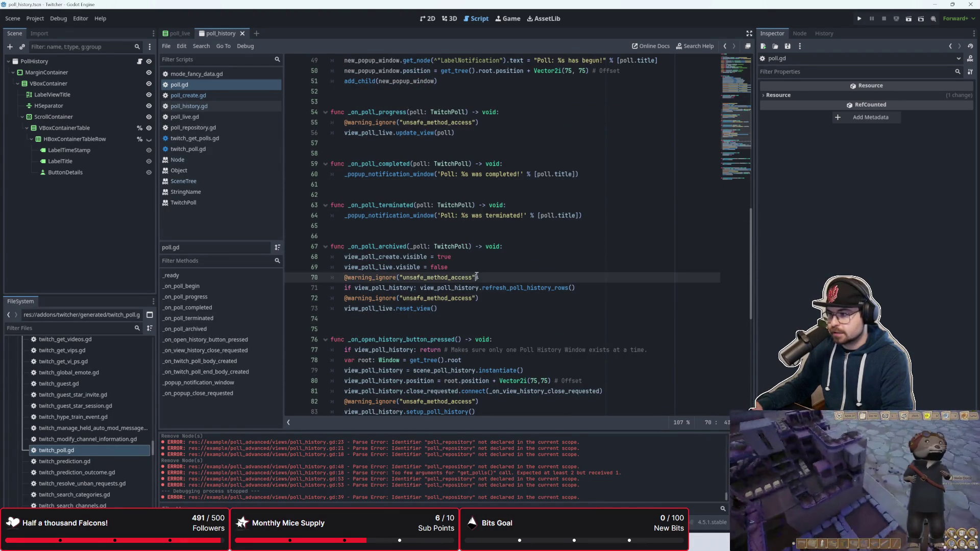
# Review lines 67–73 of poll.gd around _on_poll_archived, then switch to poll_history.gd.
pyautogui.press('Up')
pyautogui.press('Up')
pyautogui.click(515, 246)
pyautogui.scroll(-1, 514, 245)
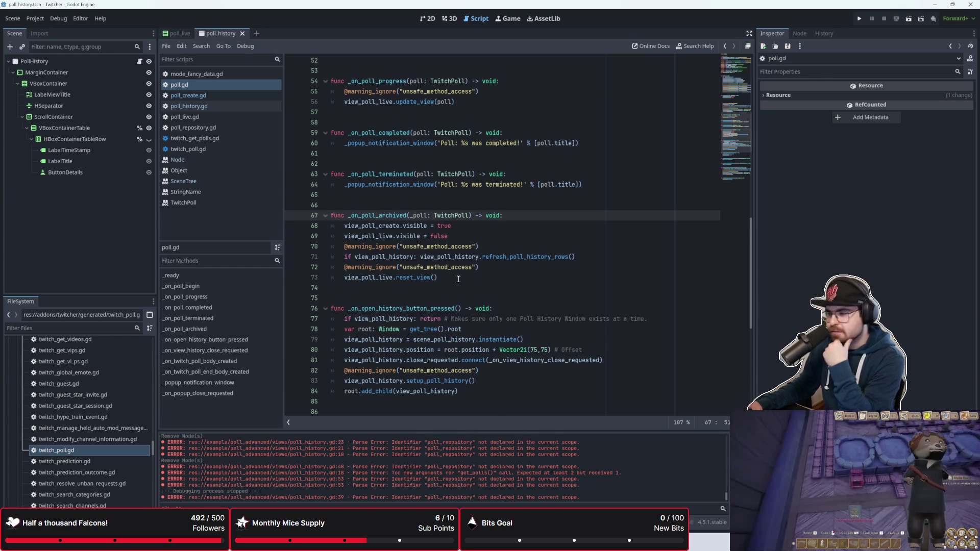
pyautogui.scroll(3, 459, 281)
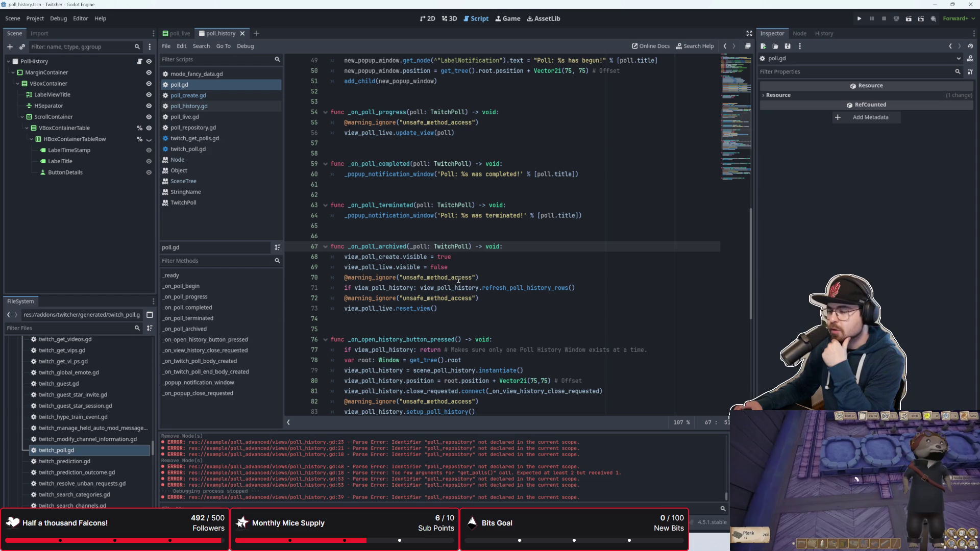
pyautogui.scroll(-3, 459, 281)
pyautogui.click(482, 268)
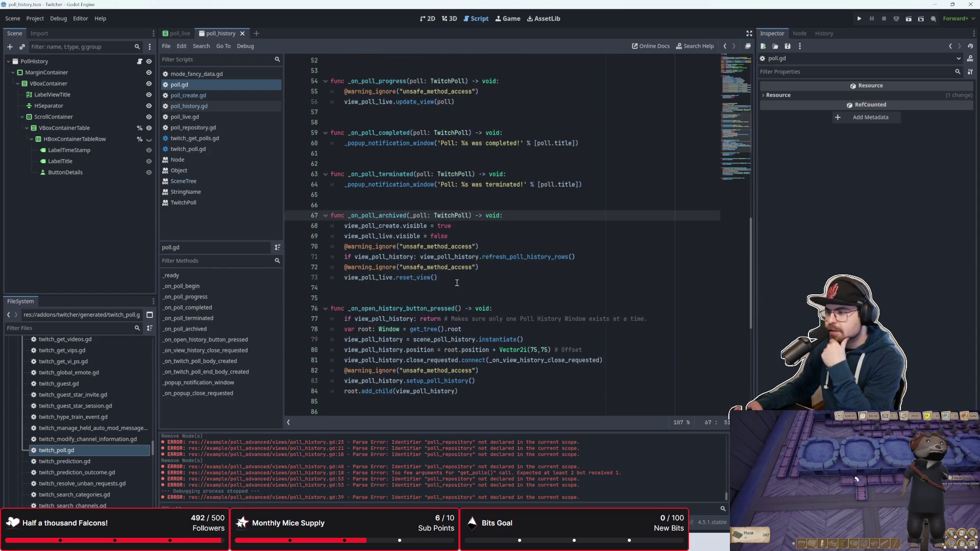
pyautogui.click(480, 278)
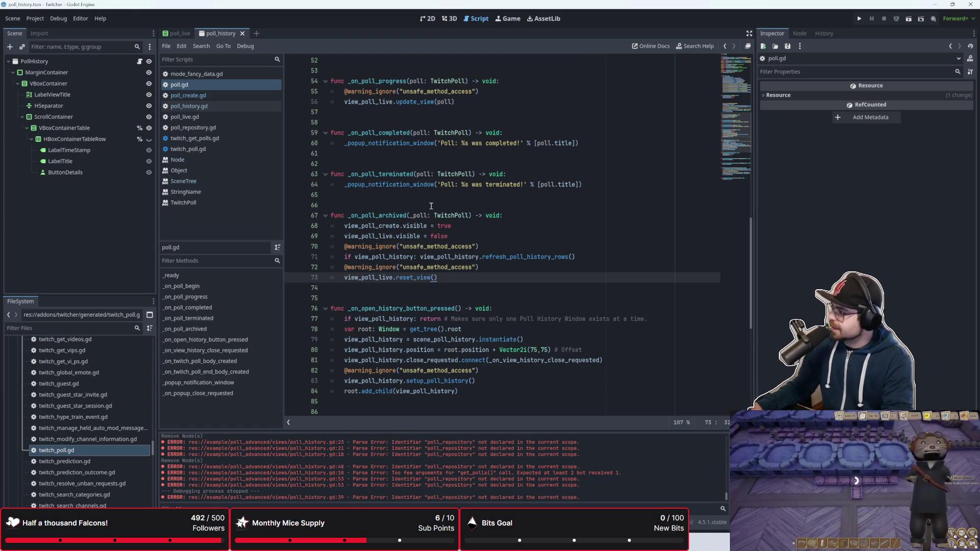
pyautogui.click(233, 97)
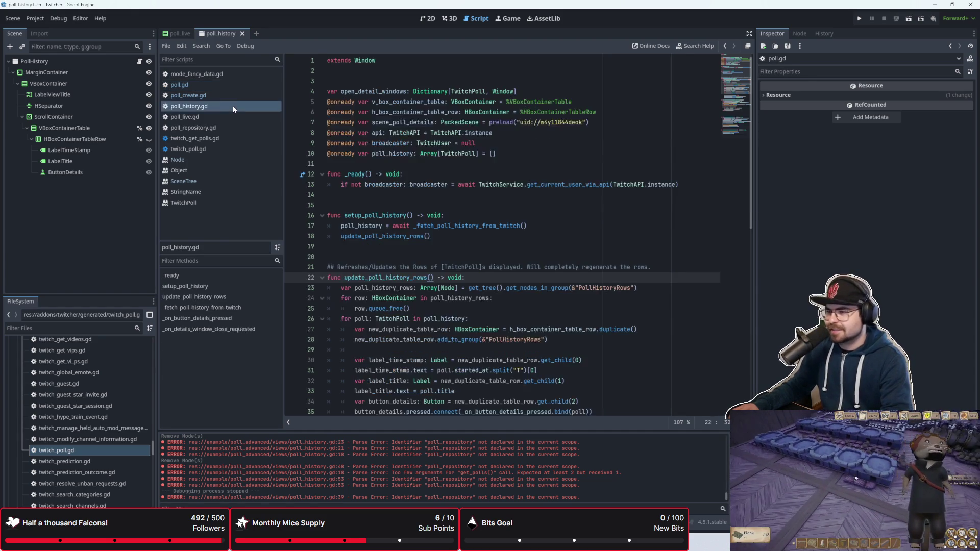
# Scroll through poll_history.gd and its update_poll_history_rows doc comment.
pyautogui.click(232, 107)
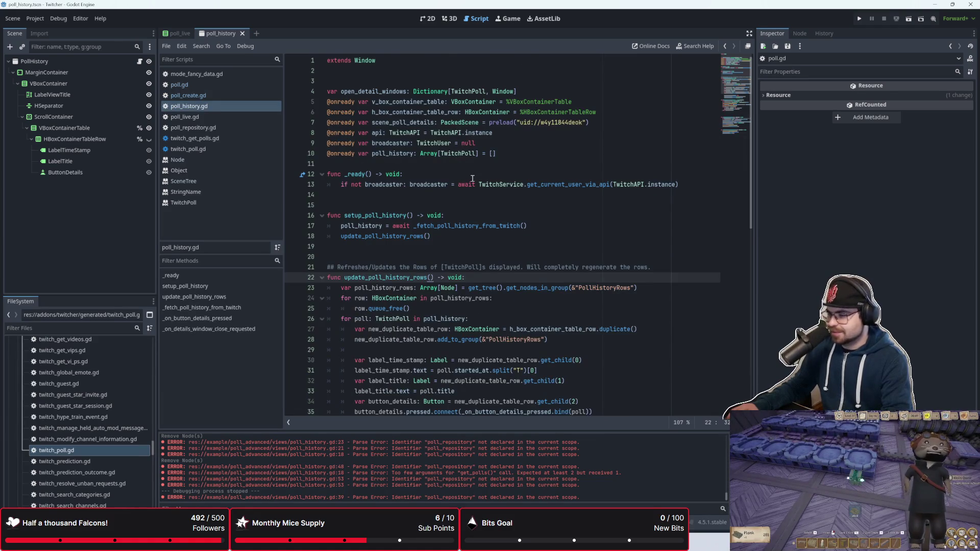
pyautogui.scroll(-10, 473, 179)
pyautogui.scroll(12, 479, 187)
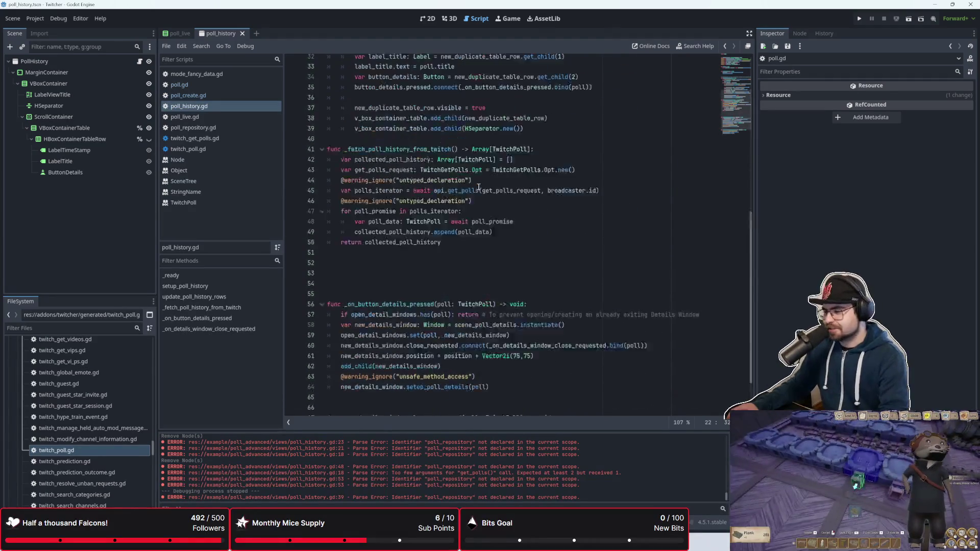
# Look back over poll.gd and launch the Twitcher project.
pyautogui.click(236, 87)
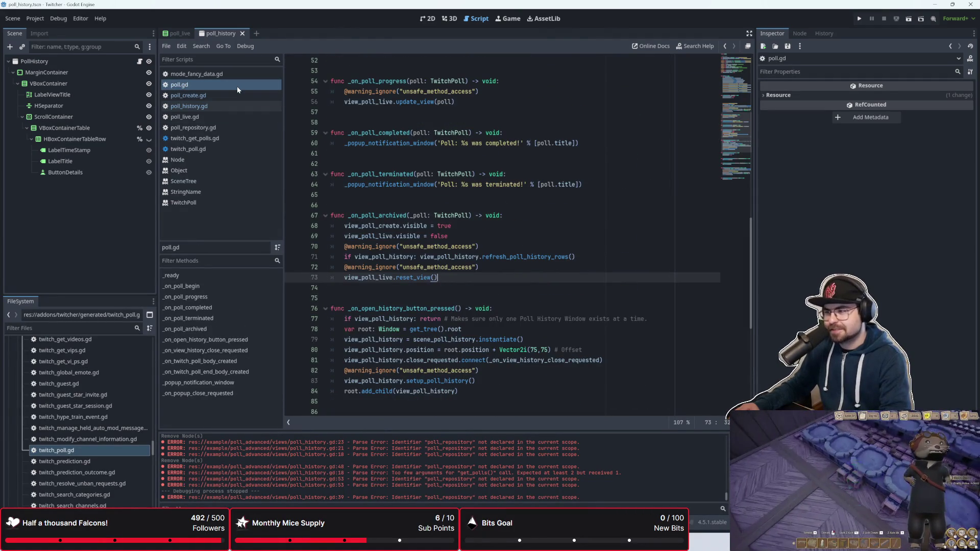
pyautogui.scroll(5, 405, 178)
pyautogui.scroll(12, 405, 177)
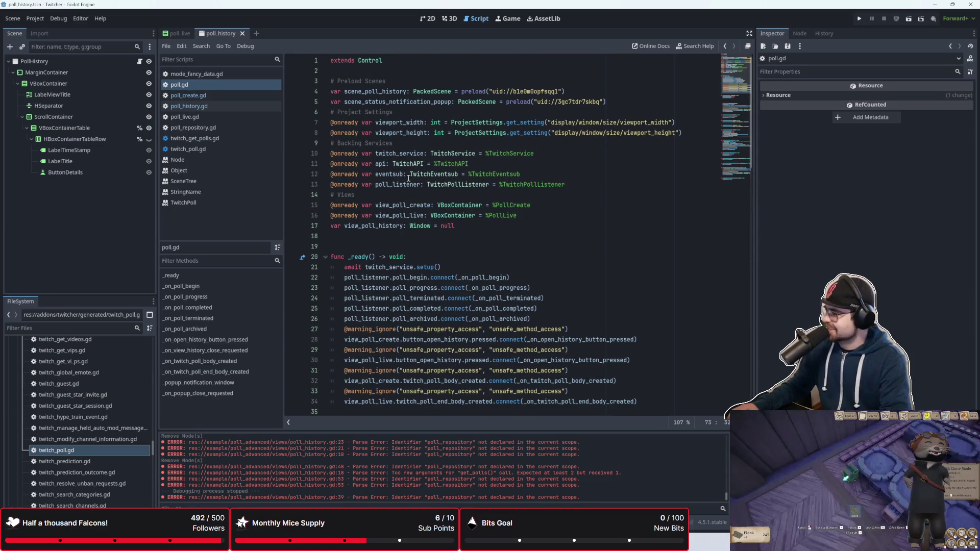
pyautogui.scroll(-5, 409, 179)
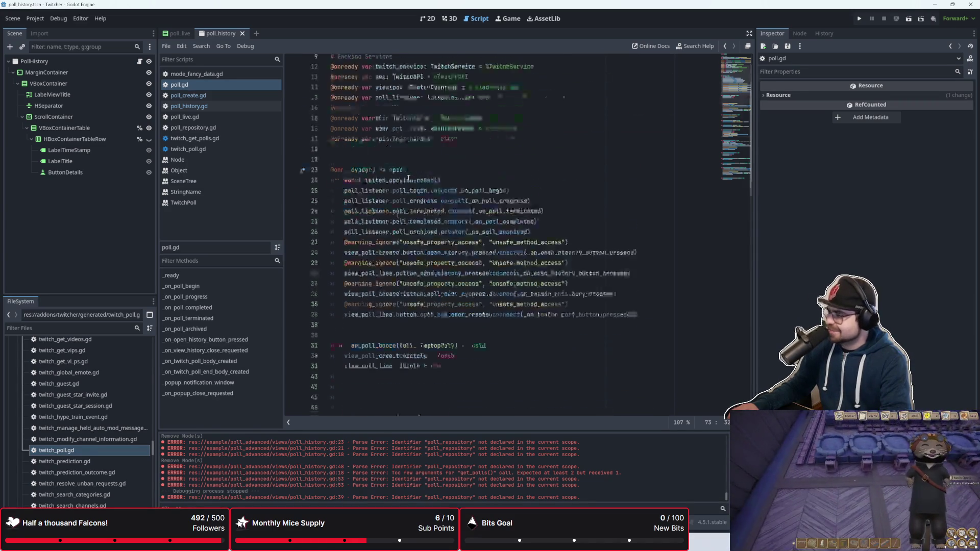
pyautogui.scroll(5, 408, 179)
pyautogui.scroll(-4, 408, 178)
pyautogui.scroll(-4, 408, 178)
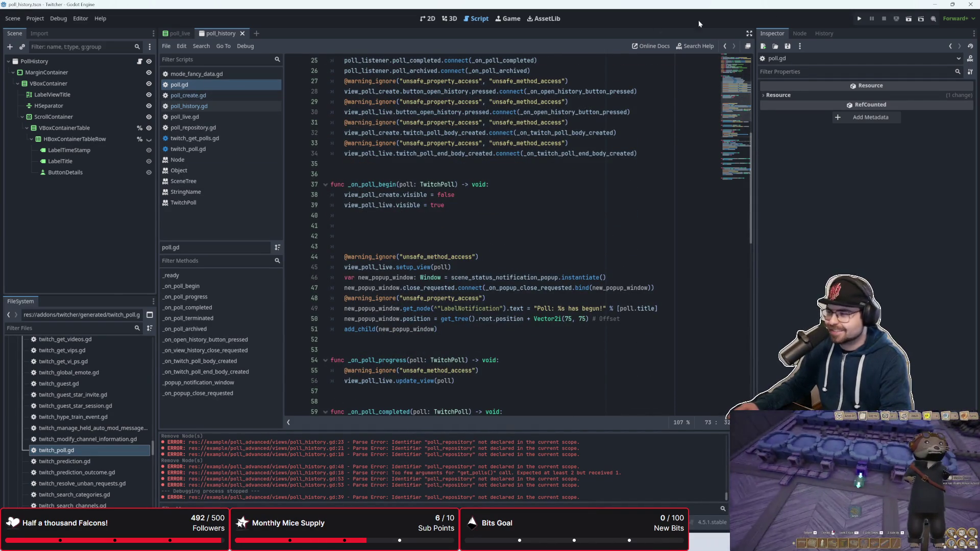
pyautogui.click(859, 18)
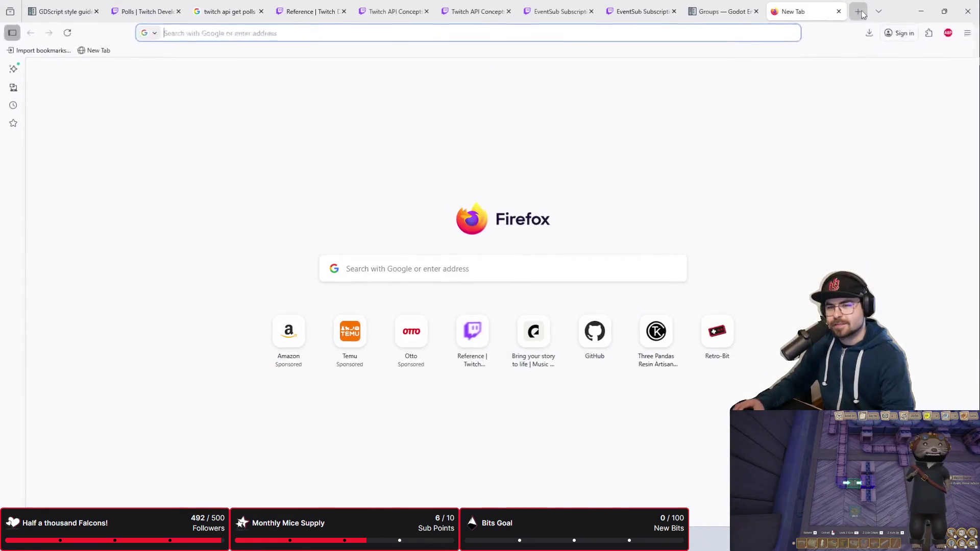
# Load the Twitcher paging documentation at twitcher.kani.dev/additional/paging.html.
pyautogui.write('twitcher.kani.dev/additional/paging.html')
pyautogui.press('Return')
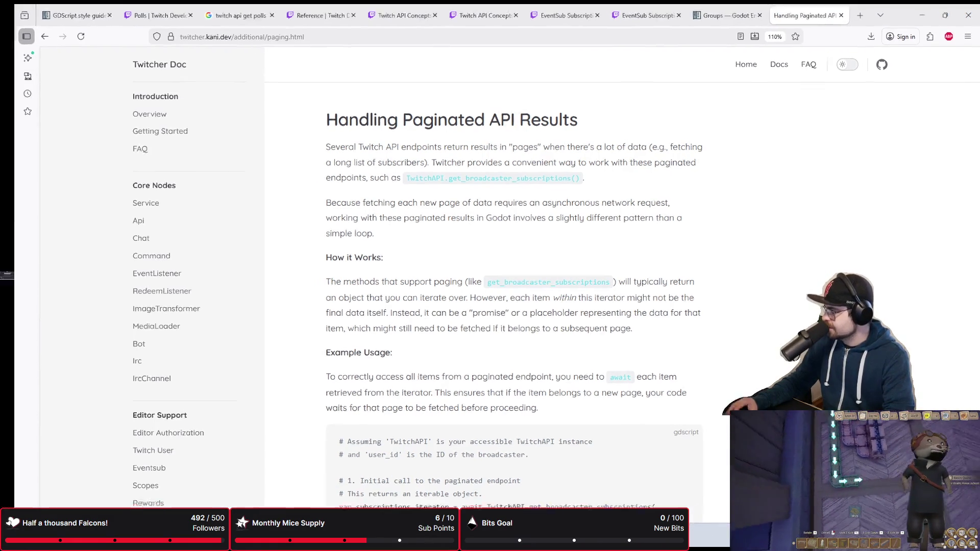
pyautogui.hotkey('alt', 'Tab')
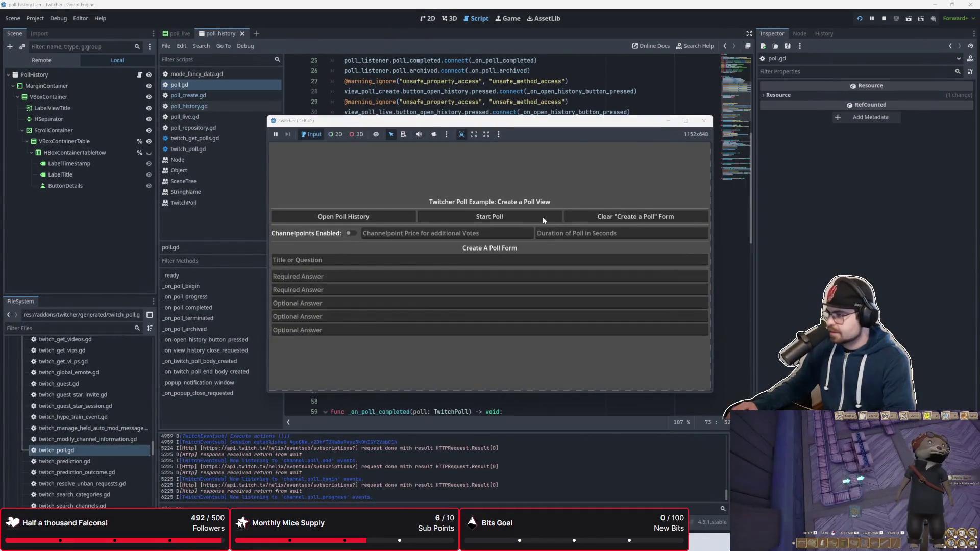
# Open Poll History in the running example, continue past the debugger break, then move and close it.
pyautogui.click(383, 217)
pyautogui.press('F12')
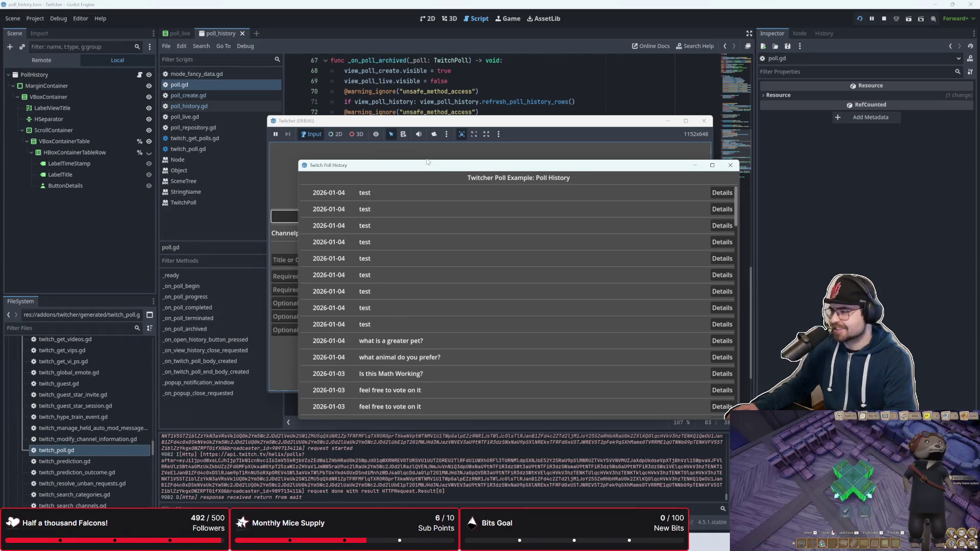
pyautogui.moveTo(426, 177)
pyautogui.mouseDown()
pyautogui.moveTo(380, 201)
pyautogui.moveTo(381, 327)
pyautogui.moveTo(405, 241)
pyautogui.moveTo(325, 260)
pyautogui.moveTo(546, 203)
pyautogui.moveTo(397, 236)
pyautogui.moveTo(394, 267)
pyautogui.mouseUp()
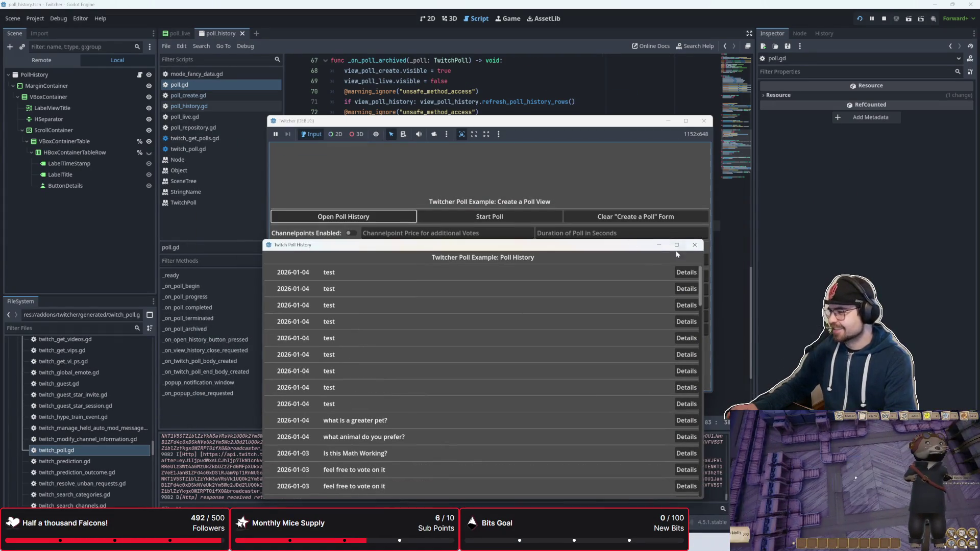
pyautogui.click(693, 247)
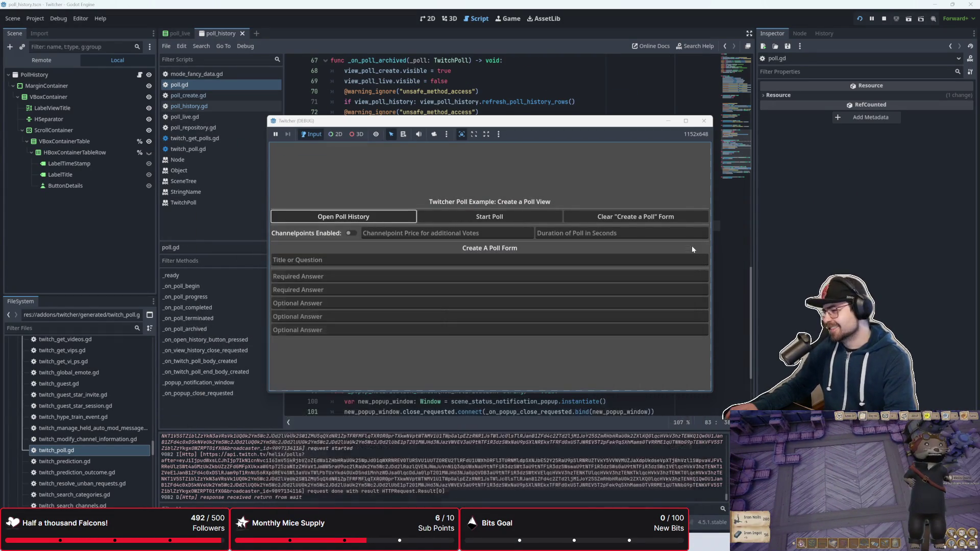
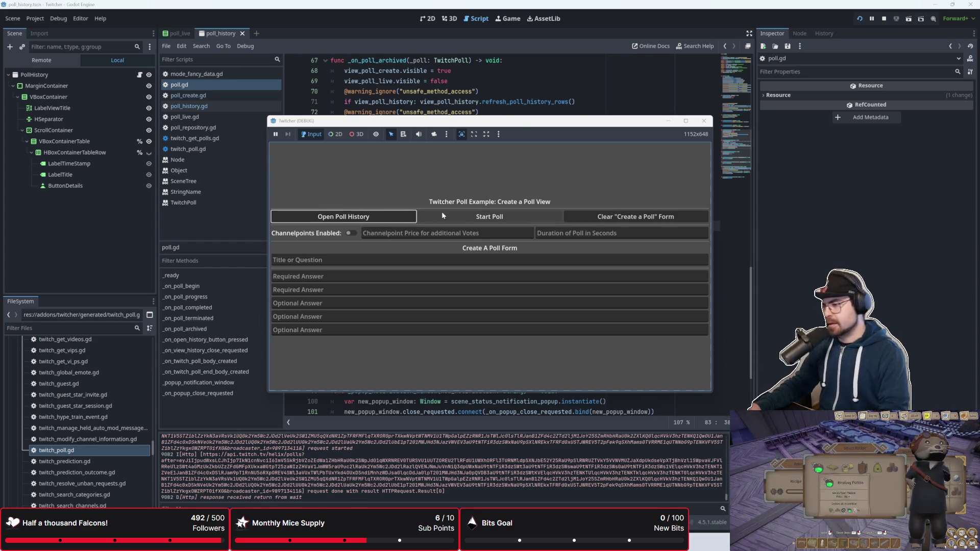
# Open the game's poll history window, arrange it beside the main game window, and scroll its list.
pyautogui.click(403, 217)
pyautogui.moveTo(509, 166); pyautogui.dragTo(594, 189)
pyautogui.scroll(-15, 544, 332)
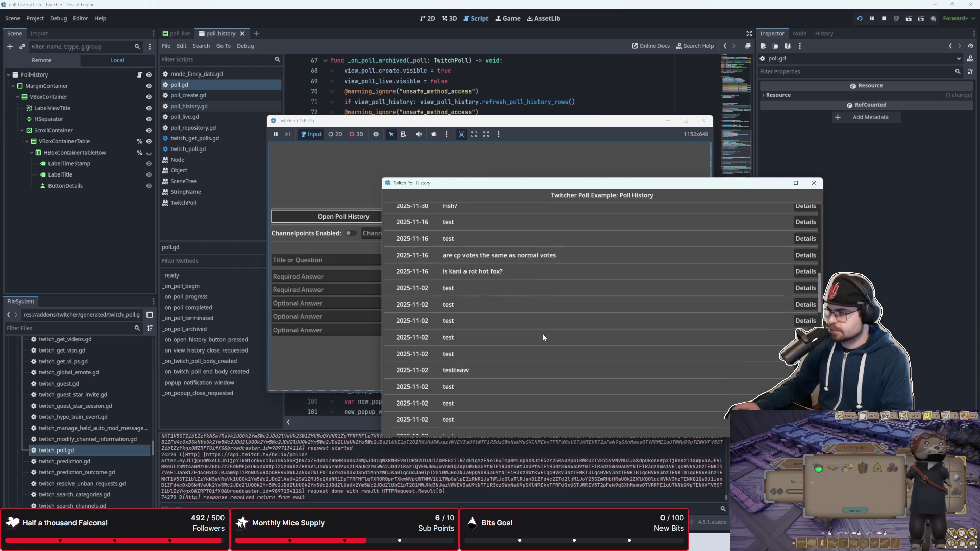
pyautogui.scroll(10, 547, 332)
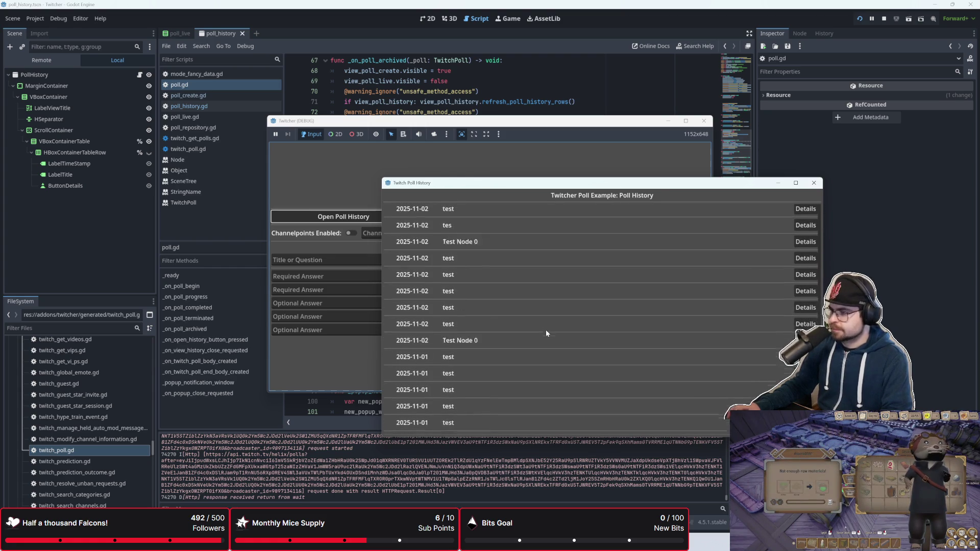
pyautogui.scroll(5, 546, 333)
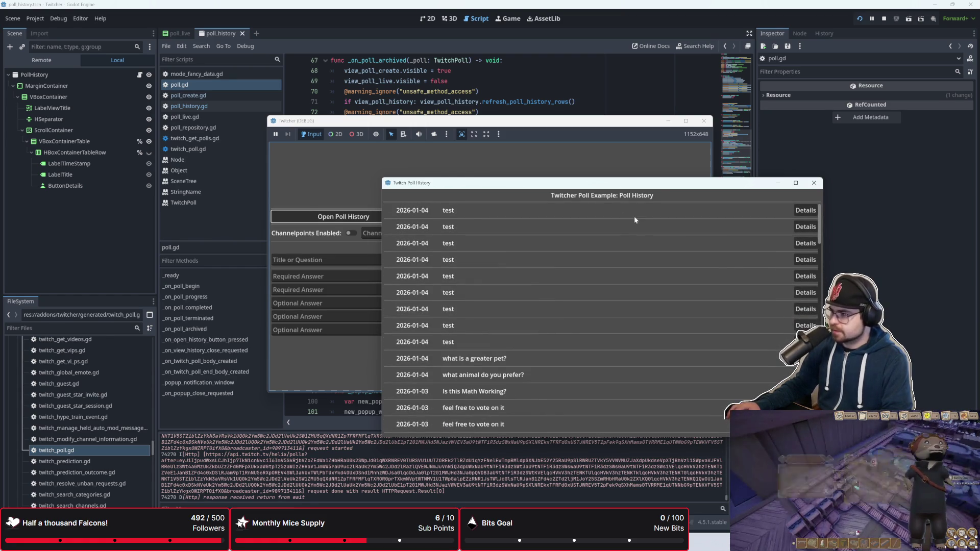
pyautogui.click(517, 128)
pyautogui.moveTo(551, 116); pyautogui.dragTo(419, 175)
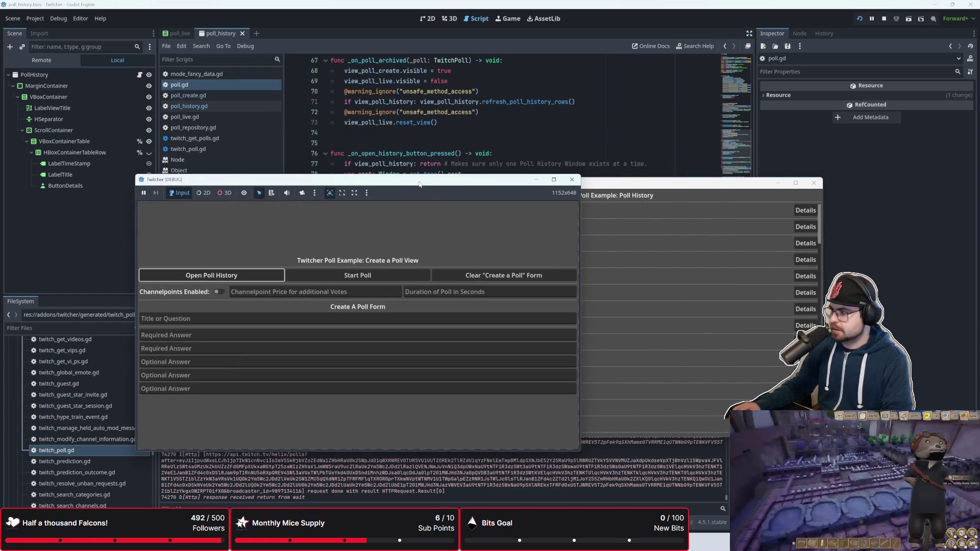
pyautogui.click(618, 187)
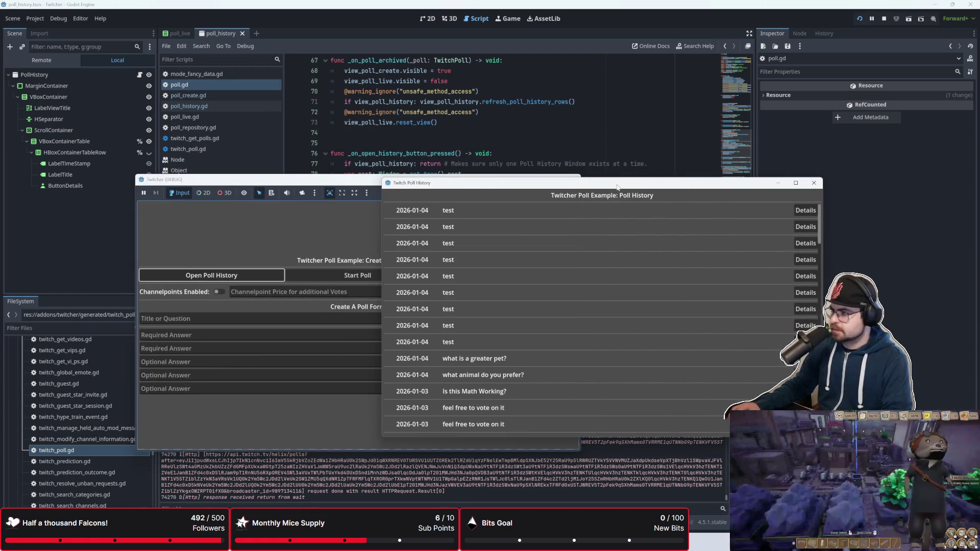
pyautogui.click(334, 180)
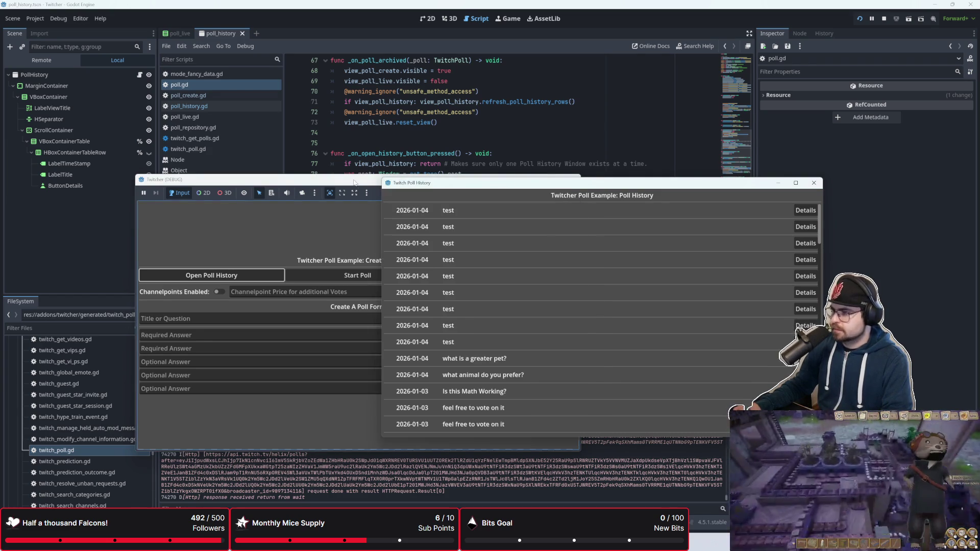
pyautogui.click(355, 168)
pyautogui.scroll(9, 387, 205)
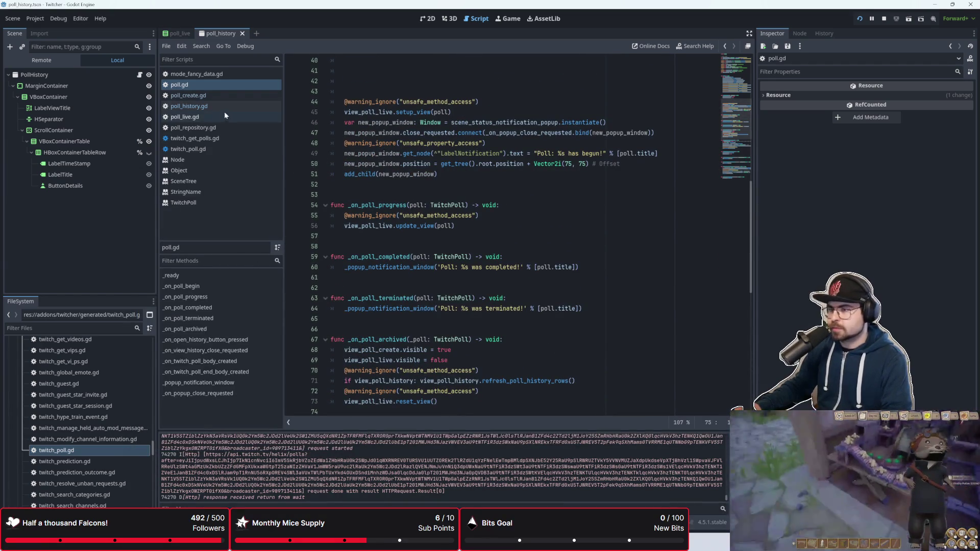
# Open the top test poll's details, view them as Raw Data, then close the details window.
pyautogui.hotkey('alt', 'Tab')
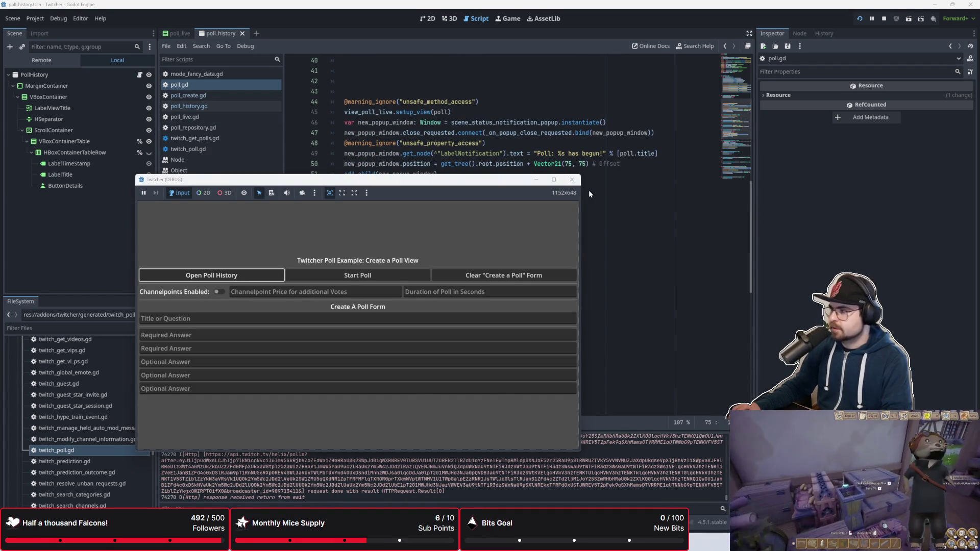
pyautogui.press('Return')
pyautogui.click(806, 226)
pyautogui.moveTo(812, 209)
pyautogui.mouseDown()
pyautogui.moveTo(699, 219)
pyautogui.moveTo(714, 230)
pyautogui.mouseUp()
pyautogui.click(542, 259)
pyautogui.scroll(-1, 517, 332)
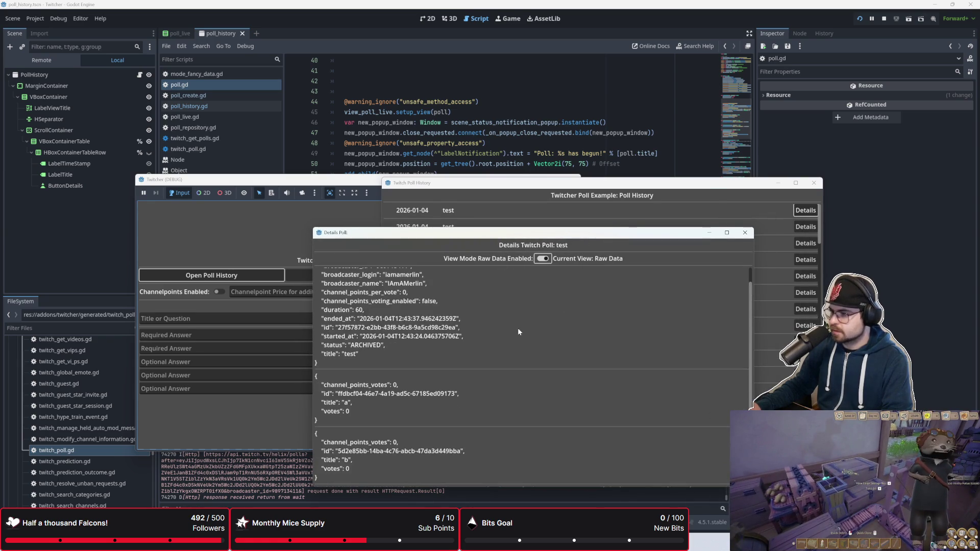
pyautogui.scroll(1, 519, 331)
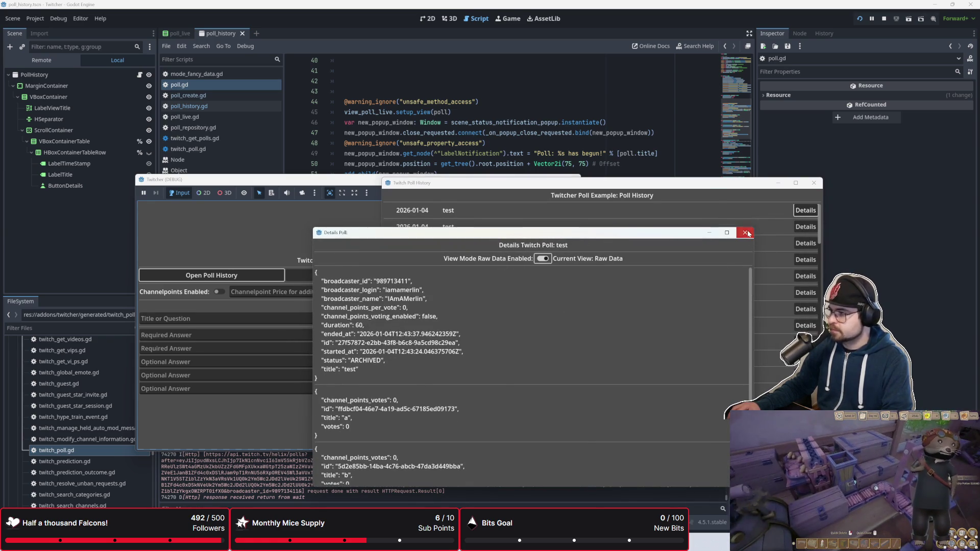
pyautogui.click(745, 233)
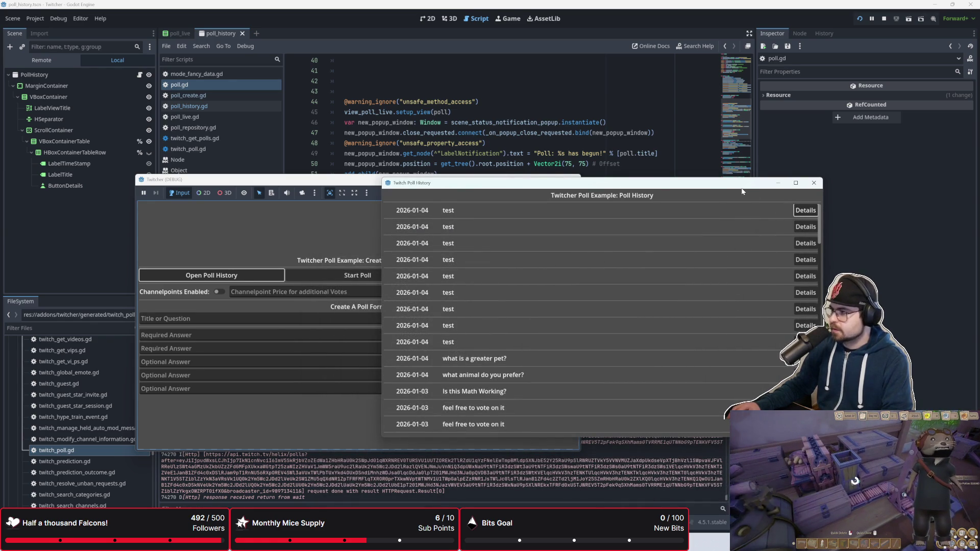
# Rearrange the game and poll history windows, then go back to the poll.gd script.
pyautogui.moveTo(255, 179); pyautogui.dragTo(421, 179)
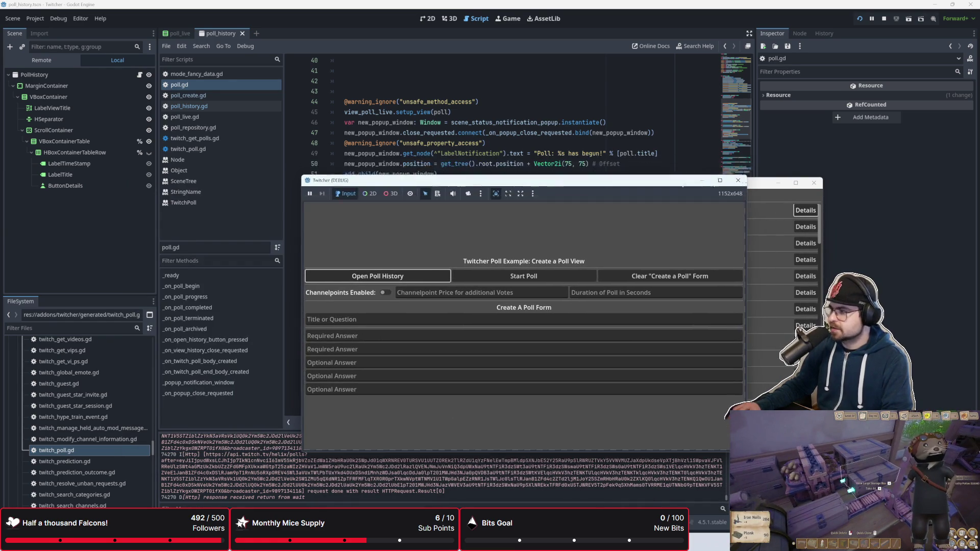
pyautogui.click(766, 189)
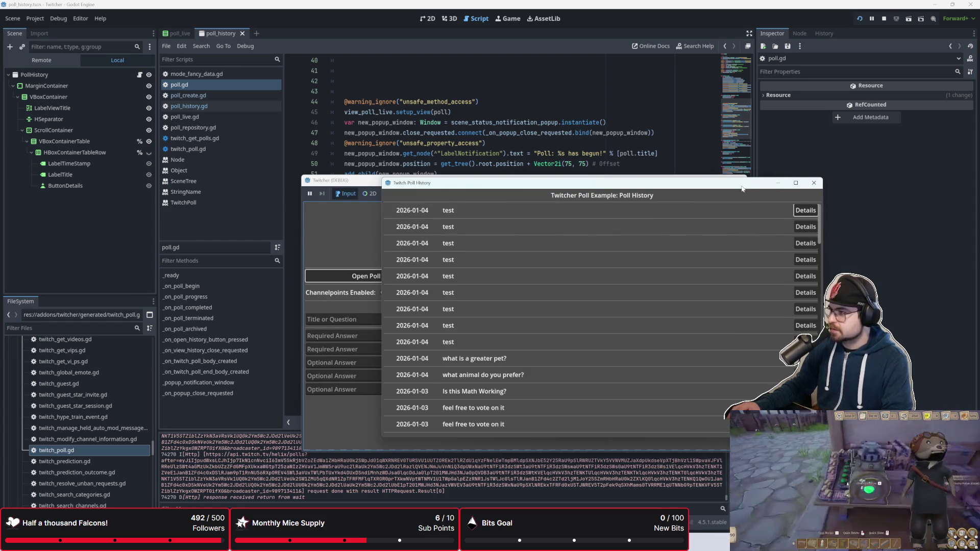
pyautogui.moveTo(744, 189); pyautogui.dragTo(666, 204)
pyautogui.click(609, 180)
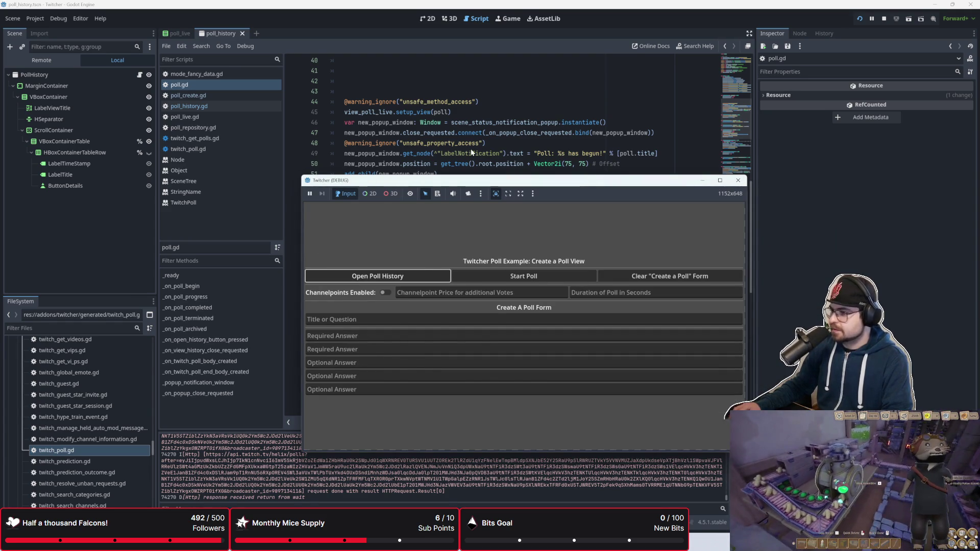
pyautogui.click(471, 152)
pyautogui.scroll(8, 470, 165)
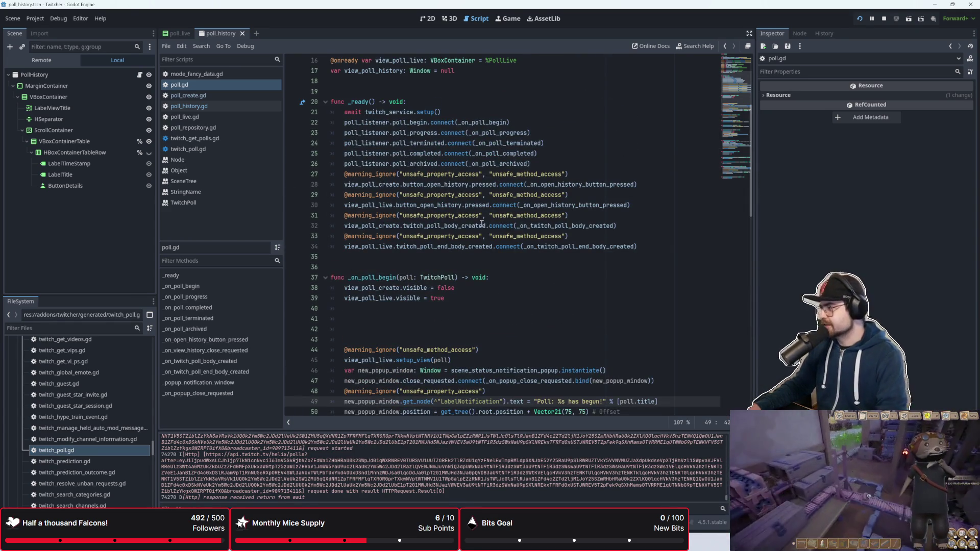
# Switch from poll_create.gd to the poll_history.gd script and scroll through its code.
pyautogui.scroll(5, 500, 222)
pyautogui.scroll(-20, 513, 218)
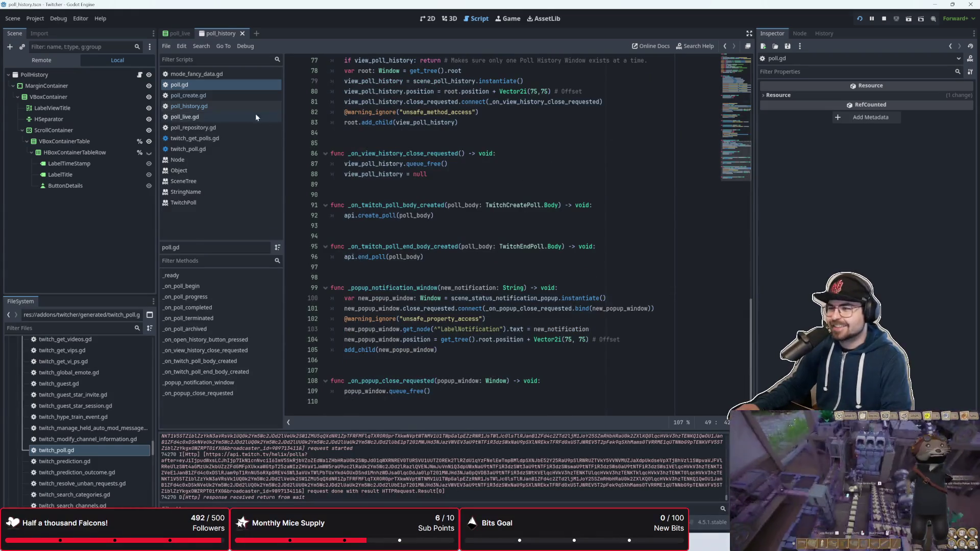
pyautogui.click(239, 97)
pyautogui.click(244, 106)
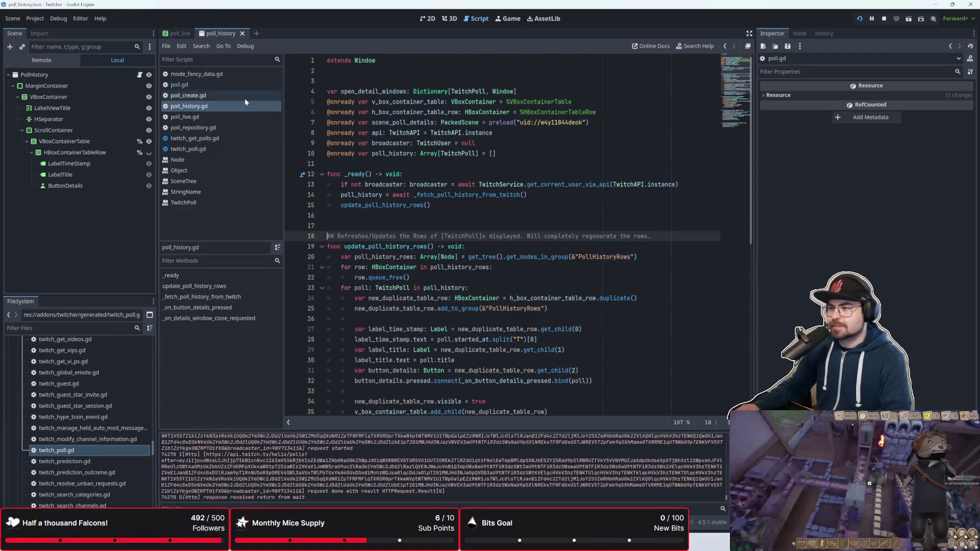
pyautogui.scroll(-10, 412, 132)
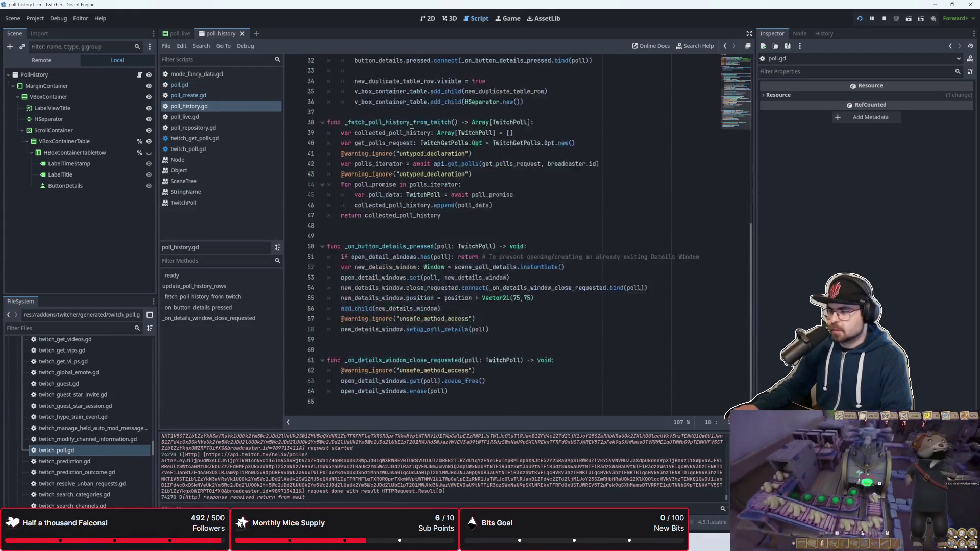
pyautogui.scroll(9, 412, 131)
pyautogui.scroll(1, 411, 132)
pyautogui.scroll(-8, 412, 132)
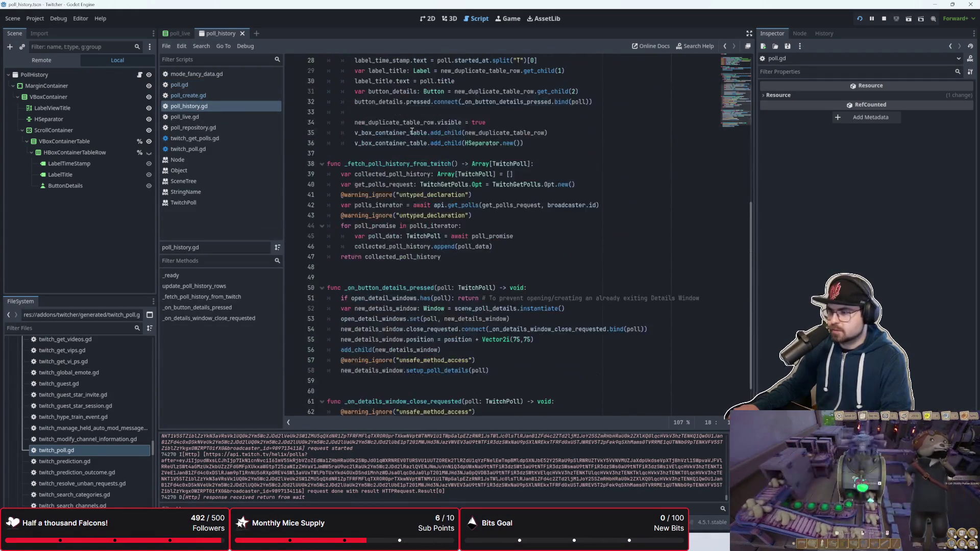
pyautogui.scroll(8, 412, 131)
pyautogui.scroll(1, 411, 132)
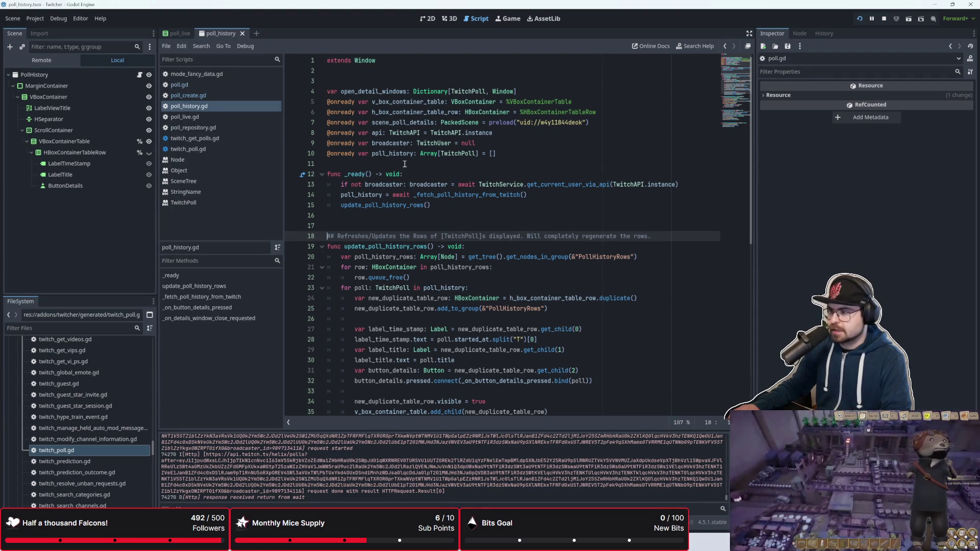
# Run the project again with F5 and scroll the poll history list.
pyautogui.press('F5')
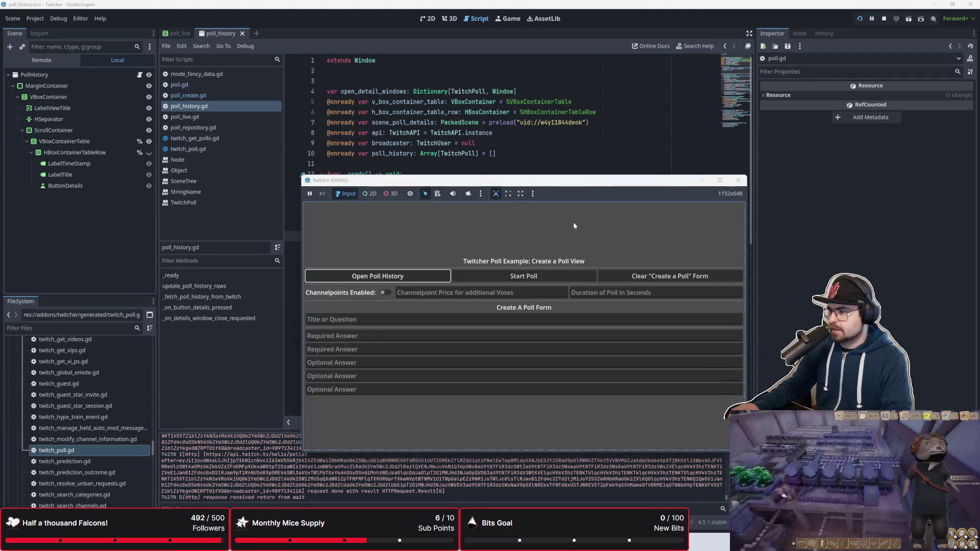
pyautogui.scroll(-1, 505, 267)
pyautogui.scroll(-15, 505, 267)
pyautogui.scroll(10, 526, 264)
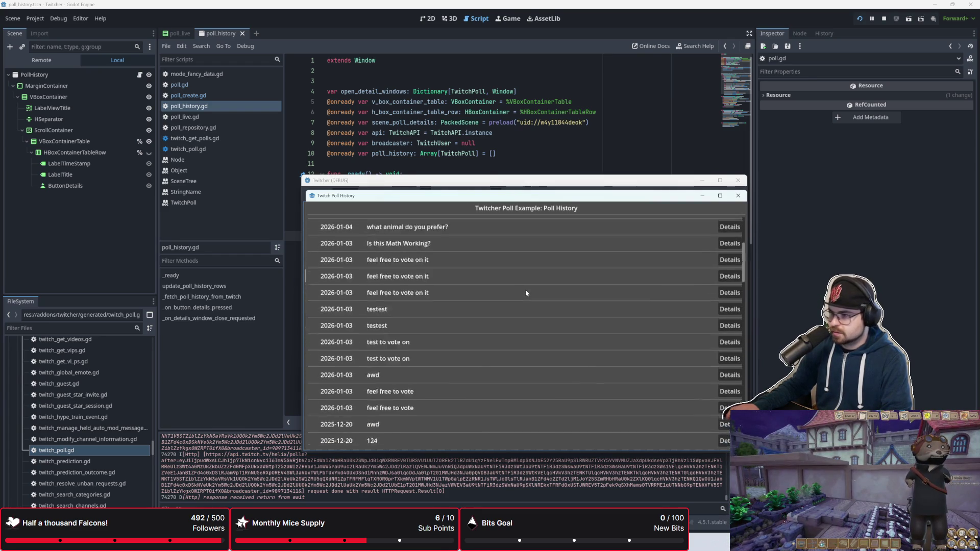
pyautogui.scroll(3, 525, 291)
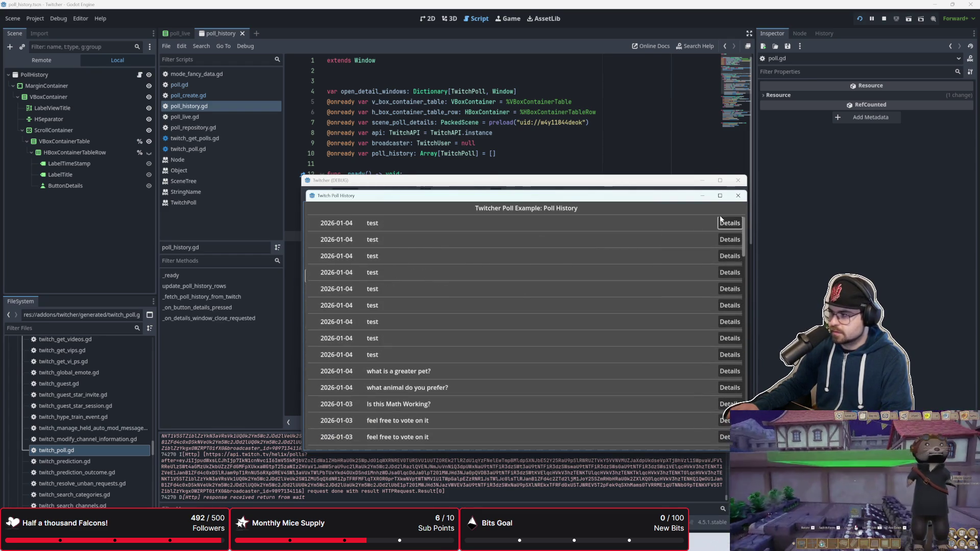
# View the first 'test' poll's details as Raw Data, then close both the Details and Poll History windows.
pyautogui.click(721, 221)
pyautogui.click(564, 250)
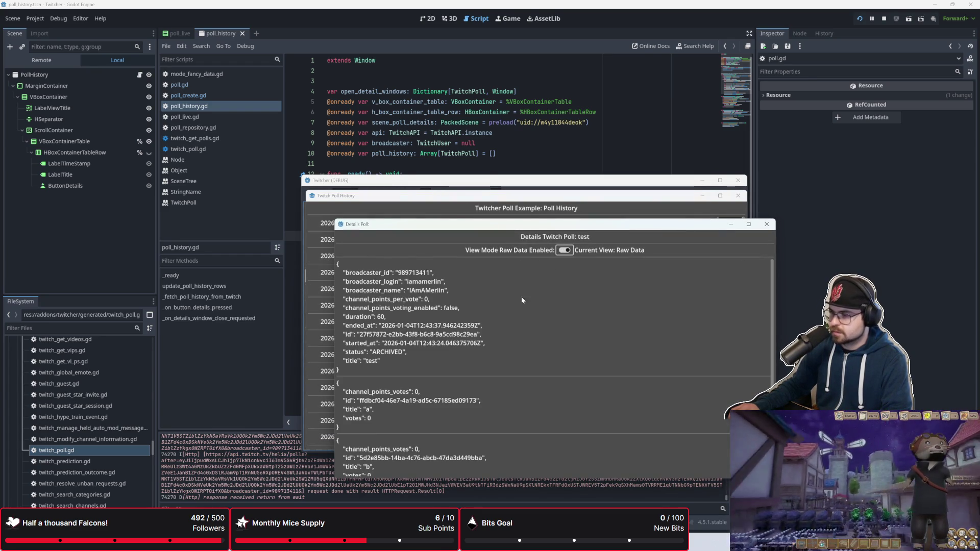
pyautogui.scroll(-1, 521, 296)
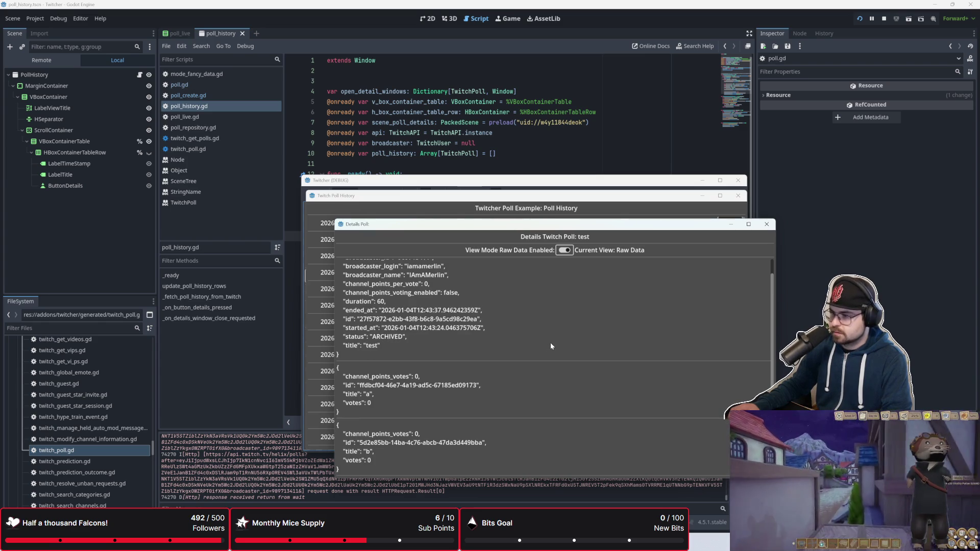
pyautogui.scroll(1, 550, 342)
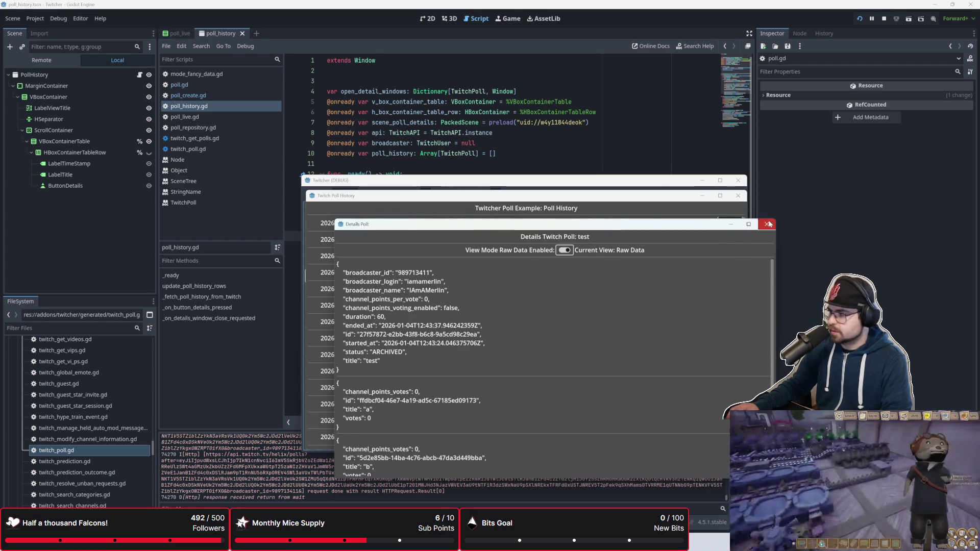
pyautogui.click(767, 224)
pyautogui.click(741, 197)
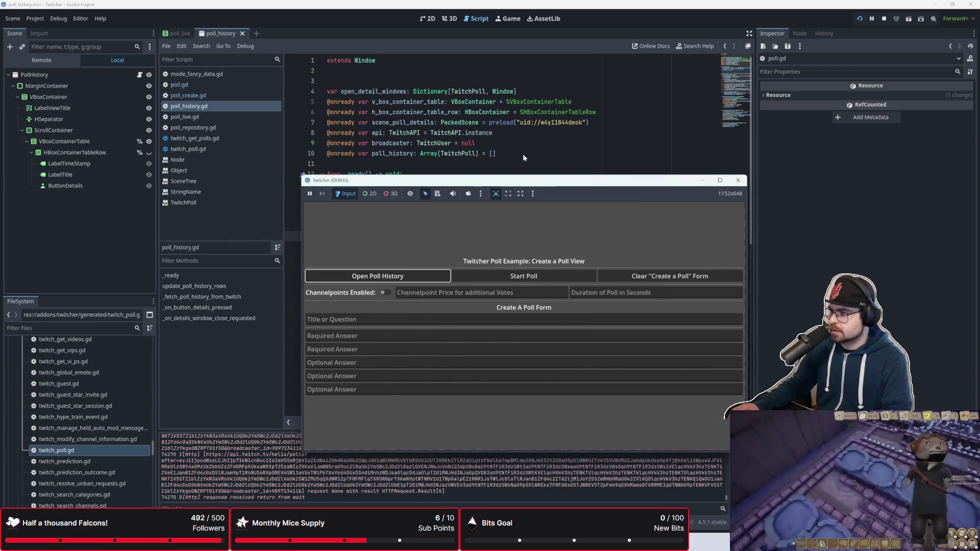
pyautogui.click(518, 165)
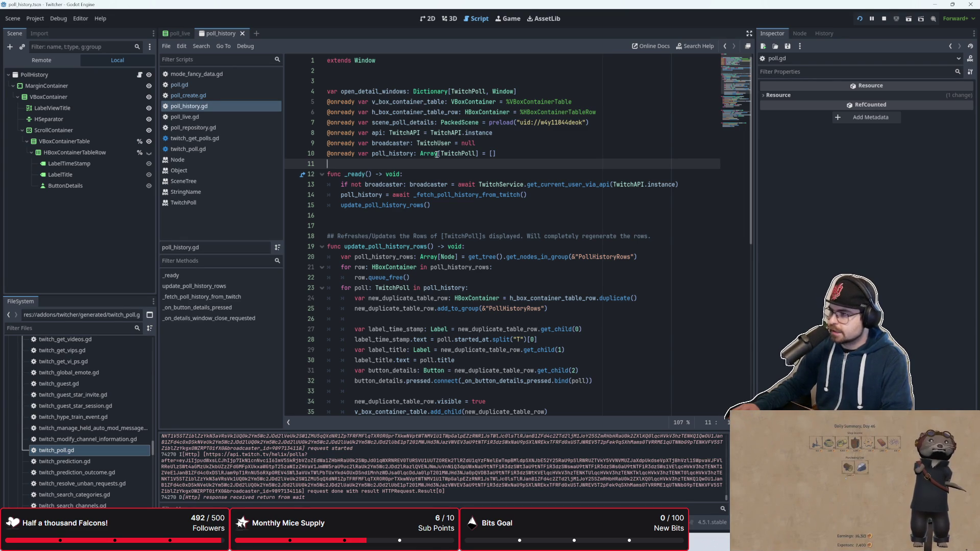
pyautogui.keyDown('ctrl'); pyautogui.click(427, 257); pyautogui.keyUp('ctrl')
pyautogui.scroll(-5, 450, 219)
pyautogui.scroll(-4, 451, 217)
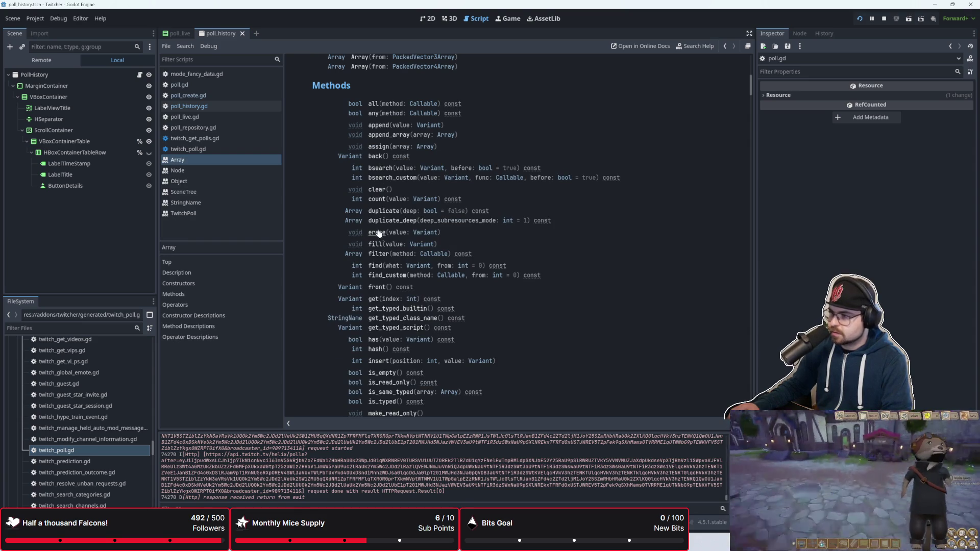
pyautogui.scroll(-1, 378, 263)
pyautogui.scroll(-1, 378, 275)
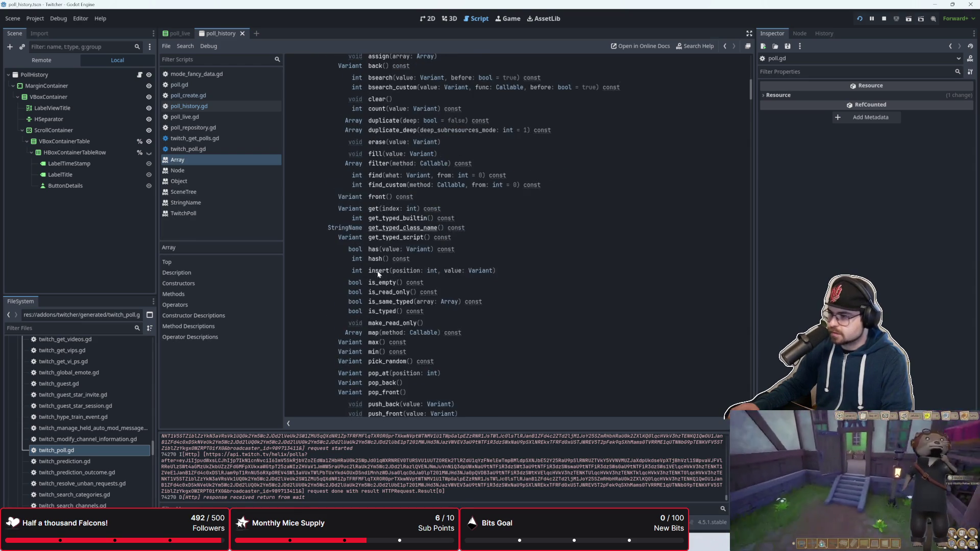
pyautogui.scroll(-1, 377, 274)
pyautogui.scroll(-1, 377, 275)
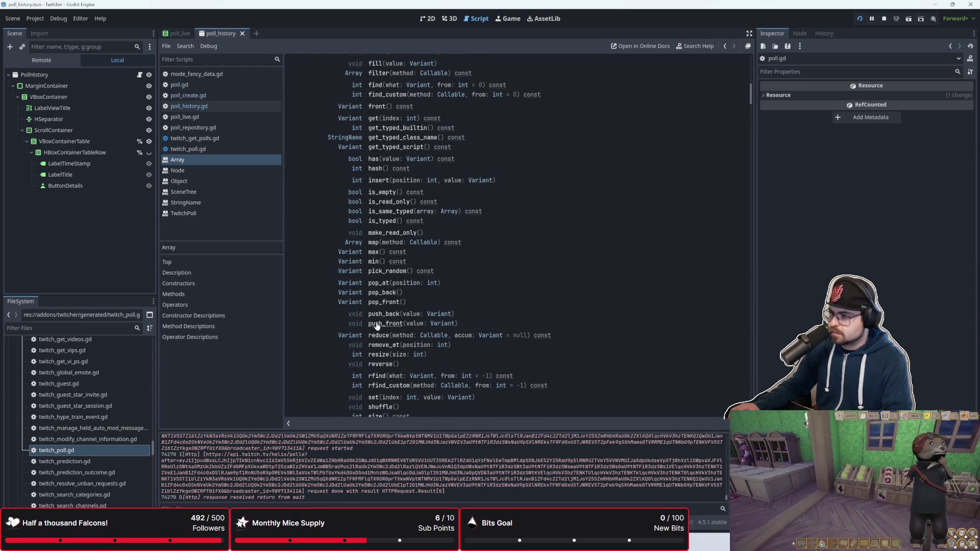
pyautogui.scroll(-1, 376, 326)
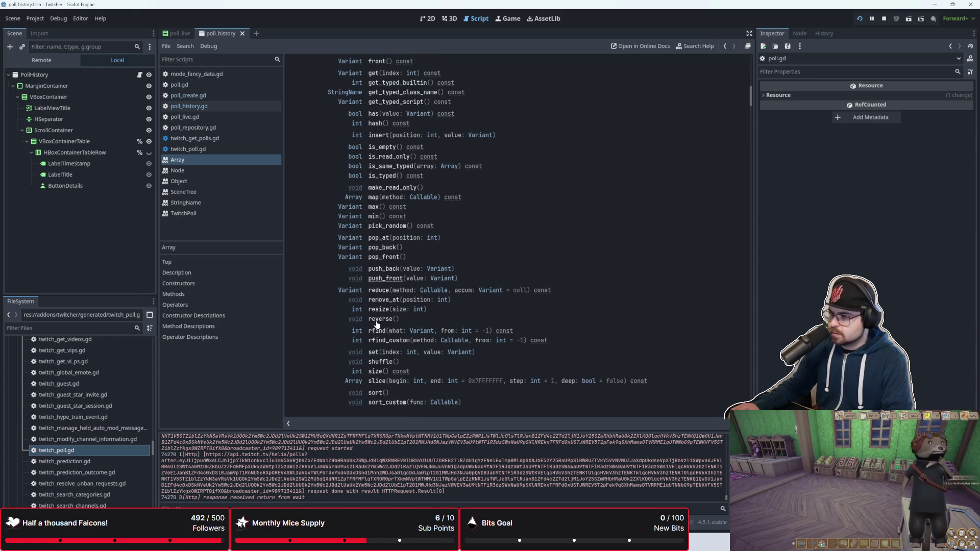
pyautogui.click(383, 278)
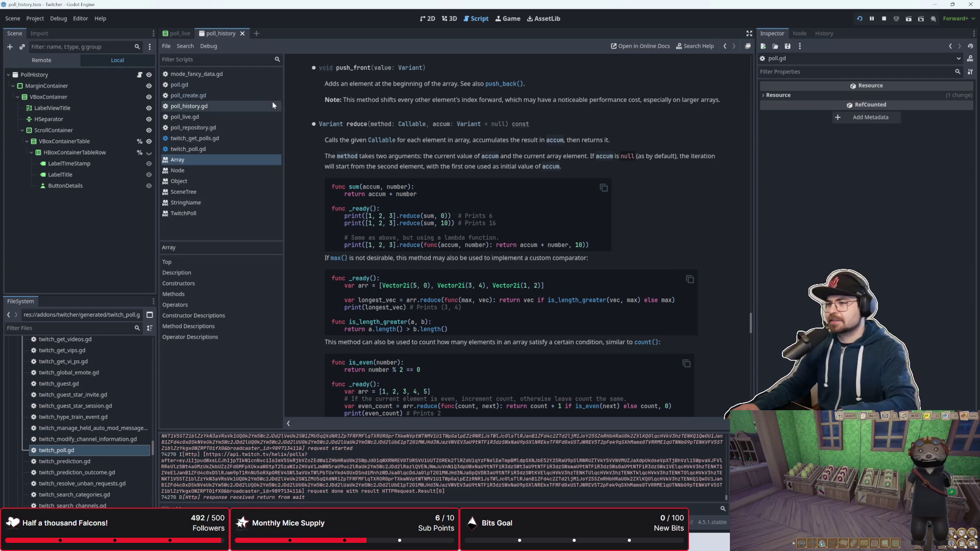
pyautogui.click(240, 105)
pyautogui.click(442, 206)
pyautogui.click(441, 215)
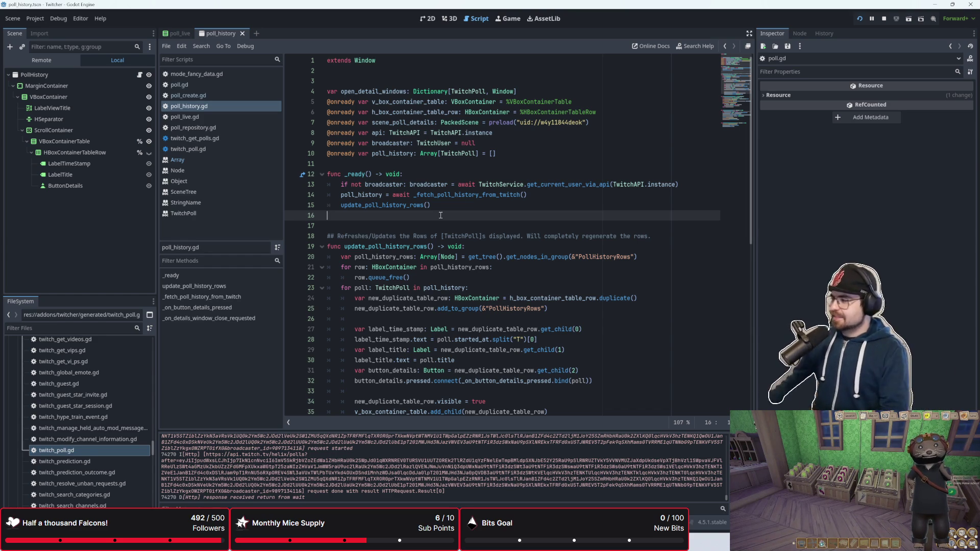
# After line 37, add a '##' doc comment saying the fetch function gets all Twitch polls from the last 90 days.
pyautogui.scroll(-1, 423, 226)
pyautogui.scroll(-5, 424, 225)
pyautogui.click(415, 247)
pyautogui.press('Return')
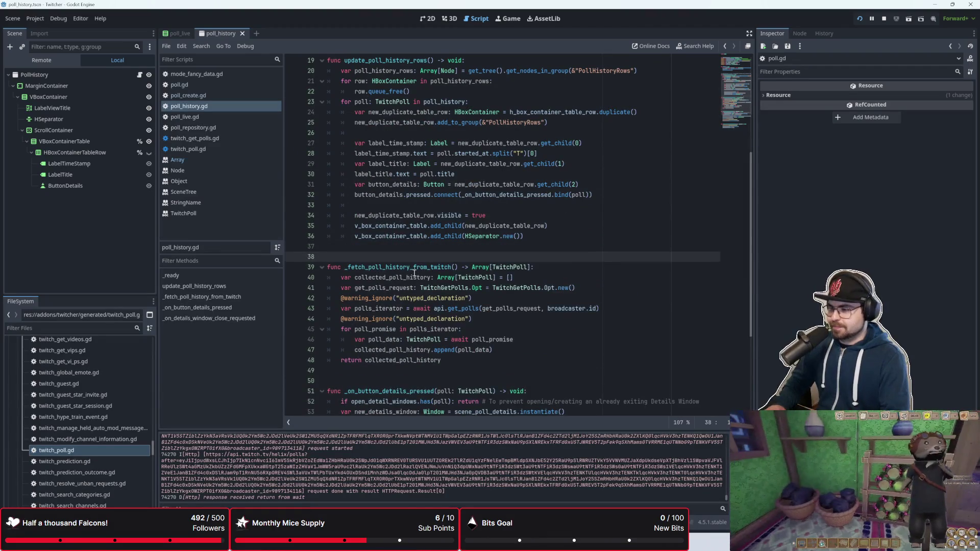
pyautogui.scroll(5, 416, 271)
pyautogui.scroll(-5, 422, 265)
pyautogui.scroll(-5, 422, 266)
pyautogui.scroll(8, 400, 178)
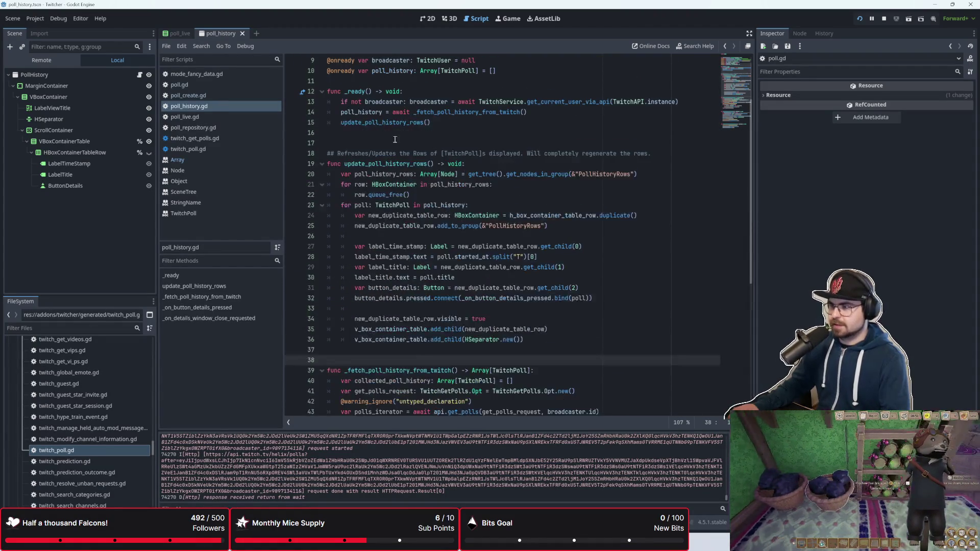
pyautogui.scroll(1, 394, 137)
pyautogui.scroll(-3, 390, 208)
pyautogui.scroll(-5, 390, 209)
pyautogui.scroll(10, 498, 255)
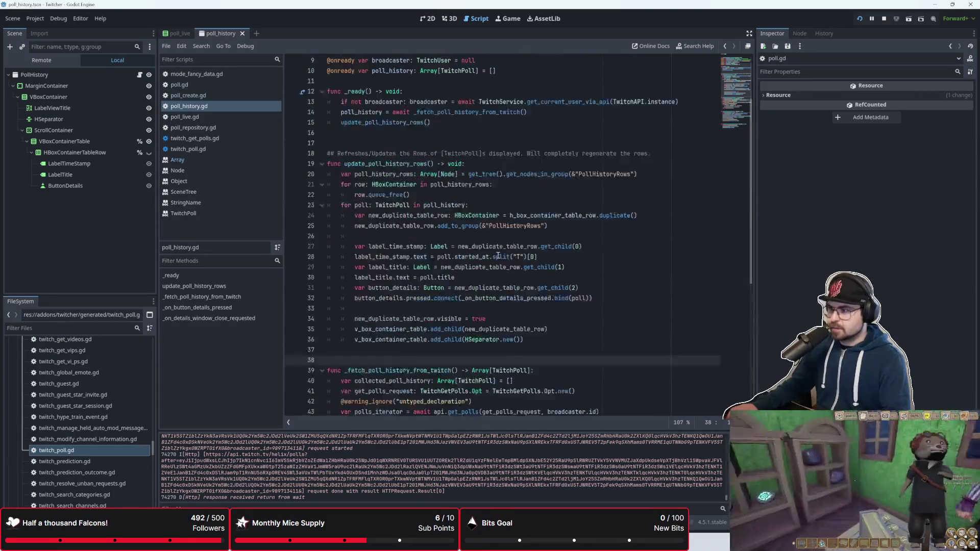
pyautogui.scroll(-6, 368, 226)
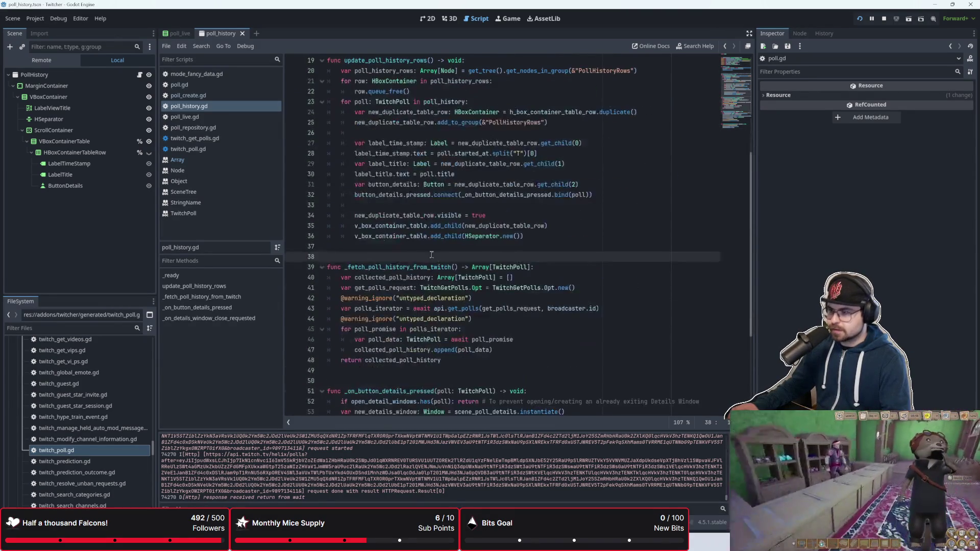
pyautogui.write('##')
pyautogui.write('etches all P')
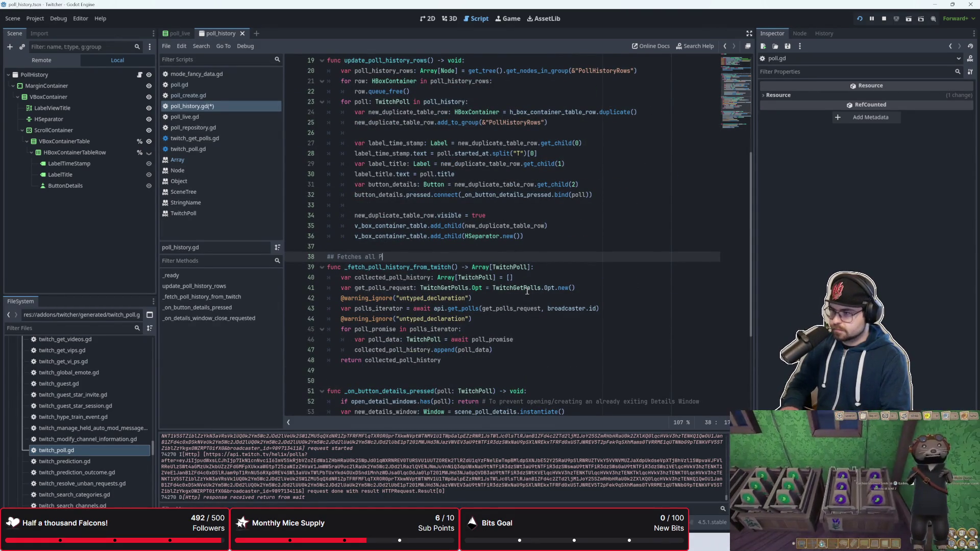
pyautogui.write('olls from Twi')
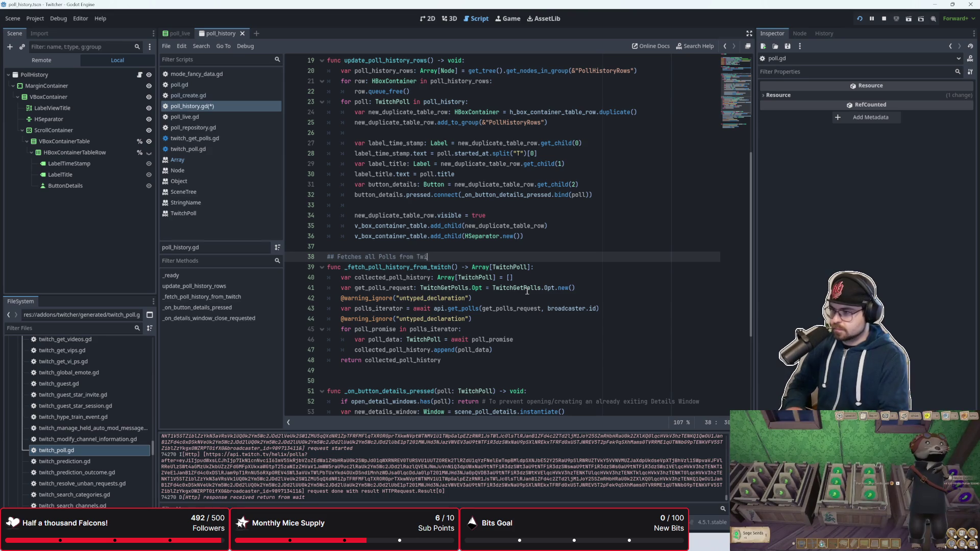
pyautogui.write('tch')
pyautogui.write('epending')
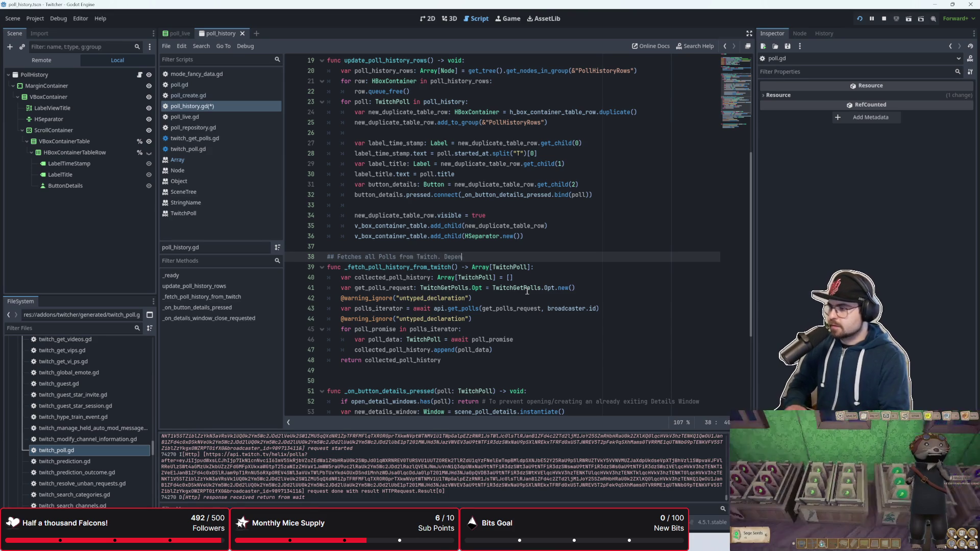
pyautogui.write('on the Polls ')
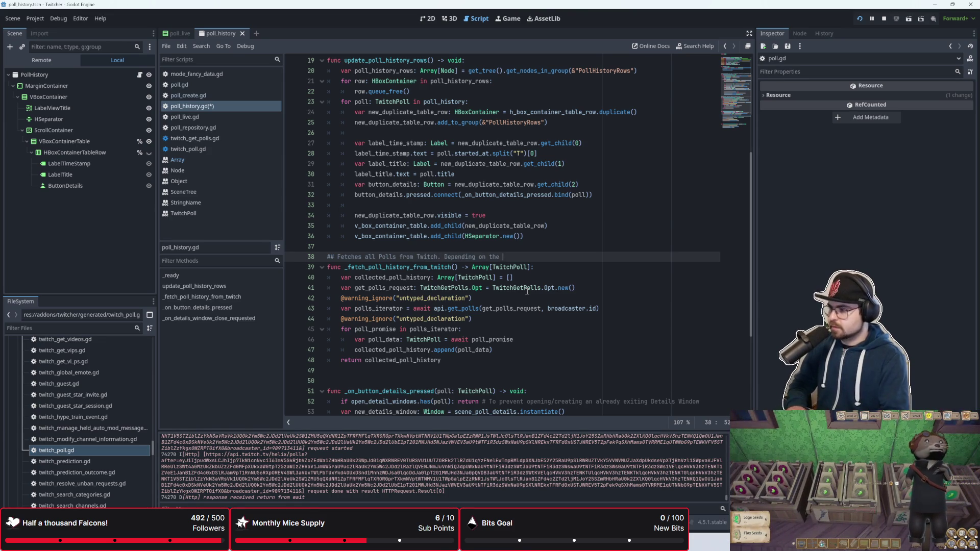
pyautogui.write('s of the')
pyautogui.write('las')
pyautogui.write('90 days ')
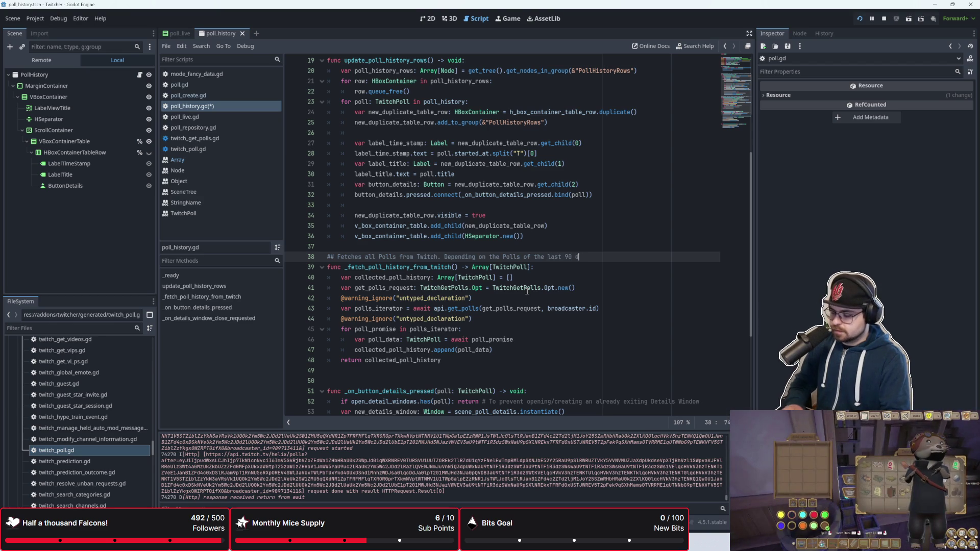
pyautogui.write('witch does not')
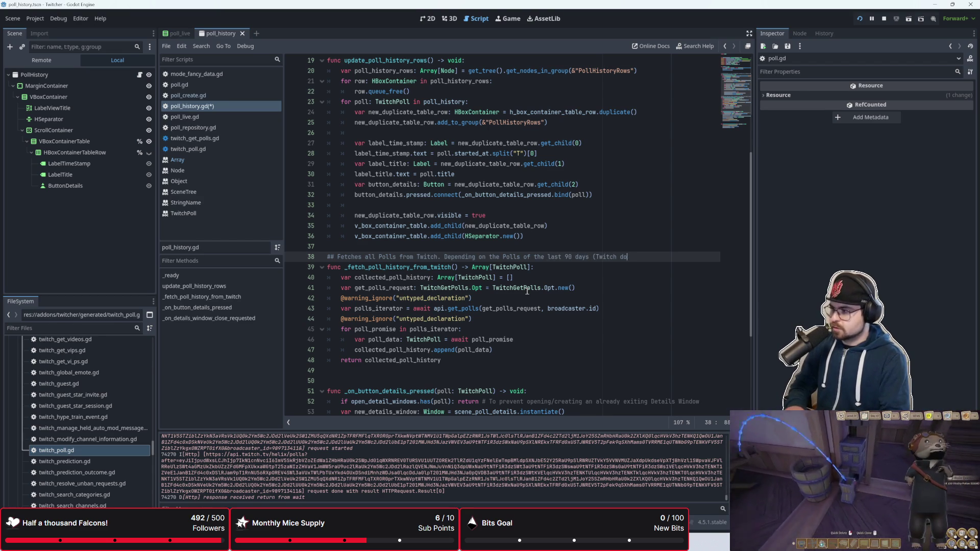